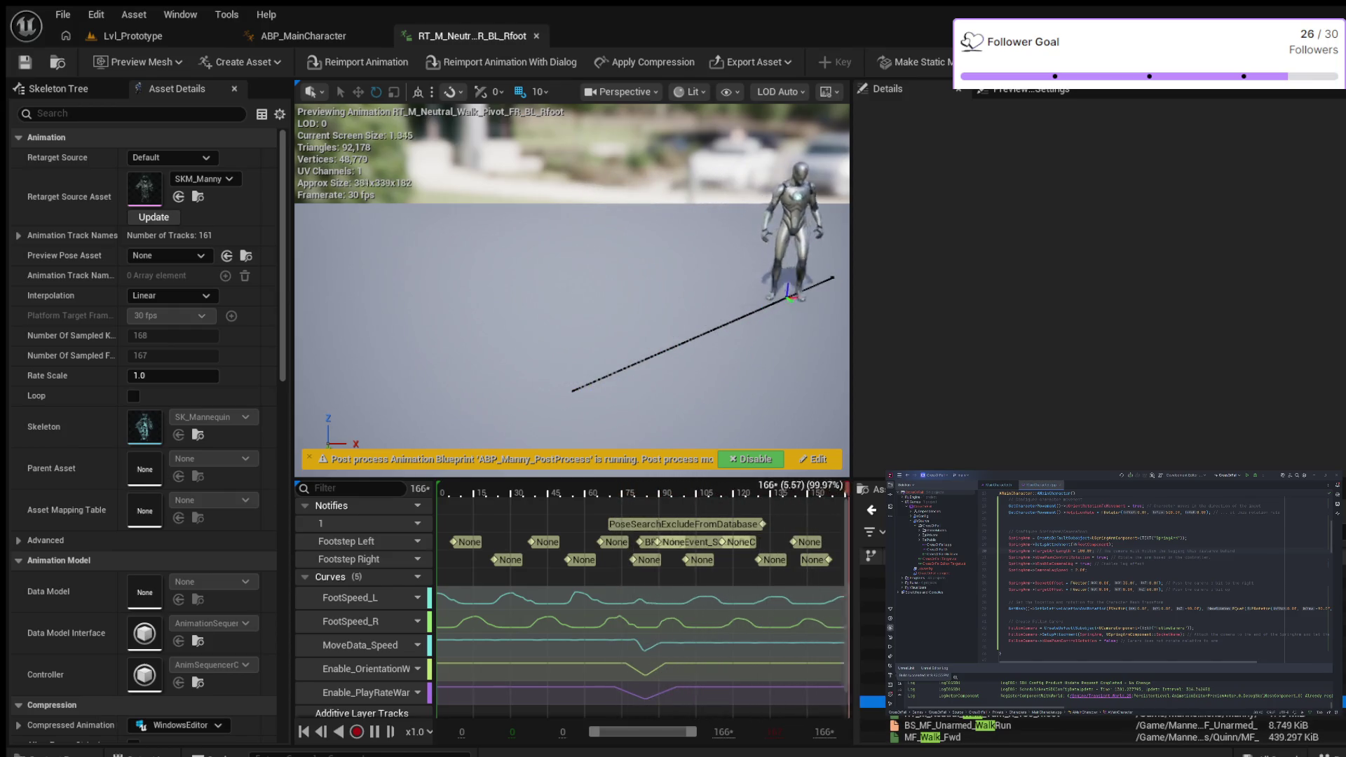
Step: Preview the 180-degree right-turn walk animation, then open the BS_MainCharacter blend space from the Content Drawer
click(872, 701)
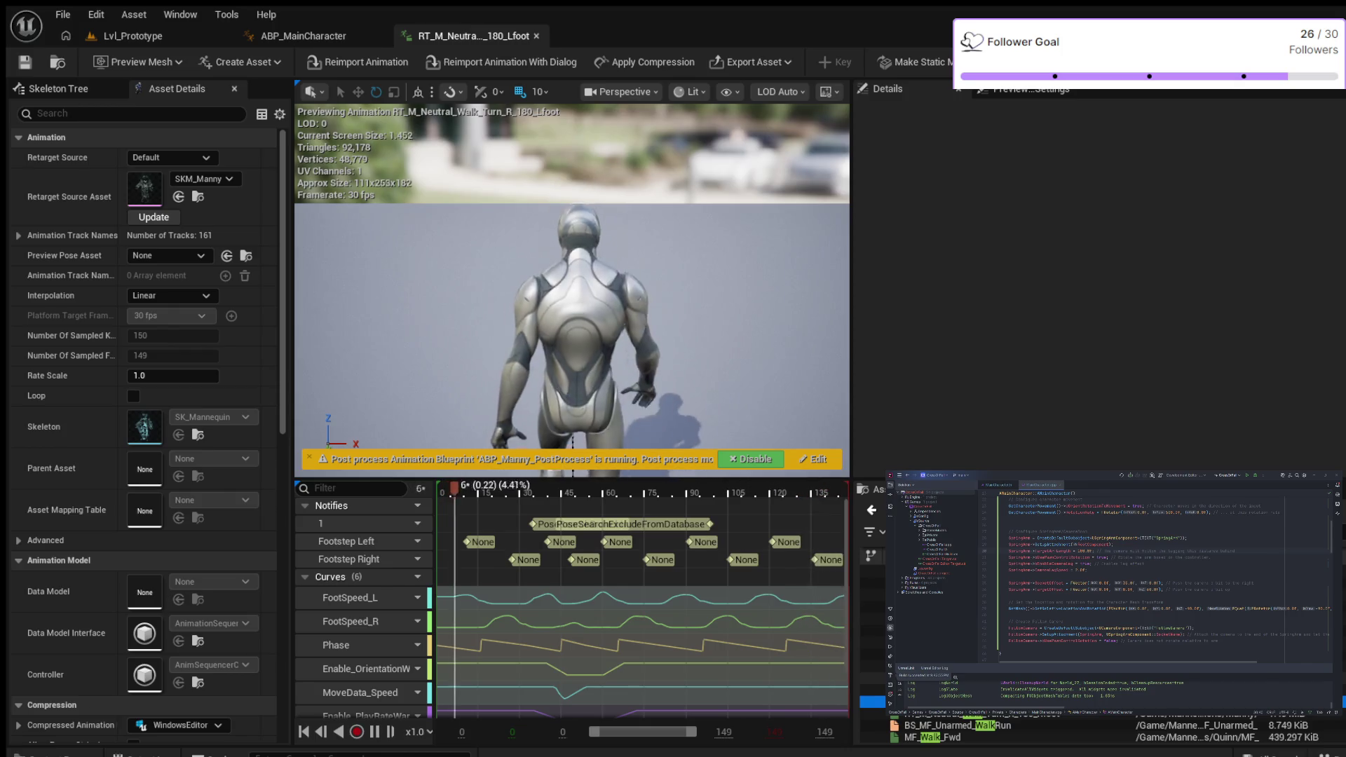
scroll(1115, 732, down, 2)
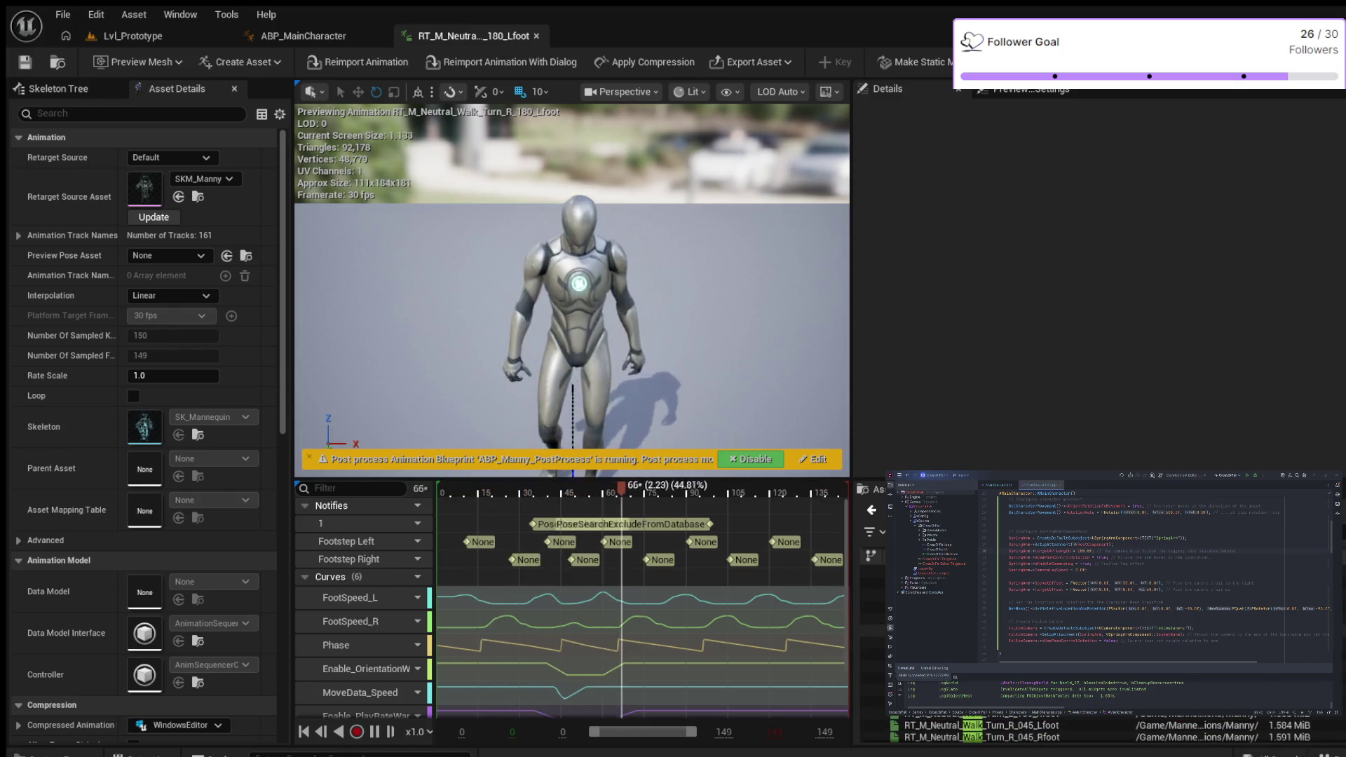
scroll(1114, 731, up, 2)
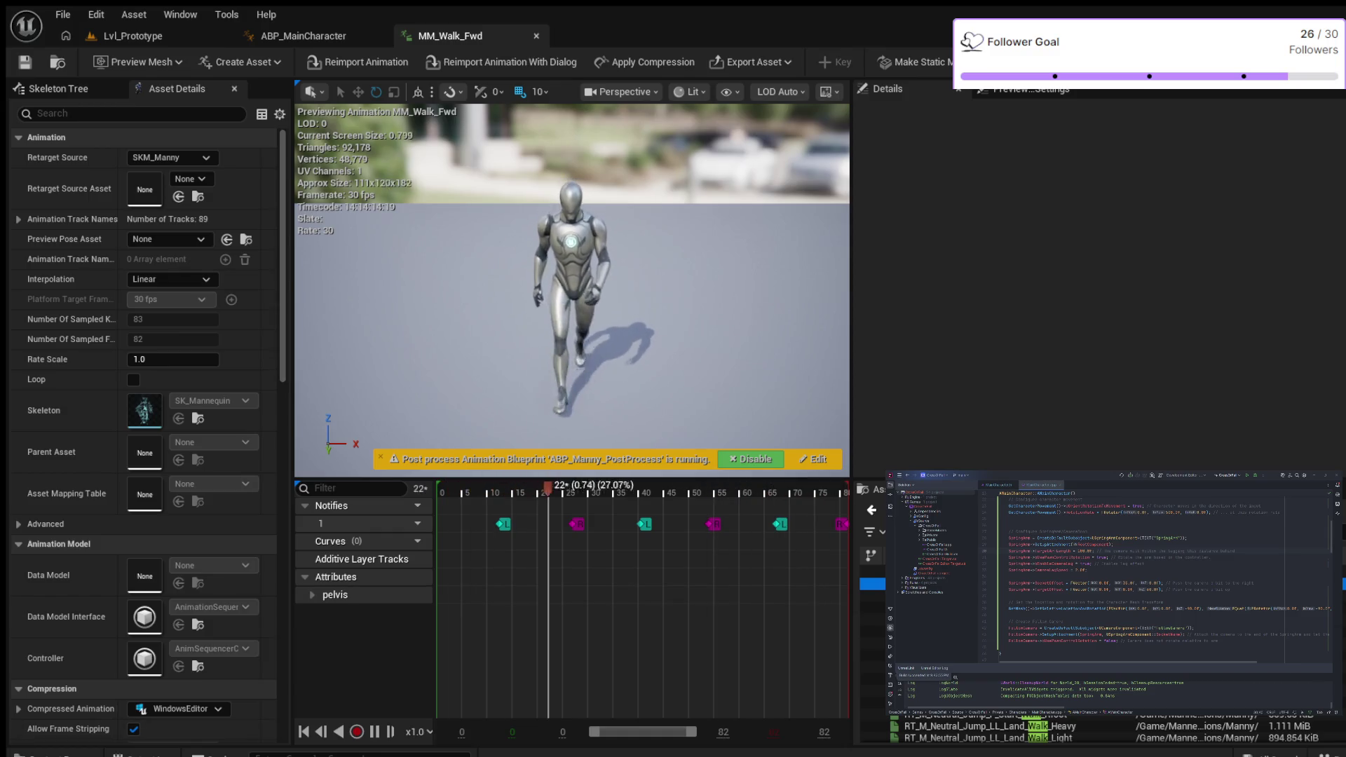
key(ctrl+space)
key(Return)
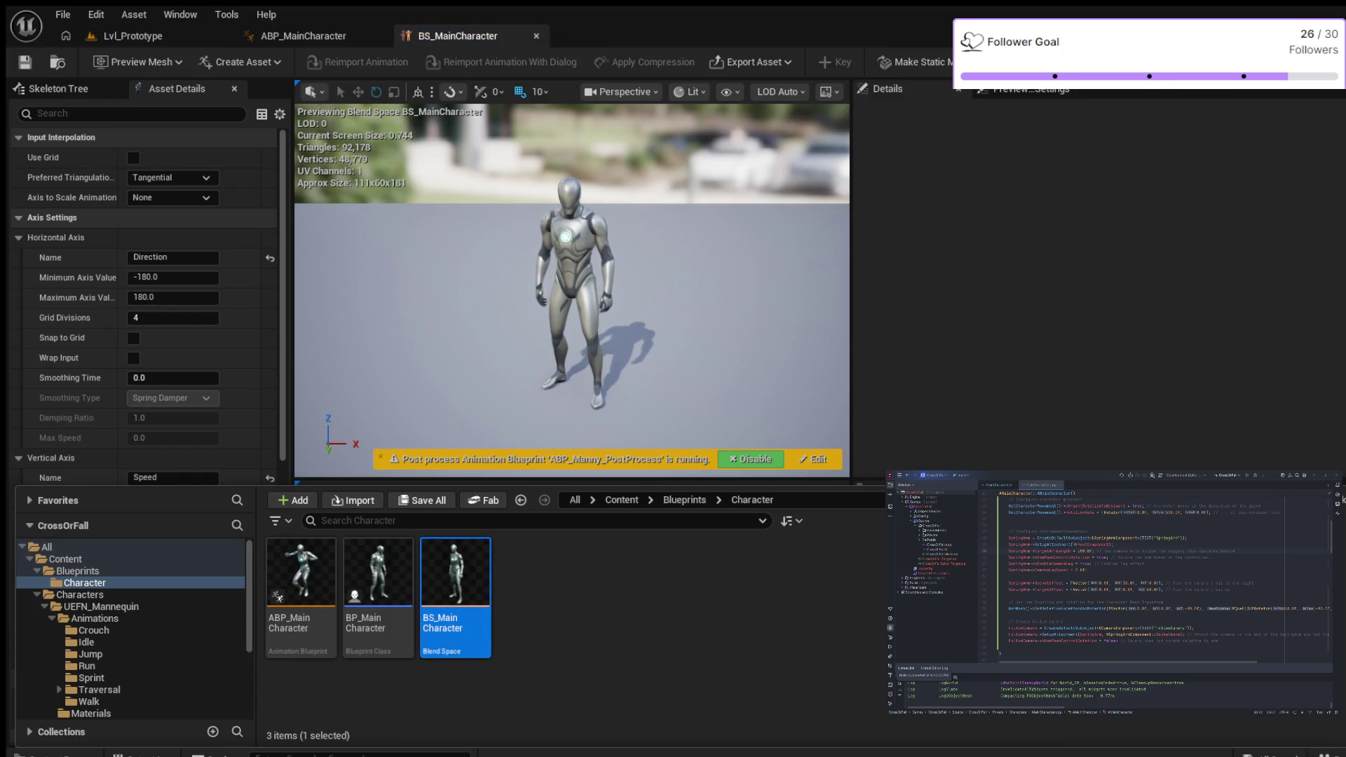
Step: Place a walk sample at the centre of the blend space grid with Speed 300
key(ctrl+space)
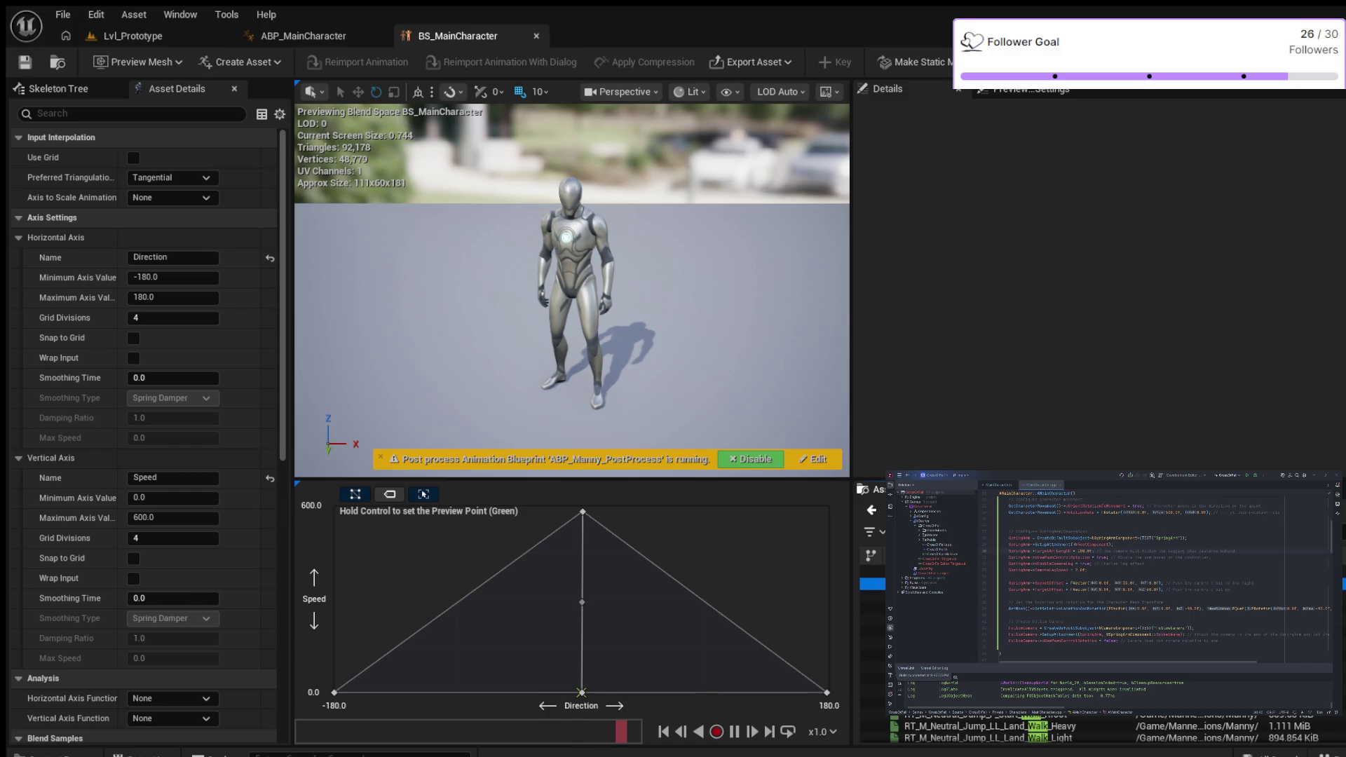
drag(581, 599, 581, 599)
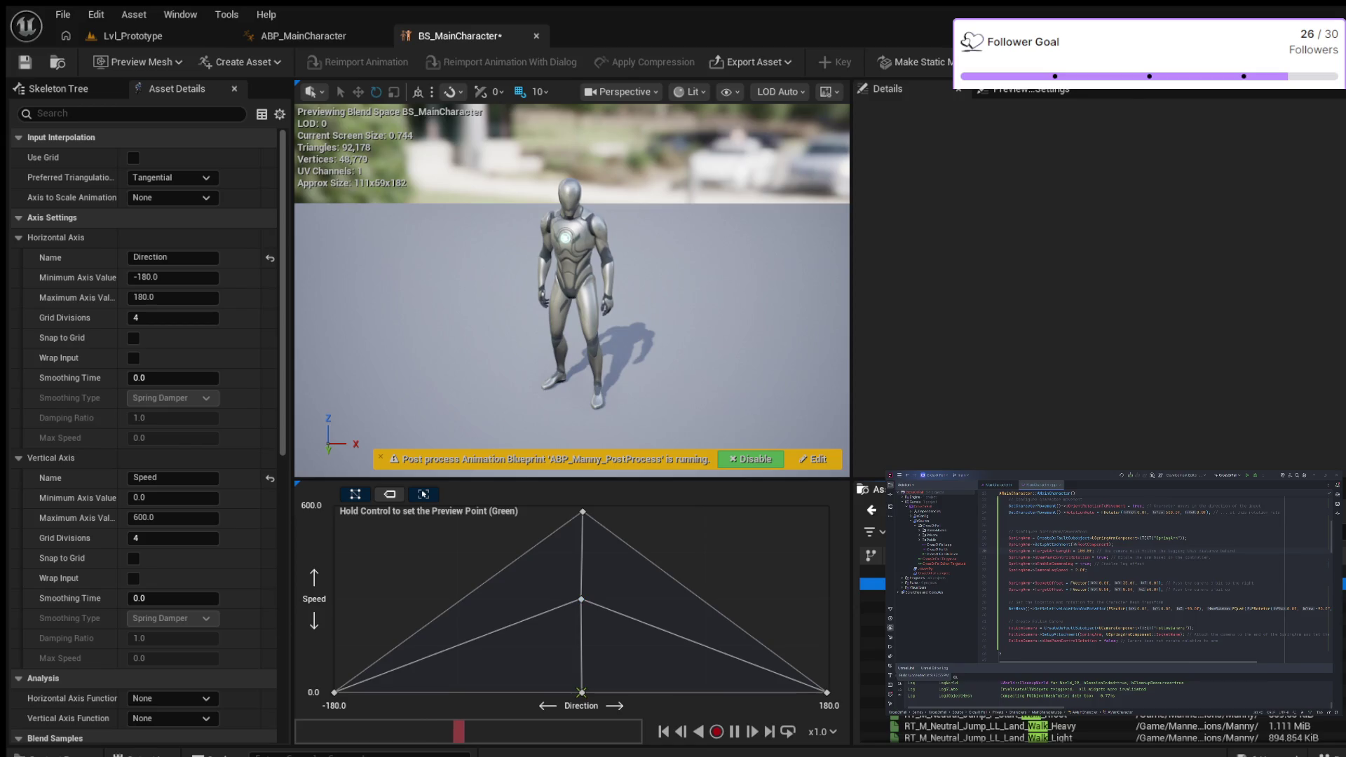
drag(581, 600, 589, 601)
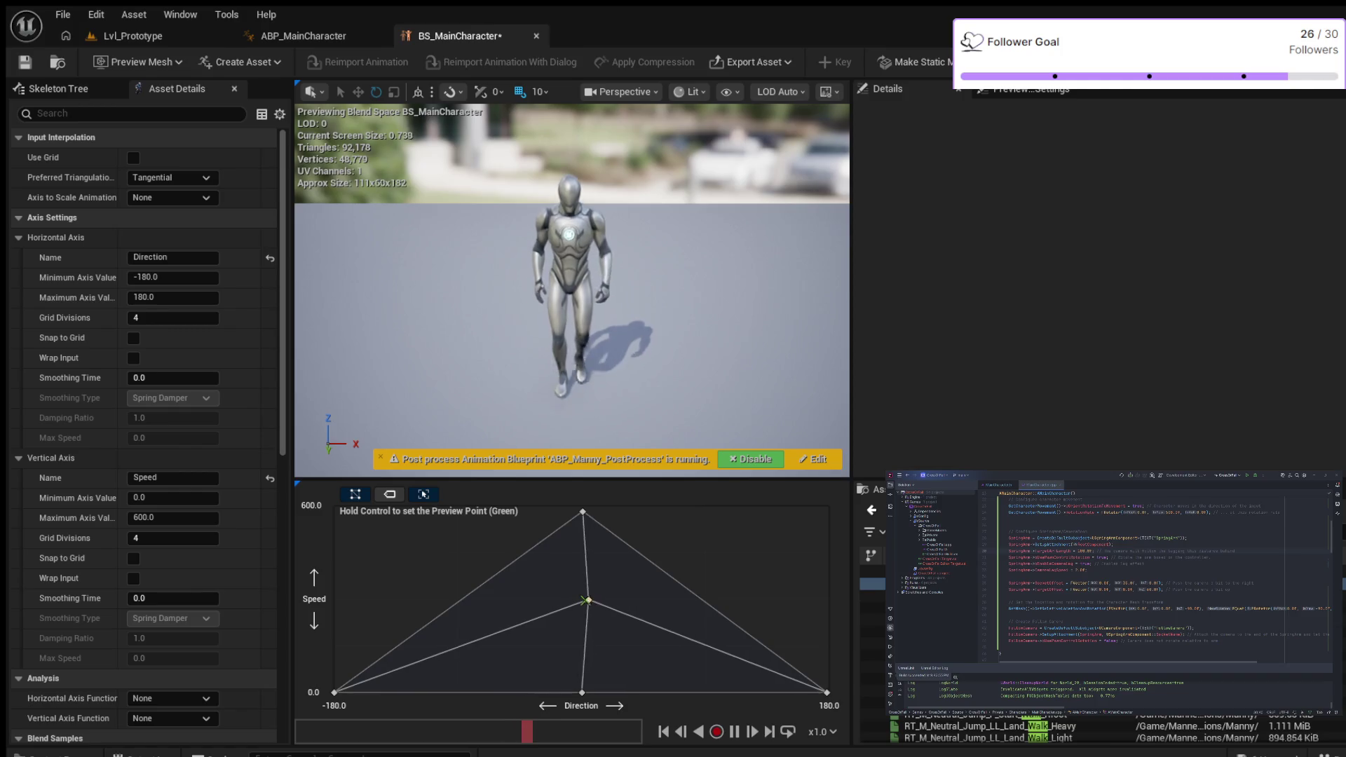
key(ctrl+z)
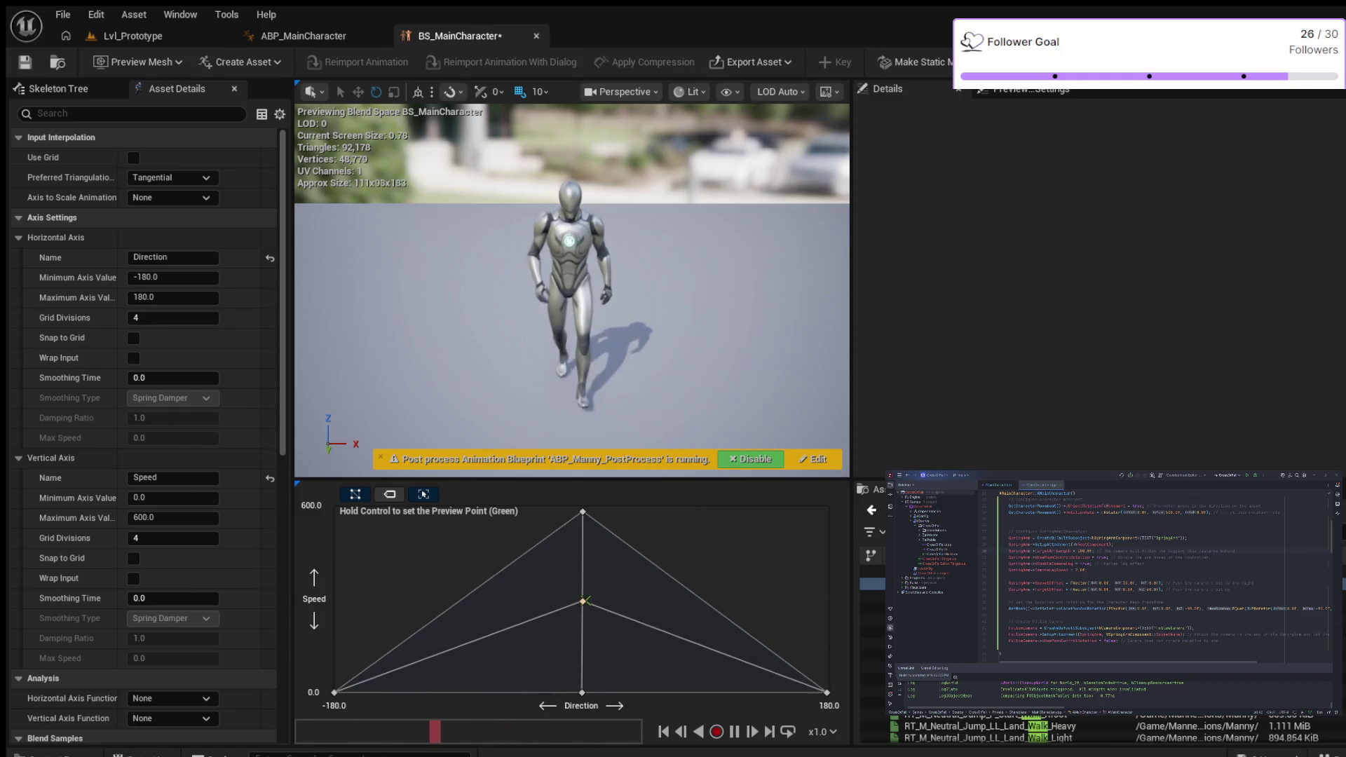
click(605, 494)
text(300.0)
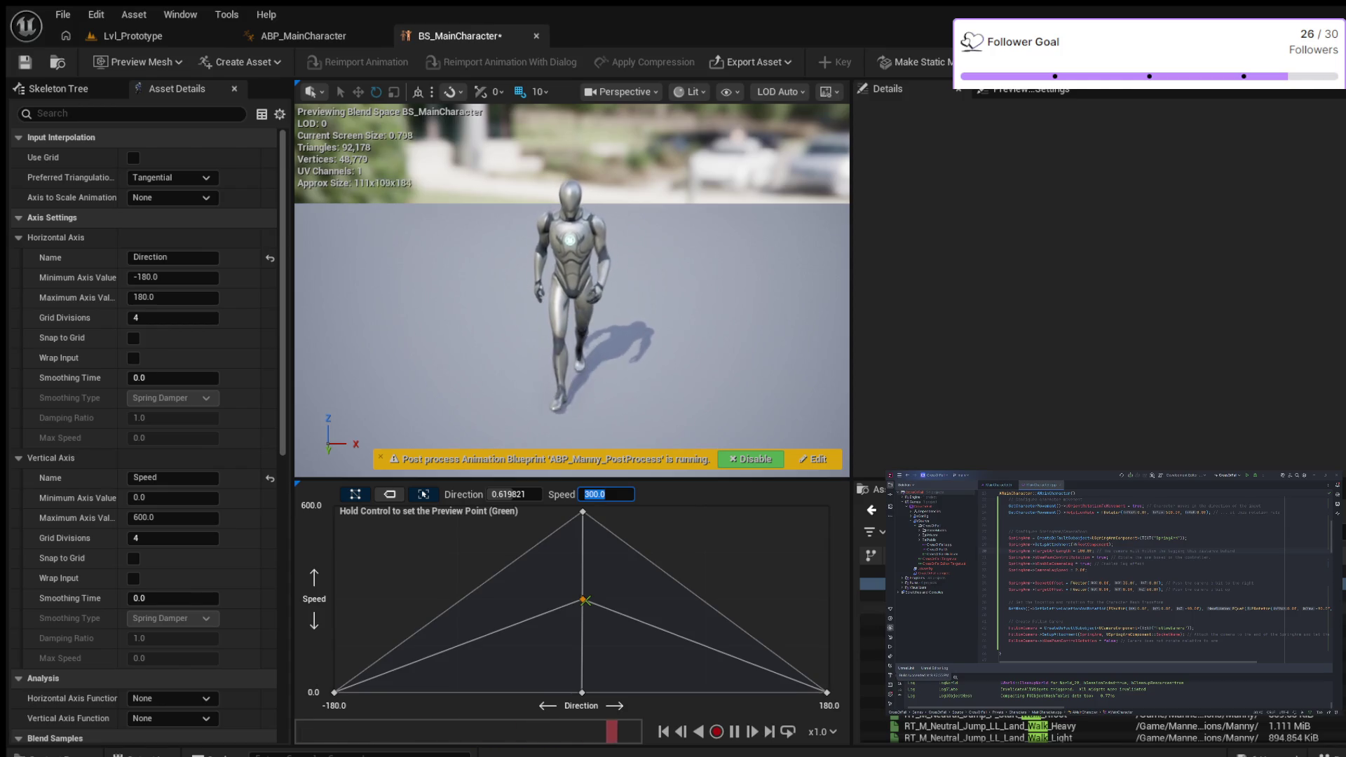
key(Return)
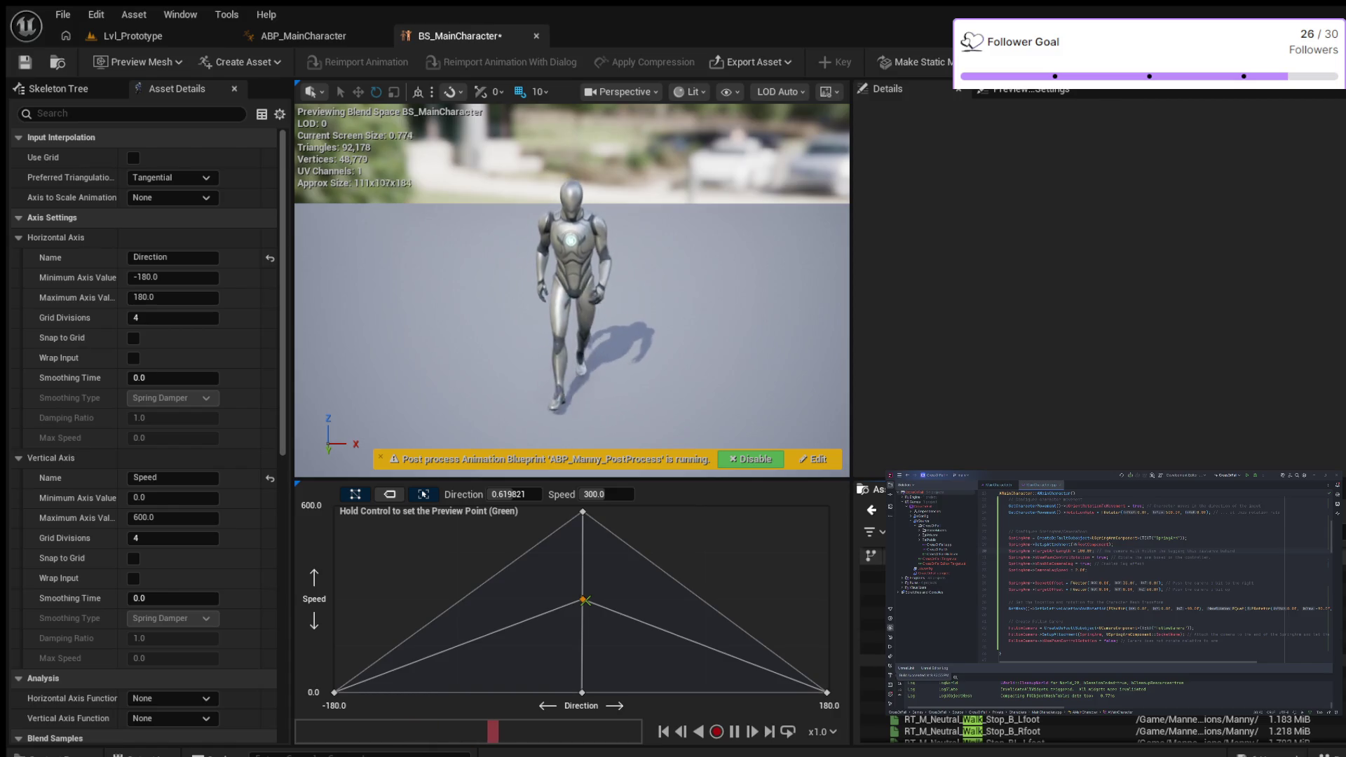
double_click(872, 636)
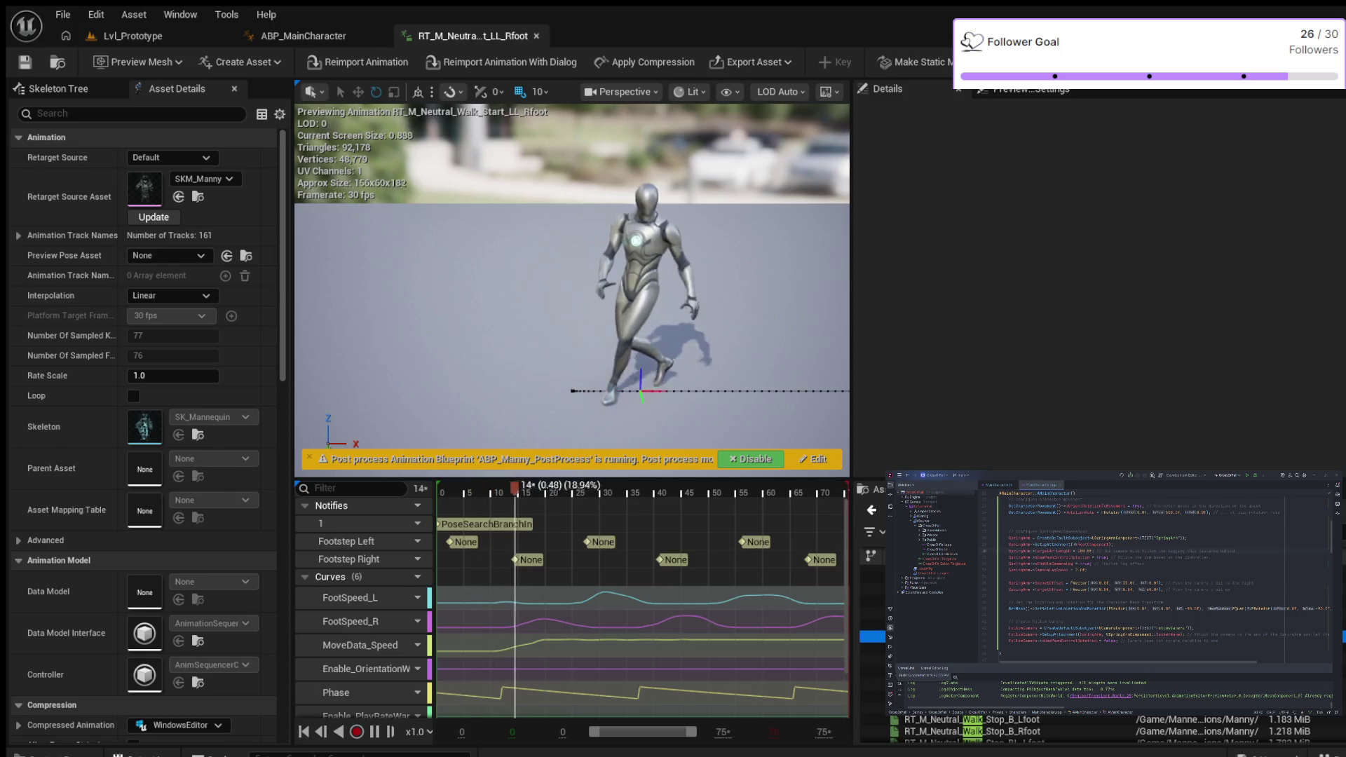
key(ctrl+space)
key(Return)
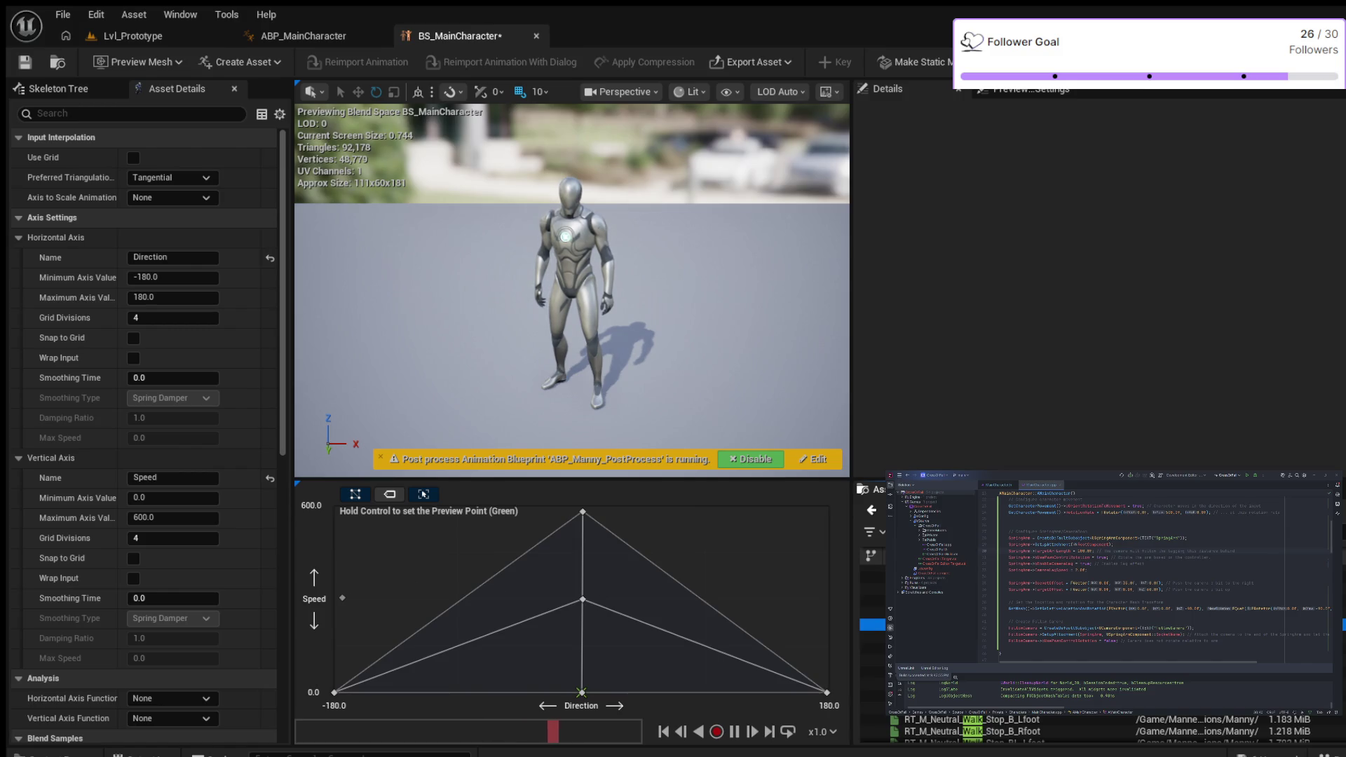
Step: Drop samples on the left and right grid edges, giving the right one Speed 300
drag(337, 605, 337, 604)
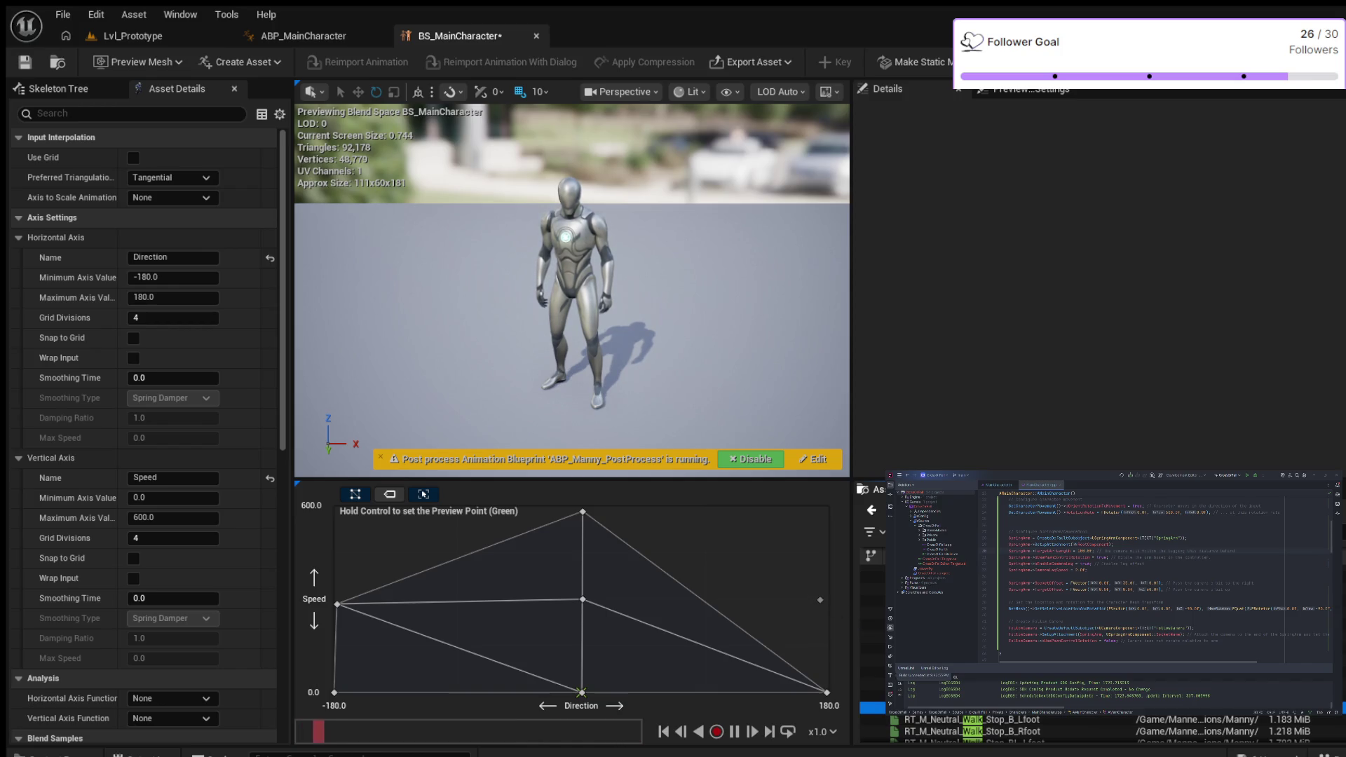
drag(824, 603, 824, 603)
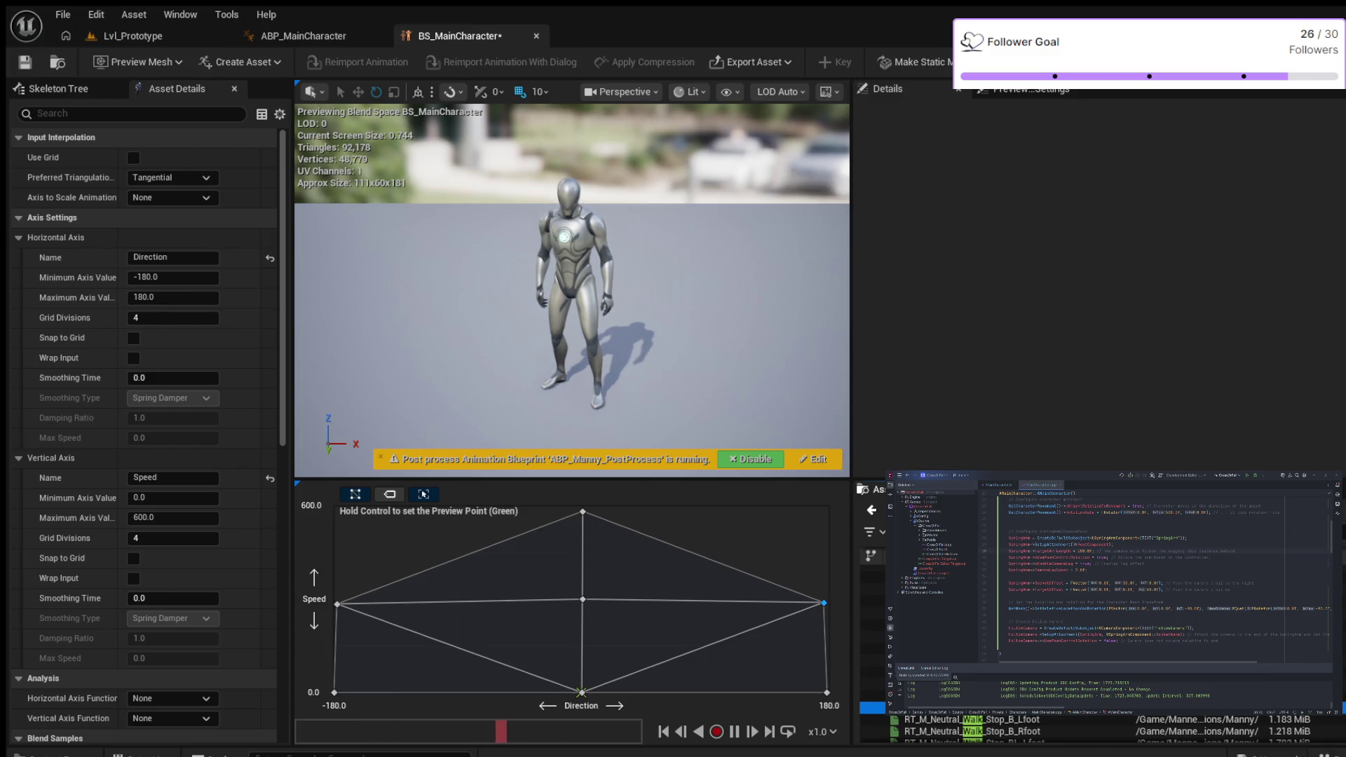
click(823, 603)
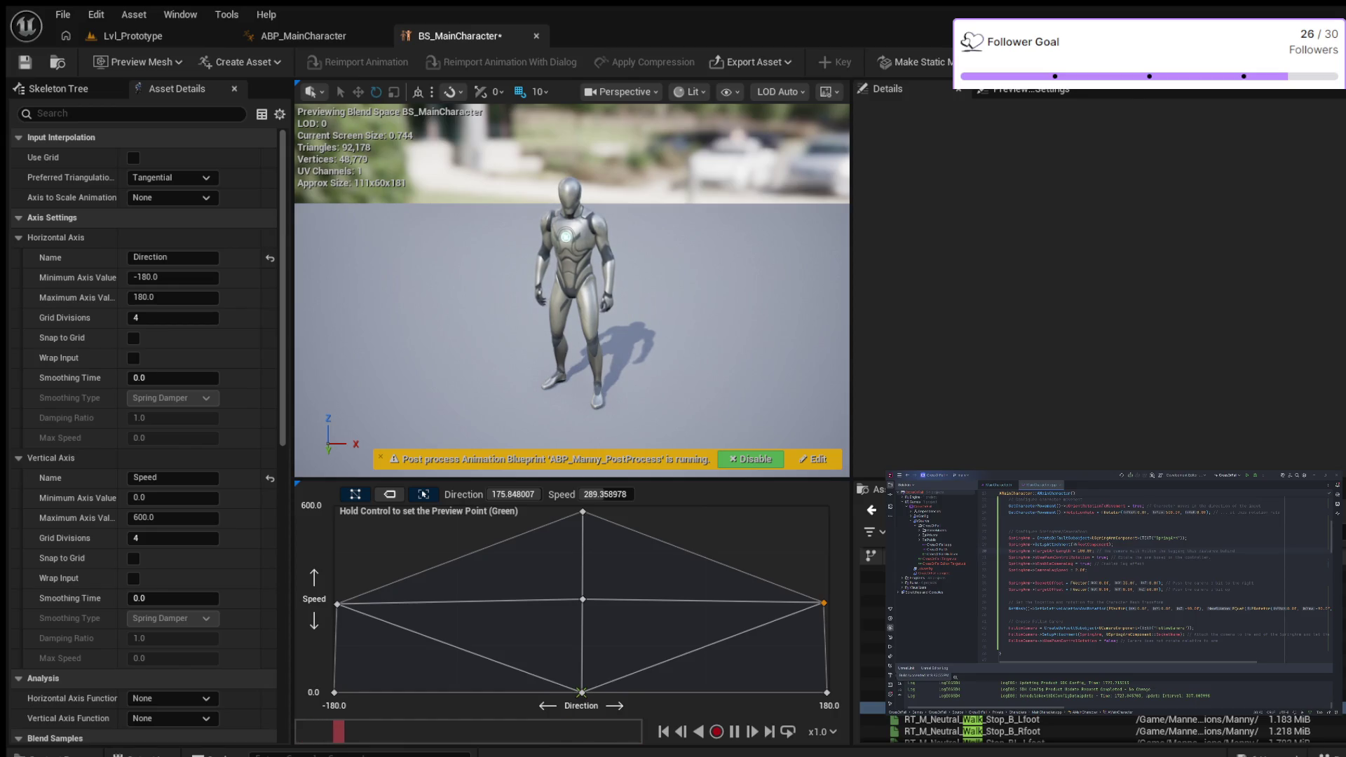
click(604, 494)
text(300)
key(Return)
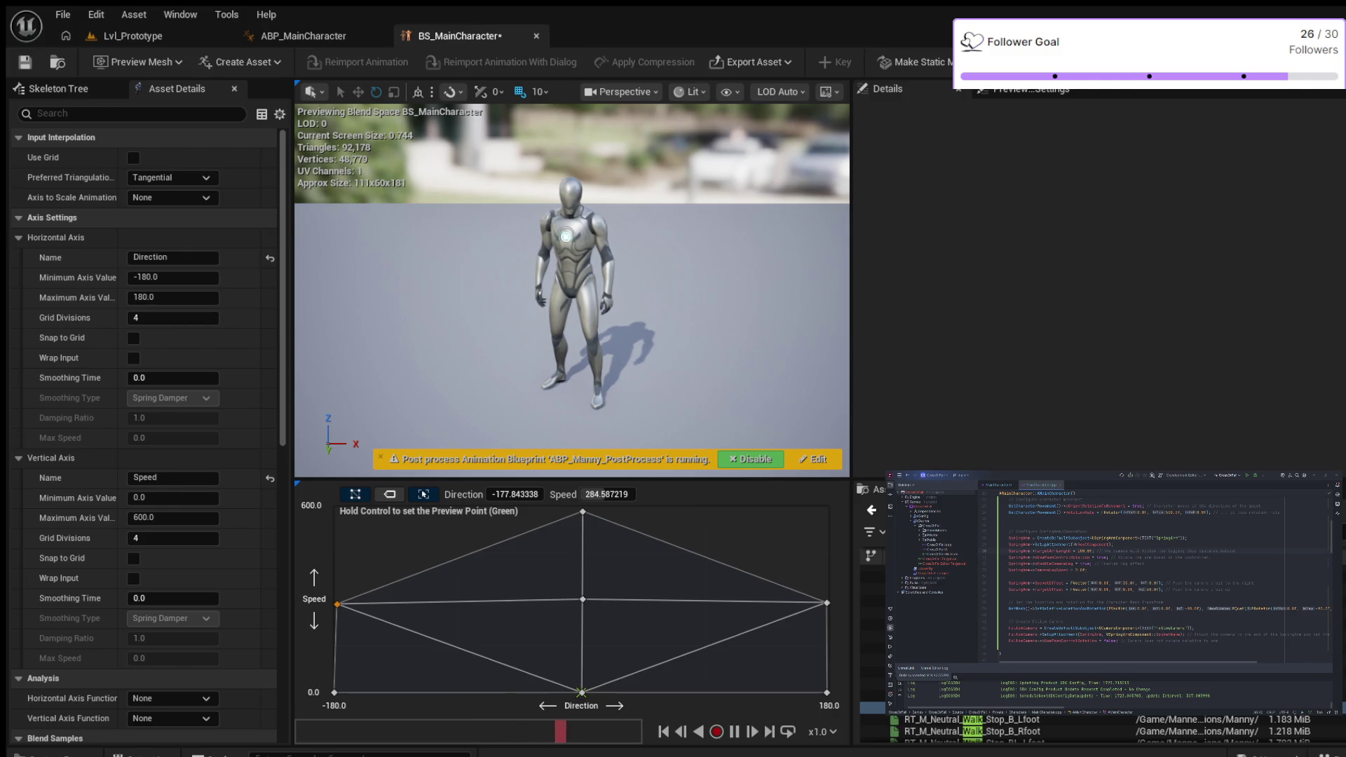
Step: Set the left sample to Direction -180 and the right to Direction 180, Speed 300
click(515, 494)
text(-180.0)
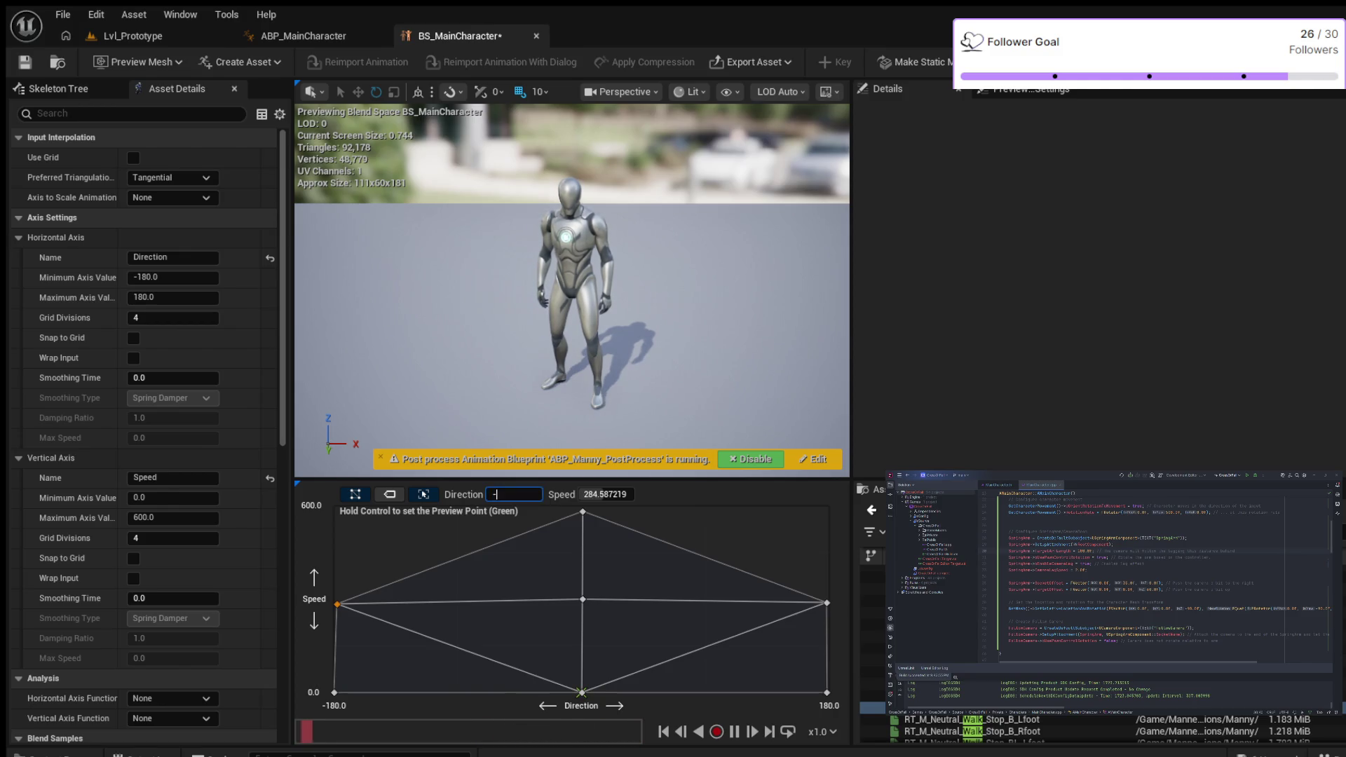
key(Return)
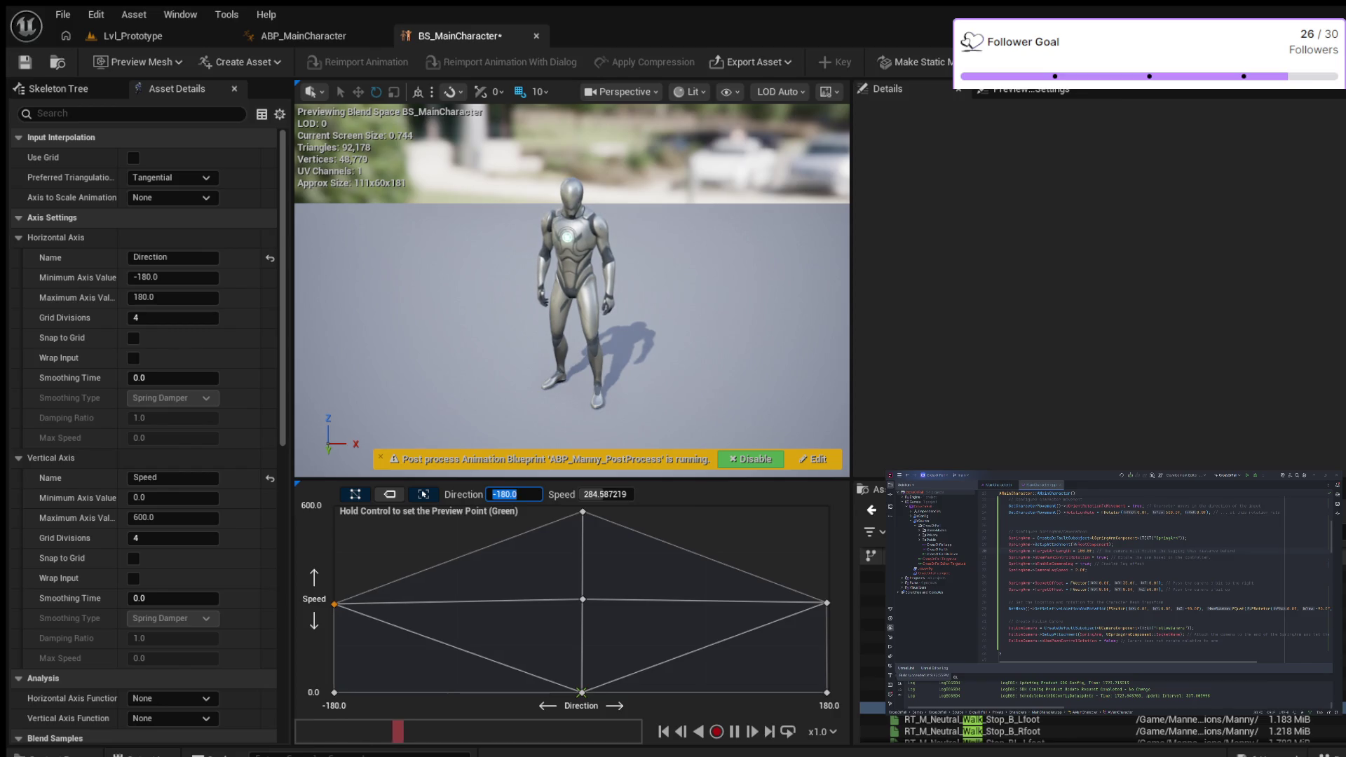
key(Escape)
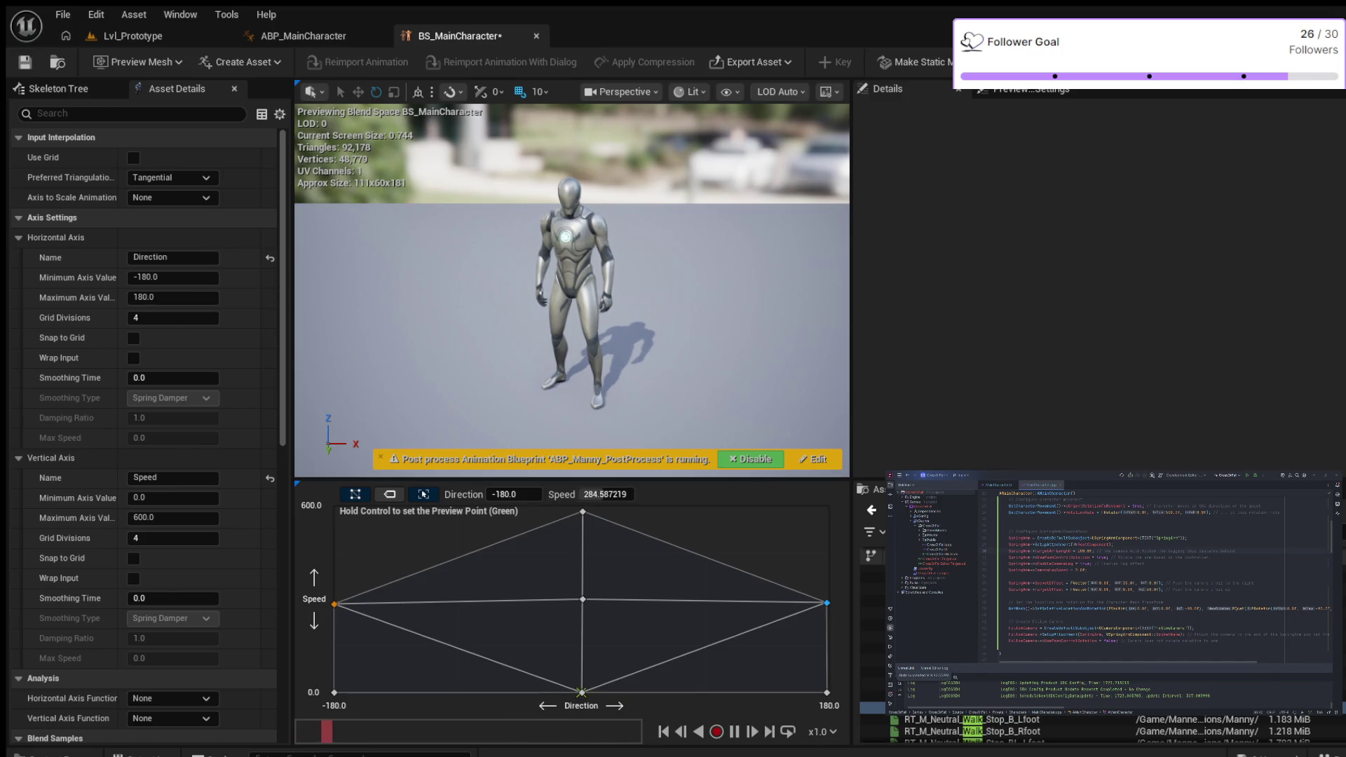
click(513, 494)
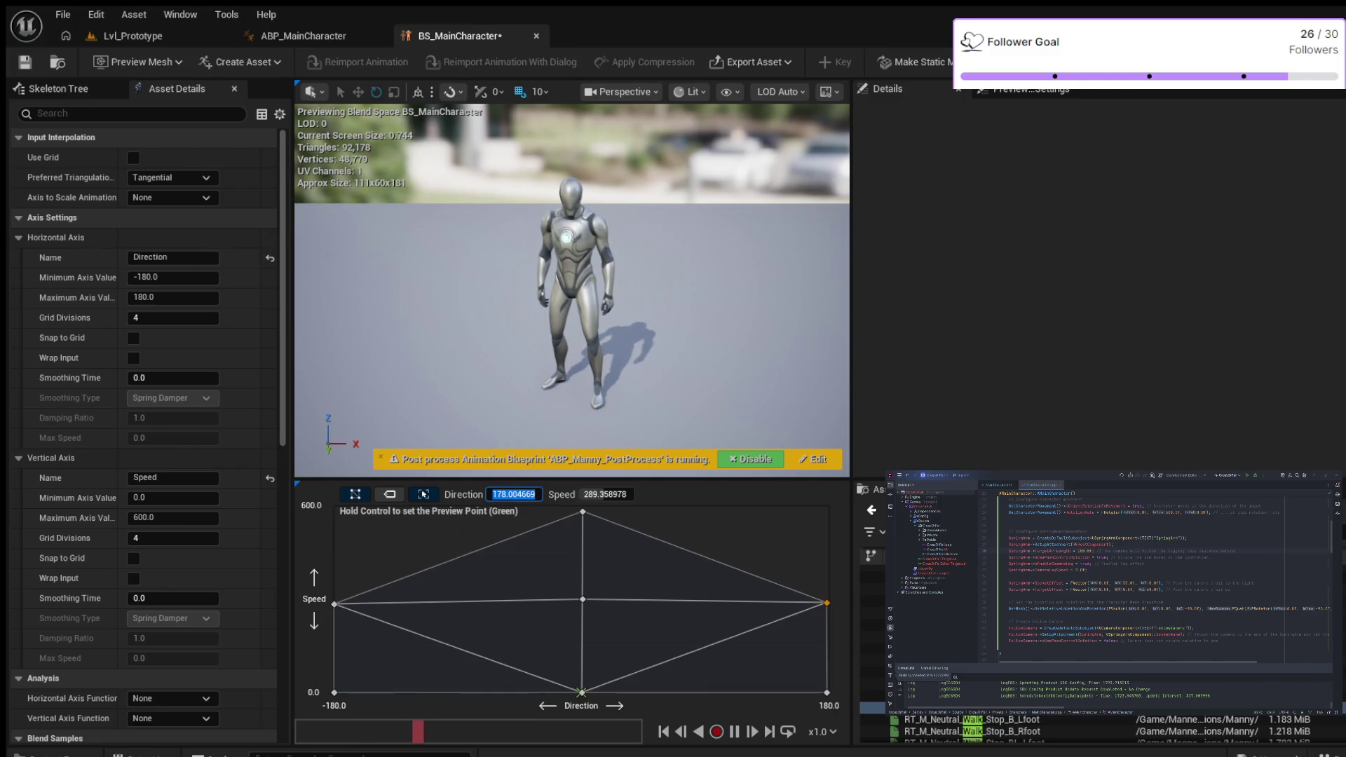
text(180.0)
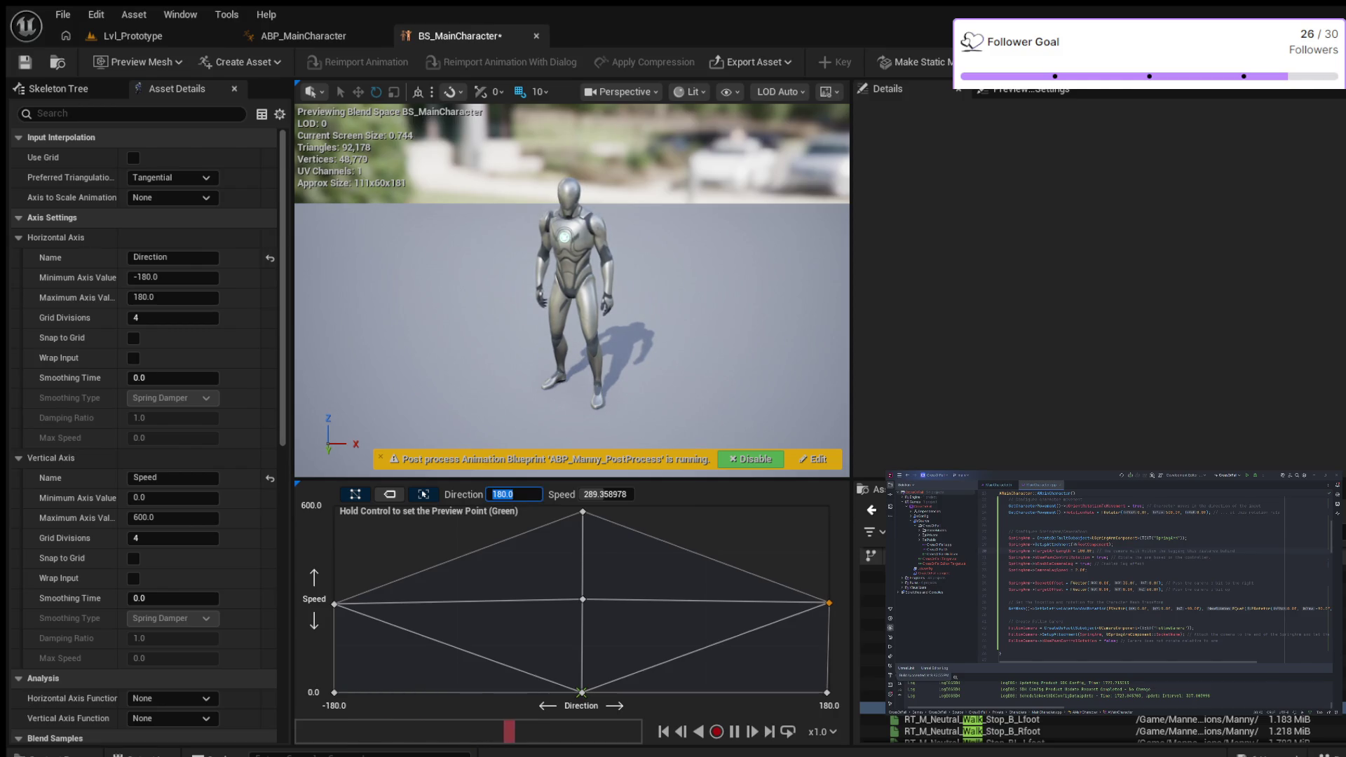
key(Tab)
text(300.0)
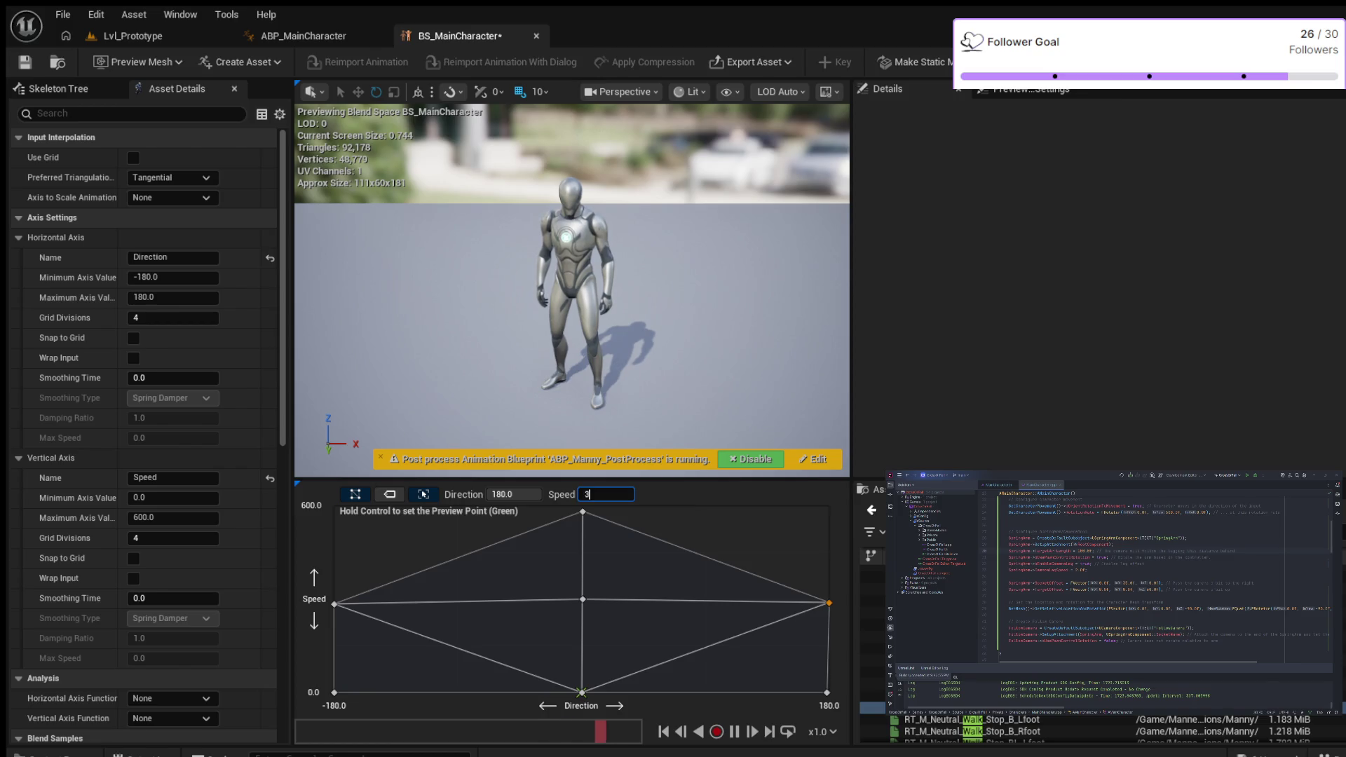
key(Return)
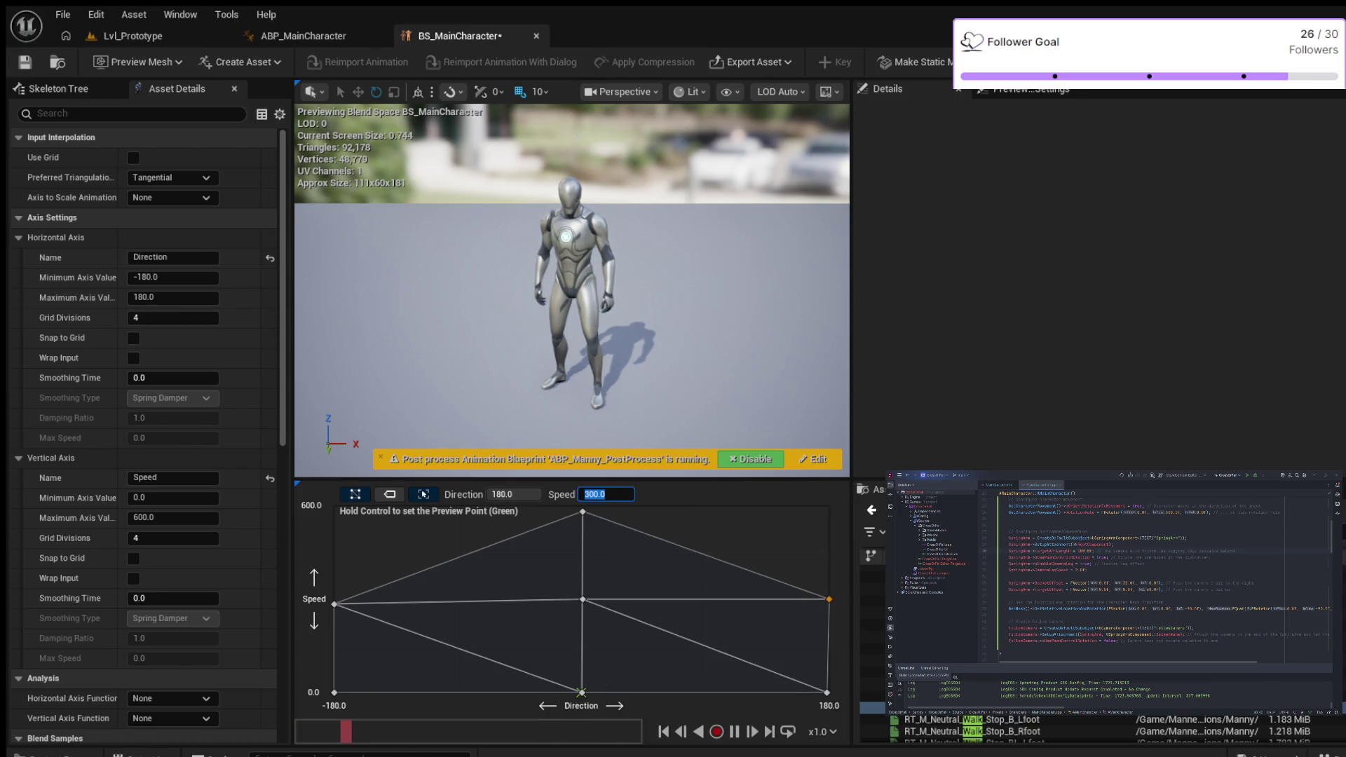
click(335, 603)
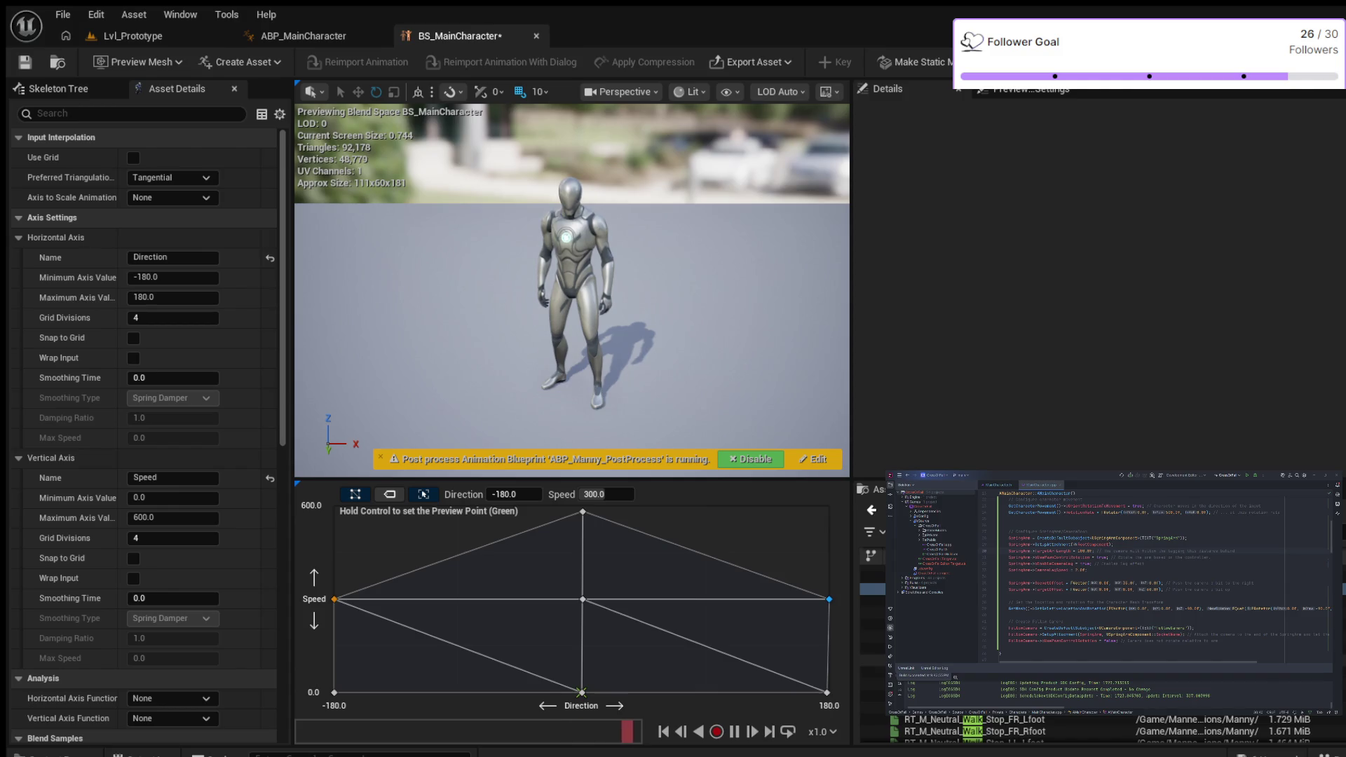
scroll(1114, 729, down, 1)
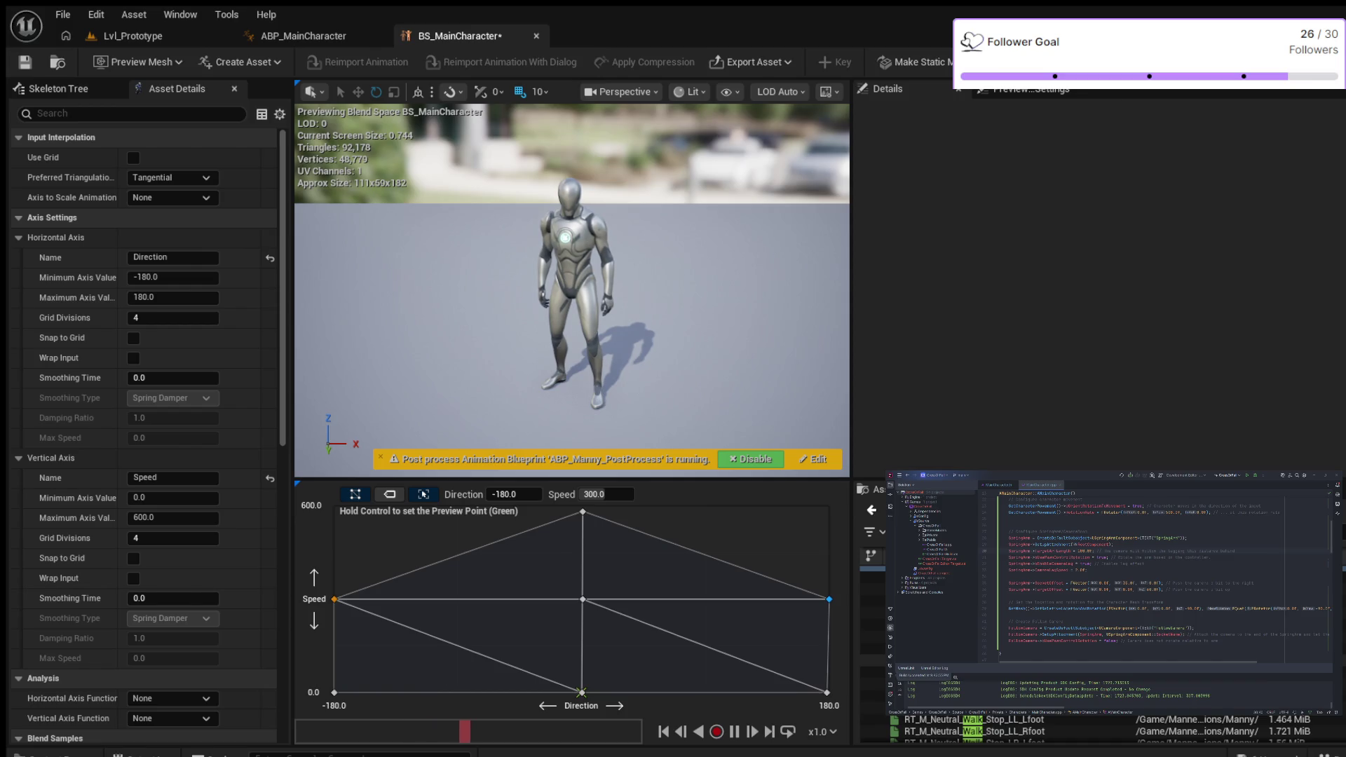
scroll(1114, 729, down, 2)
scroll(1115, 730, down, 3)
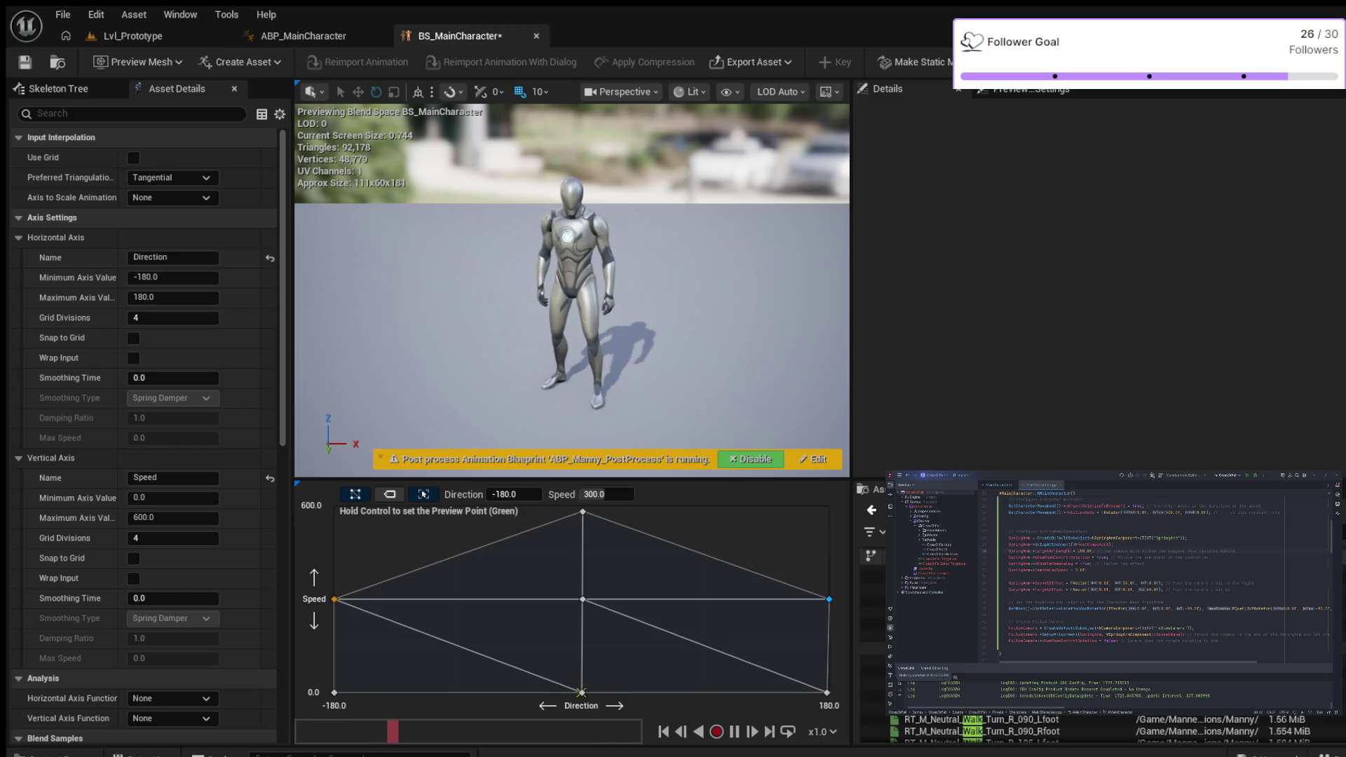
scroll(1114, 729, down, 3)
scroll(1114, 729, down, 3)
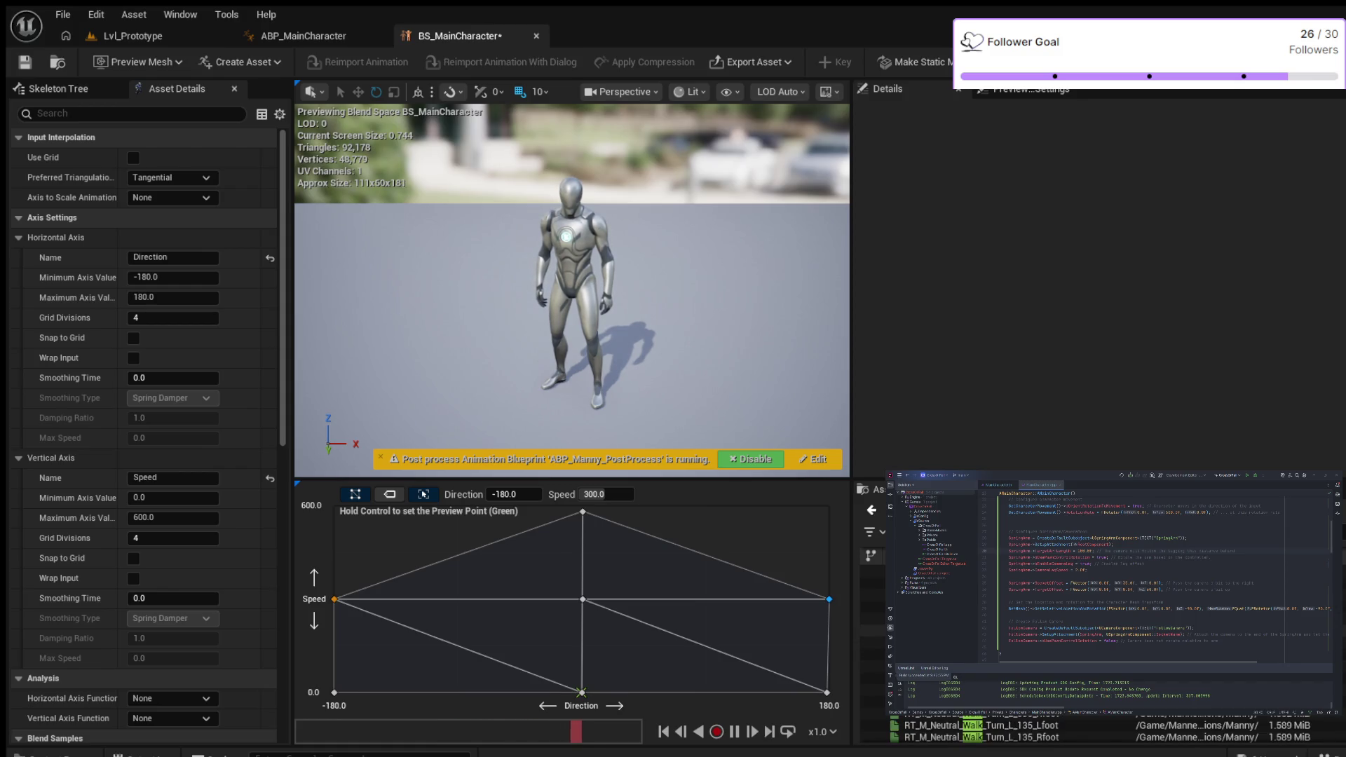
scroll(1114, 729, down, 2)
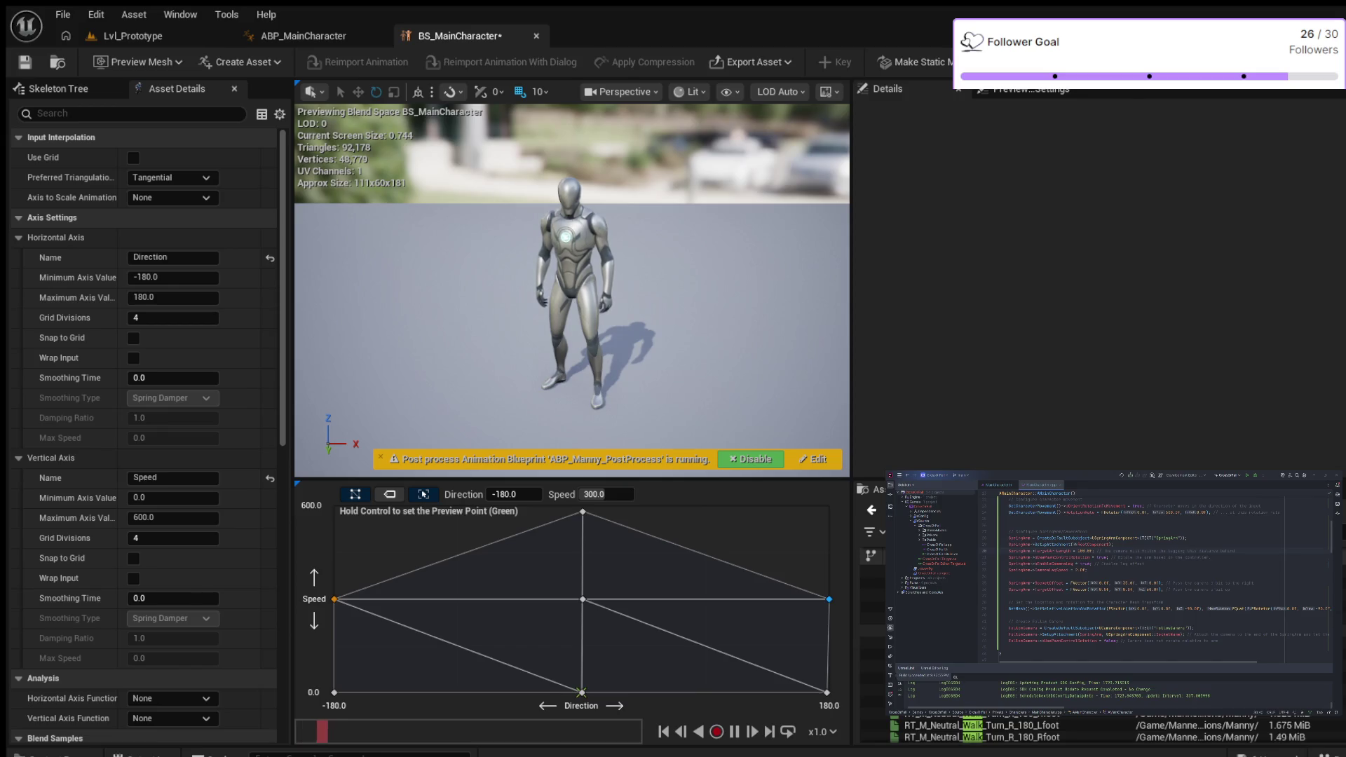
scroll(1114, 729, up, 1)
scroll(1115, 729, down, 1)
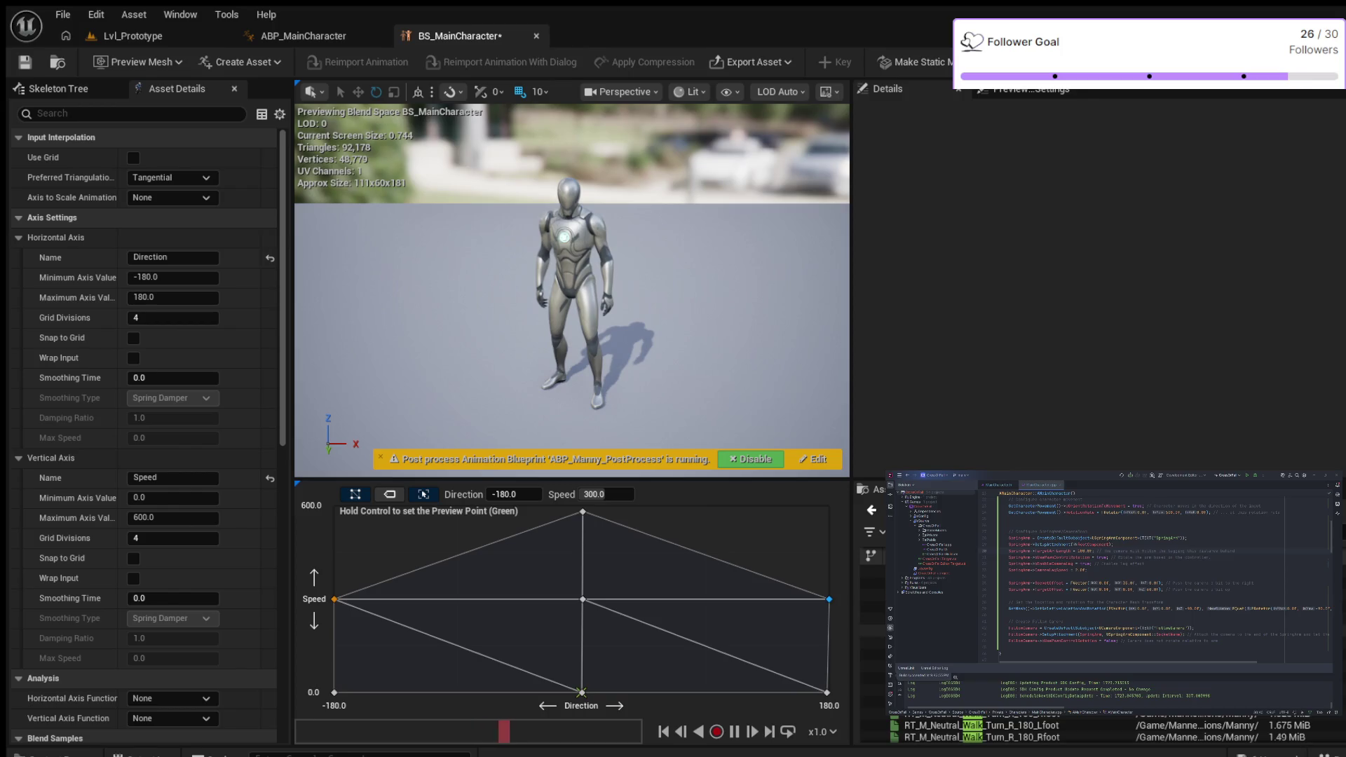
scroll(1114, 729, up, 3)
scroll(1114, 729, up, 3)
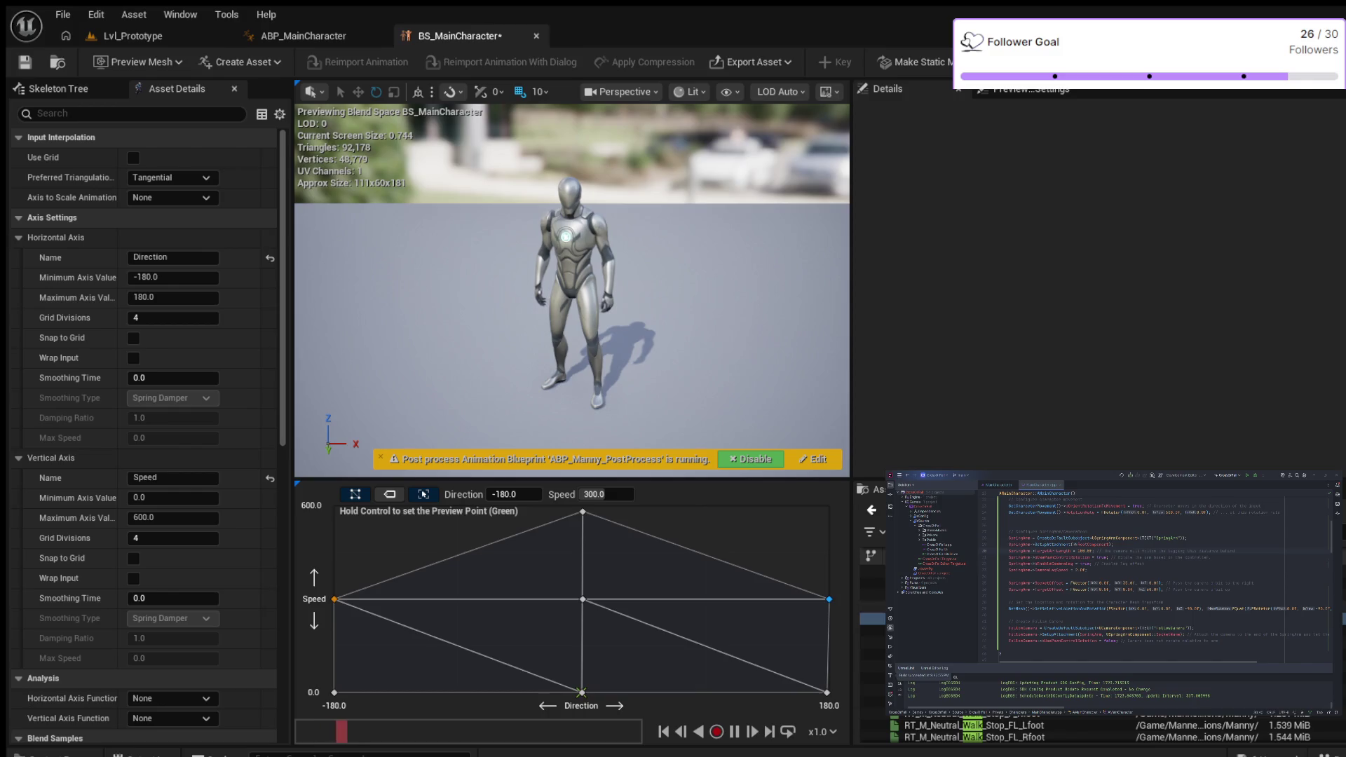
scroll(1115, 729, up, 3)
scroll(1114, 729, up, 2)
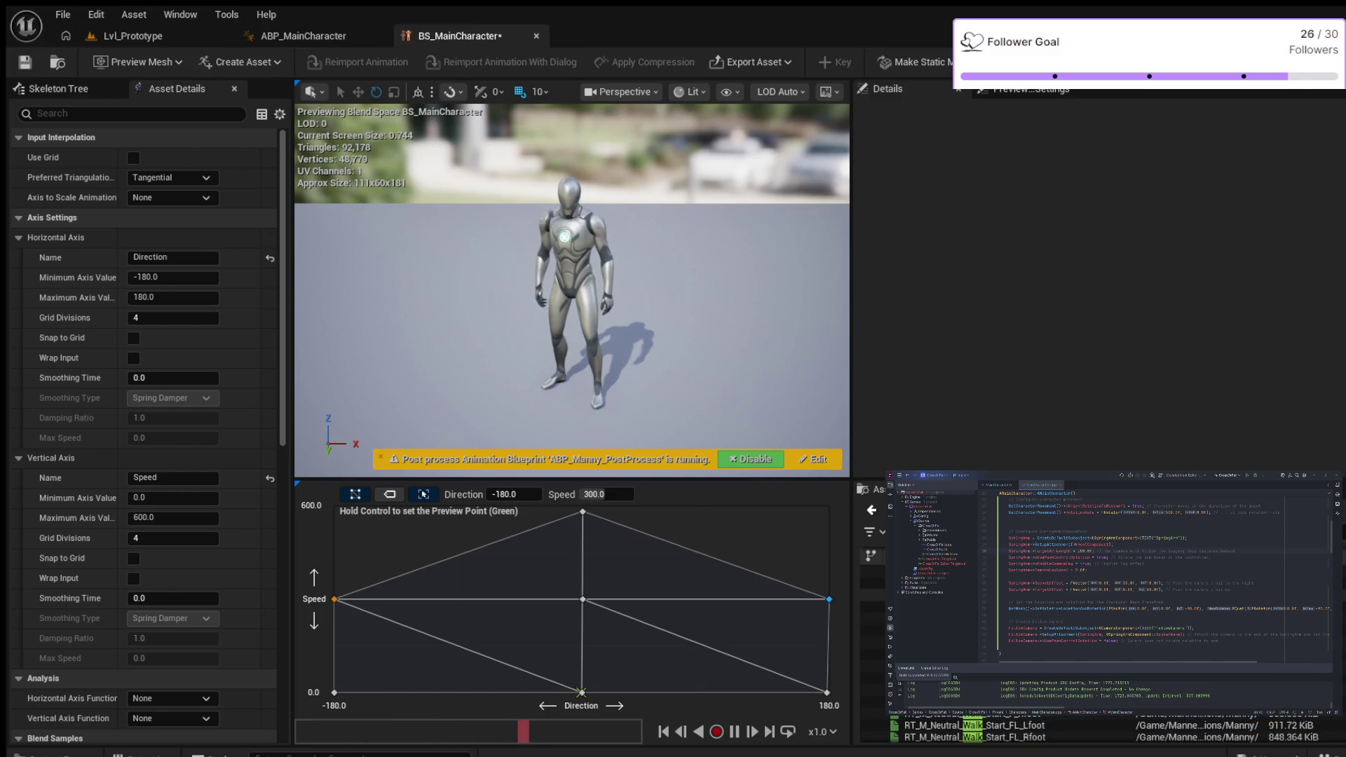
scroll(1114, 729, up, 2)
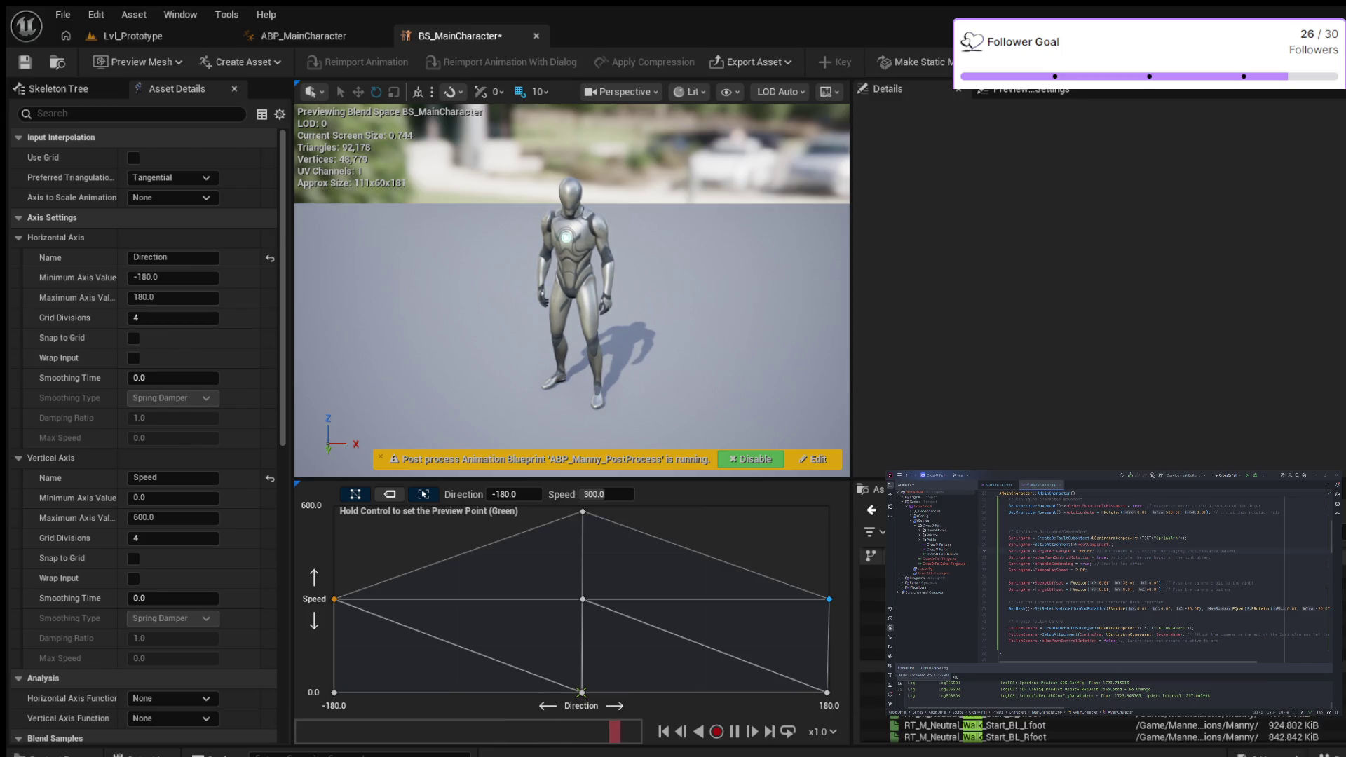
scroll(1115, 729, up, 2)
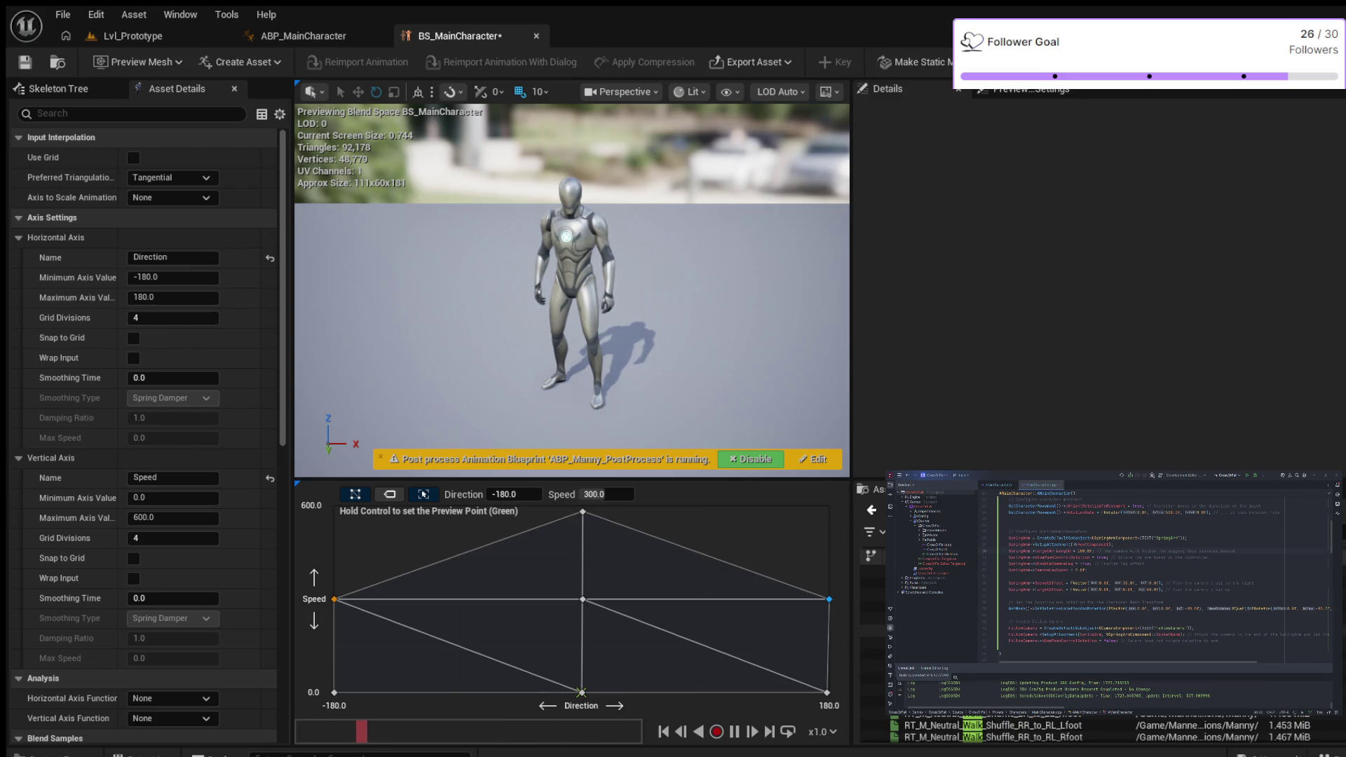
scroll(1115, 729, up, 2)
scroll(1115, 731, up, 2)
scroll(1115, 731, up, 2)
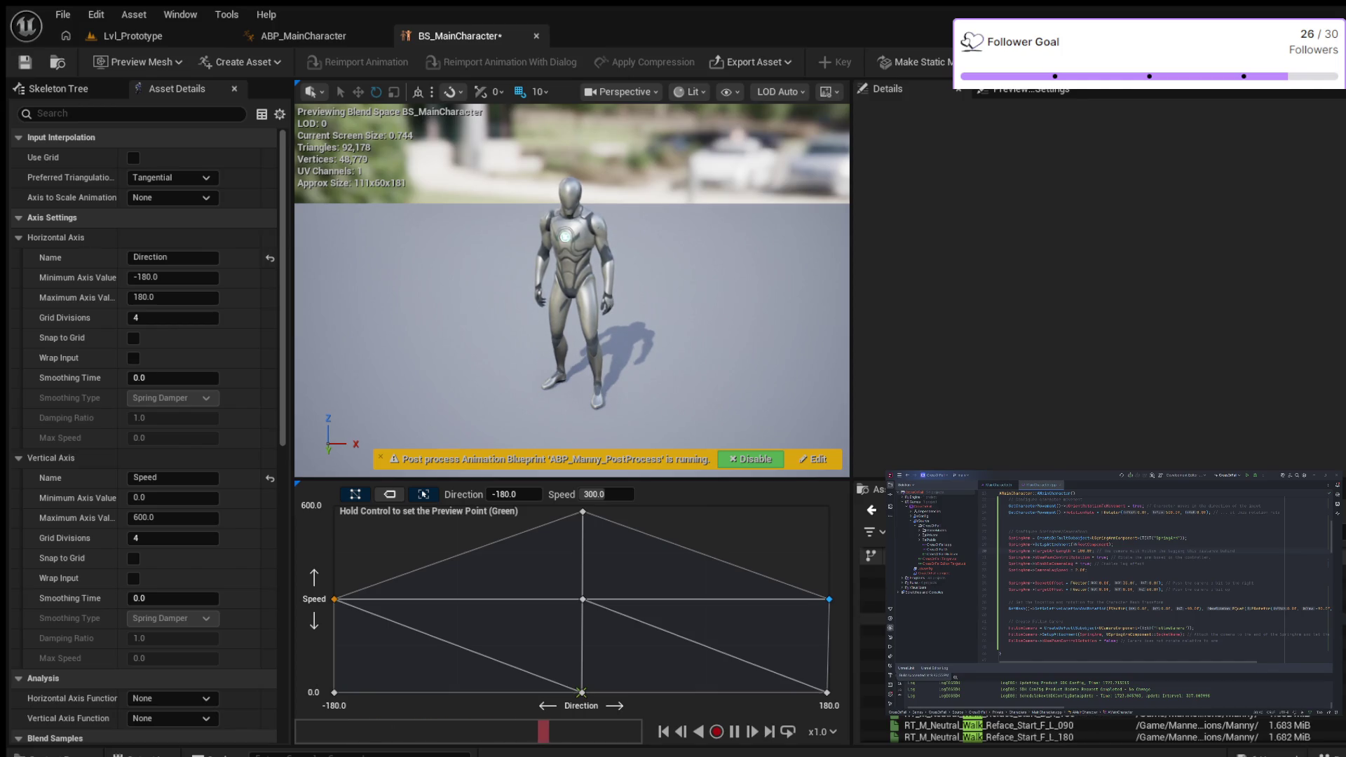
scroll(1115, 731, up, 2)
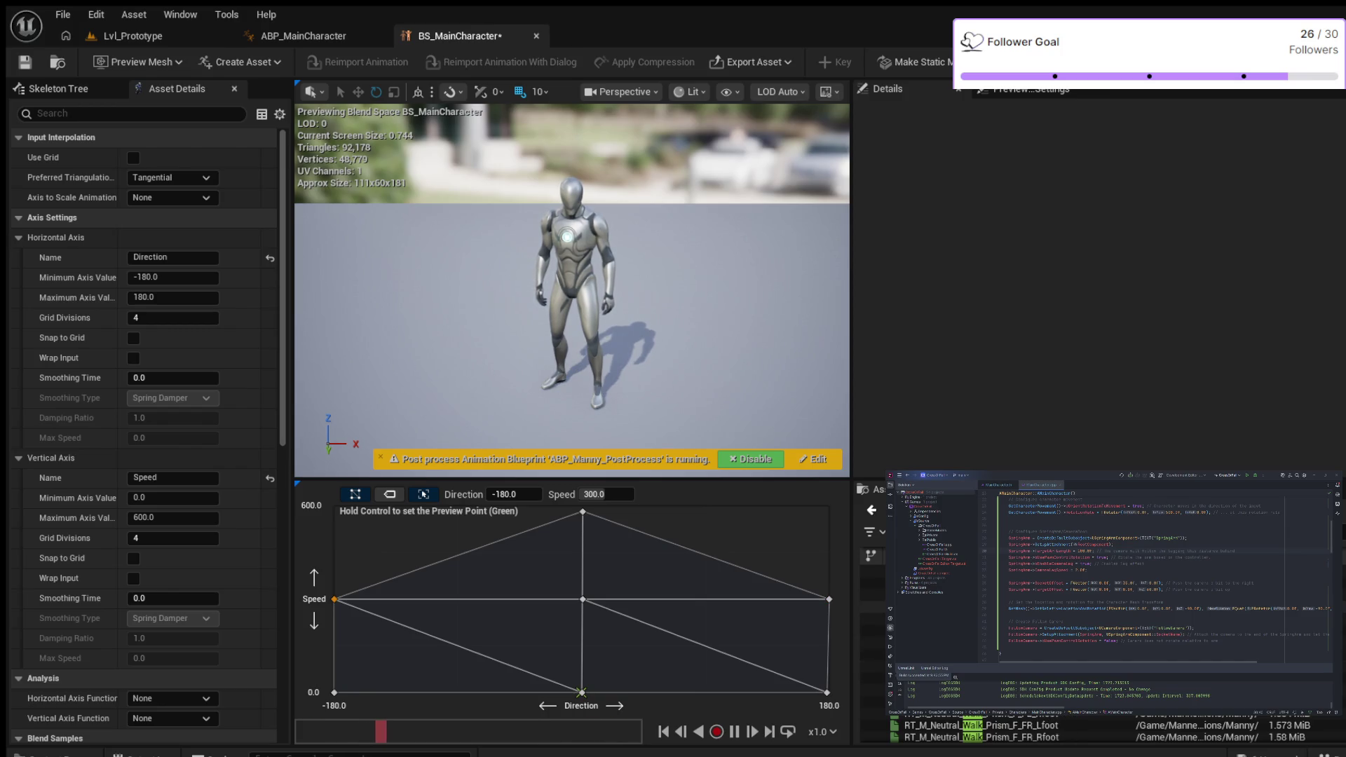
scroll(1115, 731, up, 3)
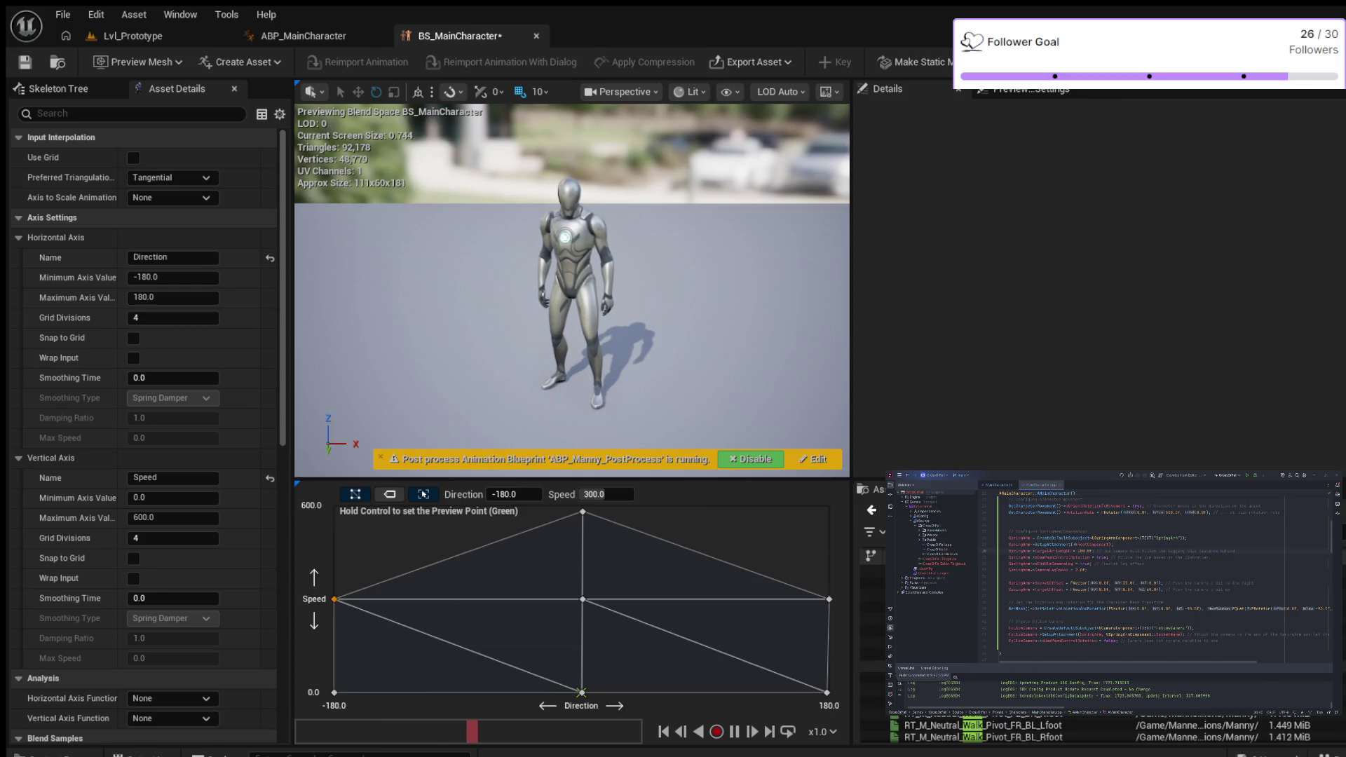
scroll(1114, 731, up, 3)
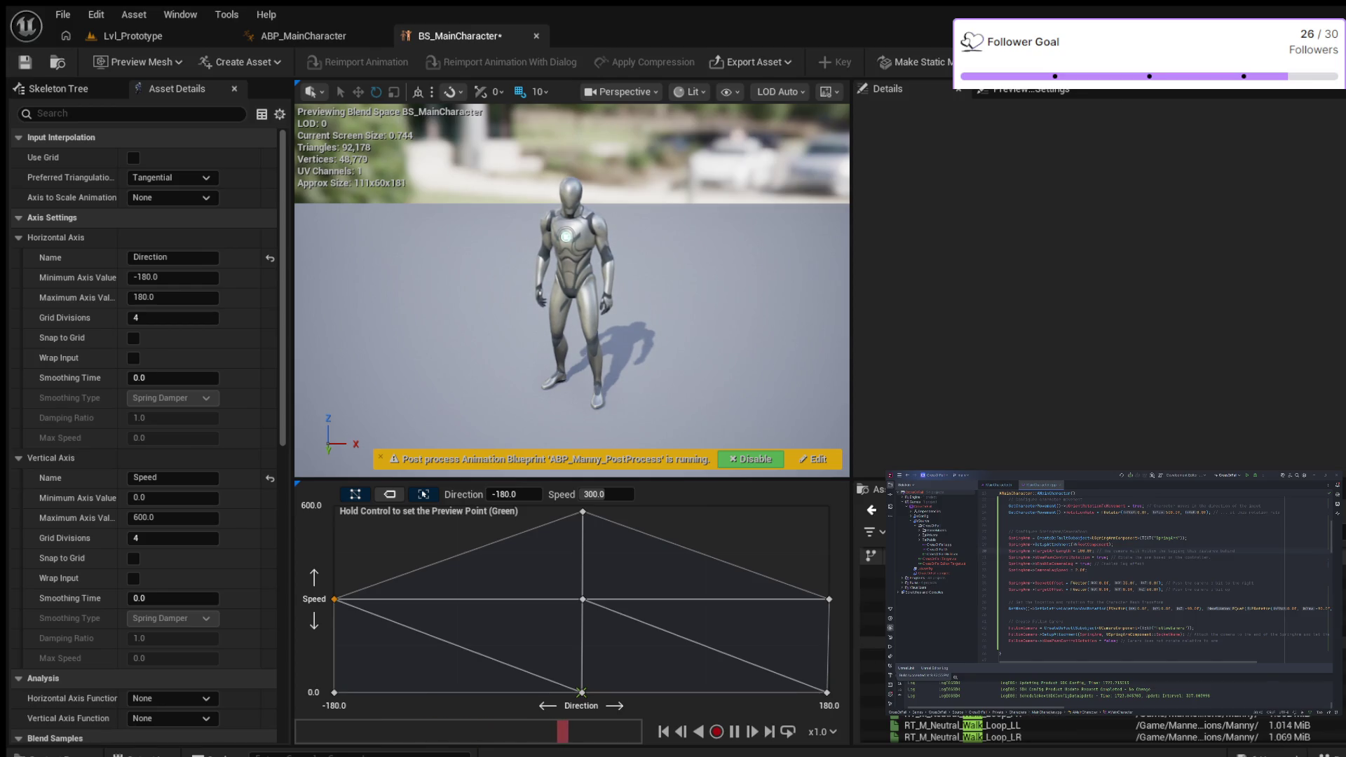
scroll(1114, 731, up, 3)
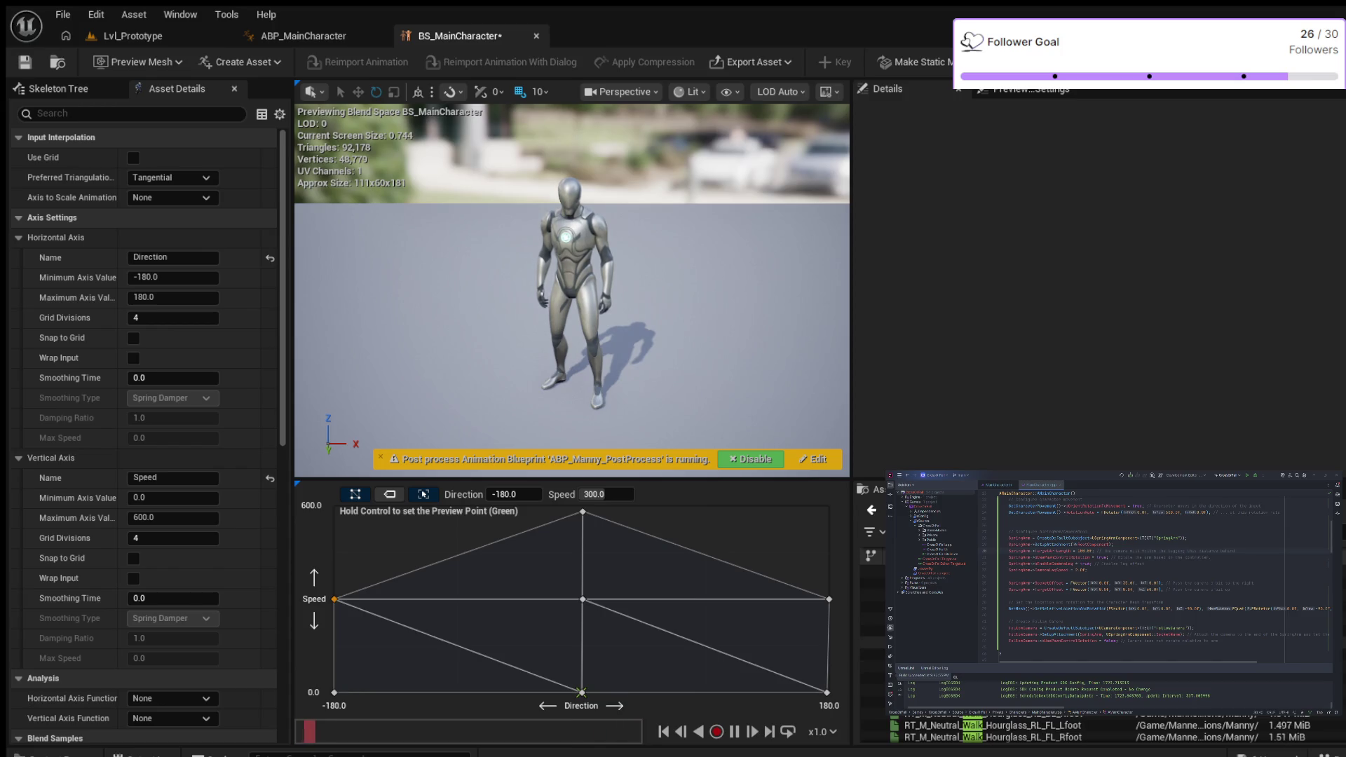
scroll(1114, 731, up, 1)
scroll(1115, 731, up, 3)
scroll(1114, 731, up, 2)
scroll(1115, 731, up, 4)
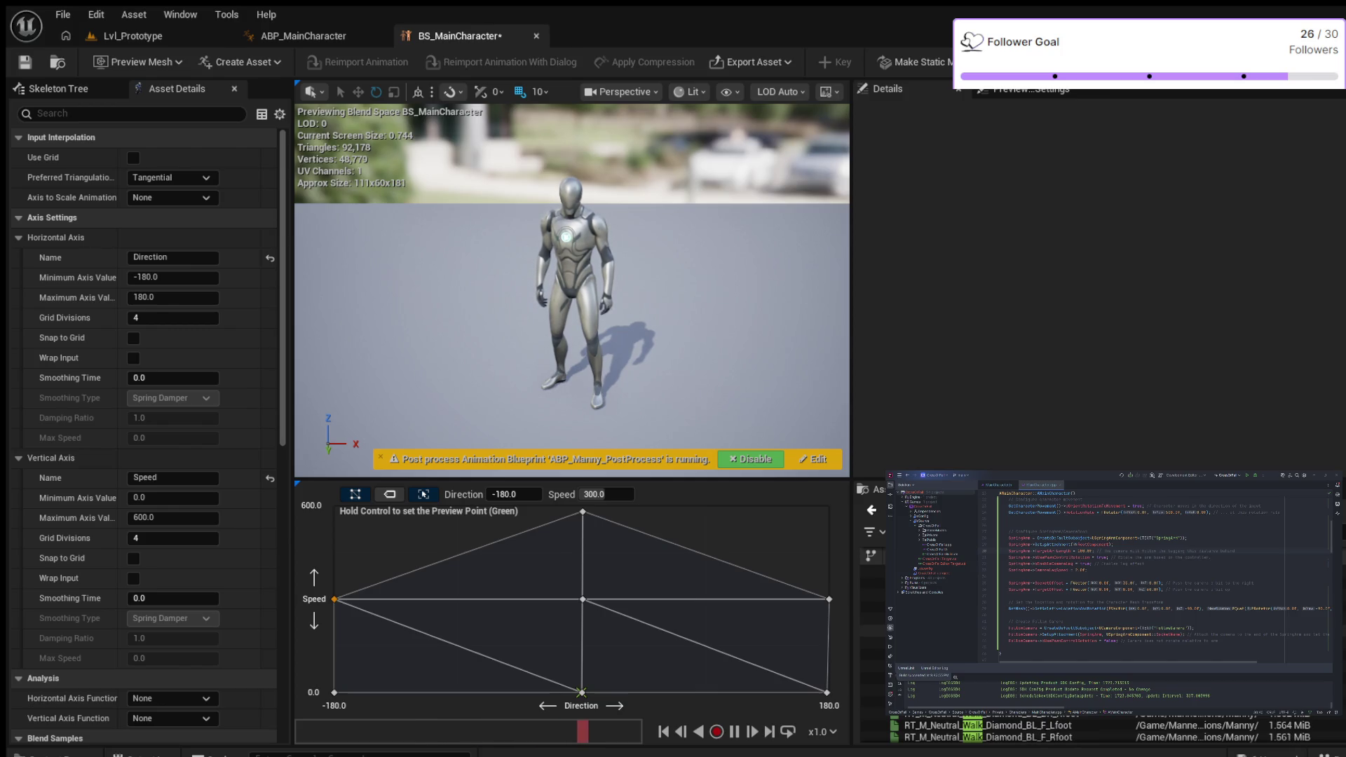
scroll(1115, 731, up, 2)
scroll(1115, 731, up, 2)
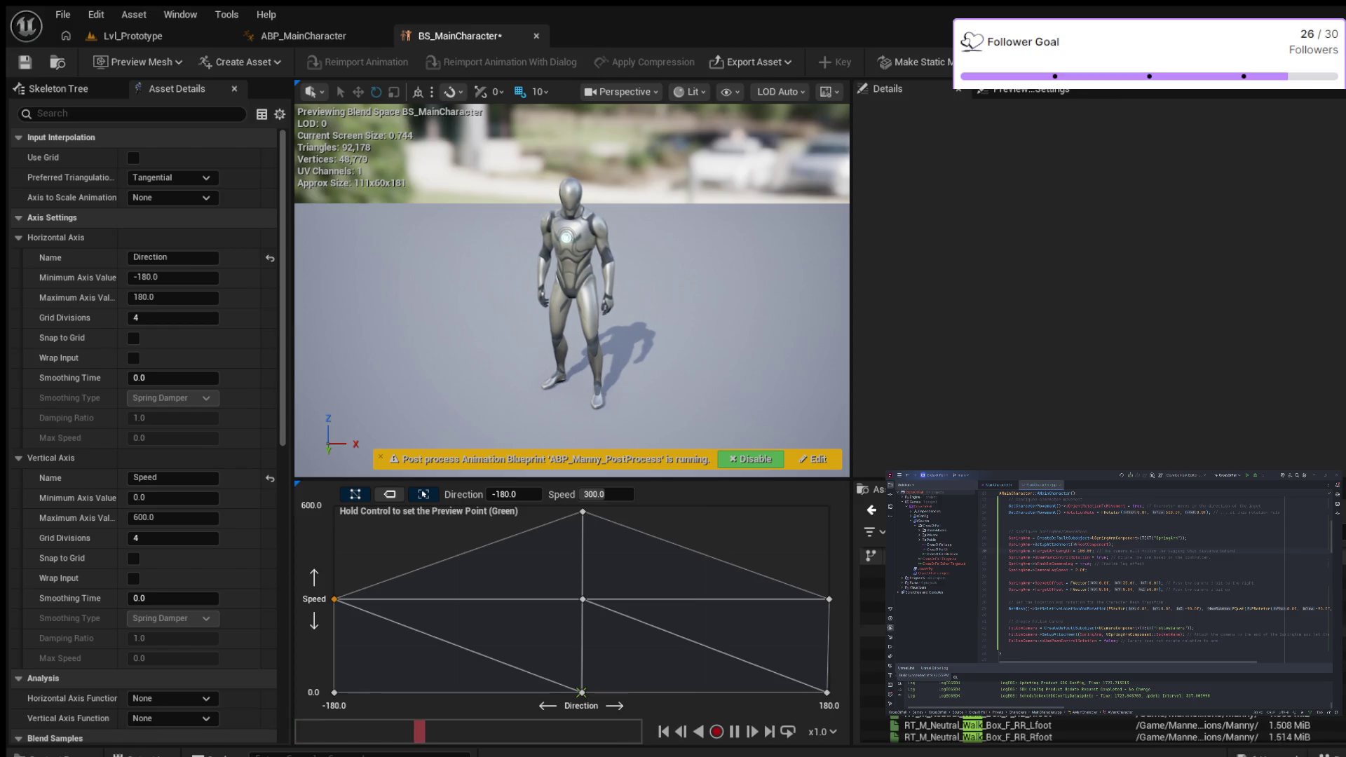
scroll(1114, 731, up, 2)
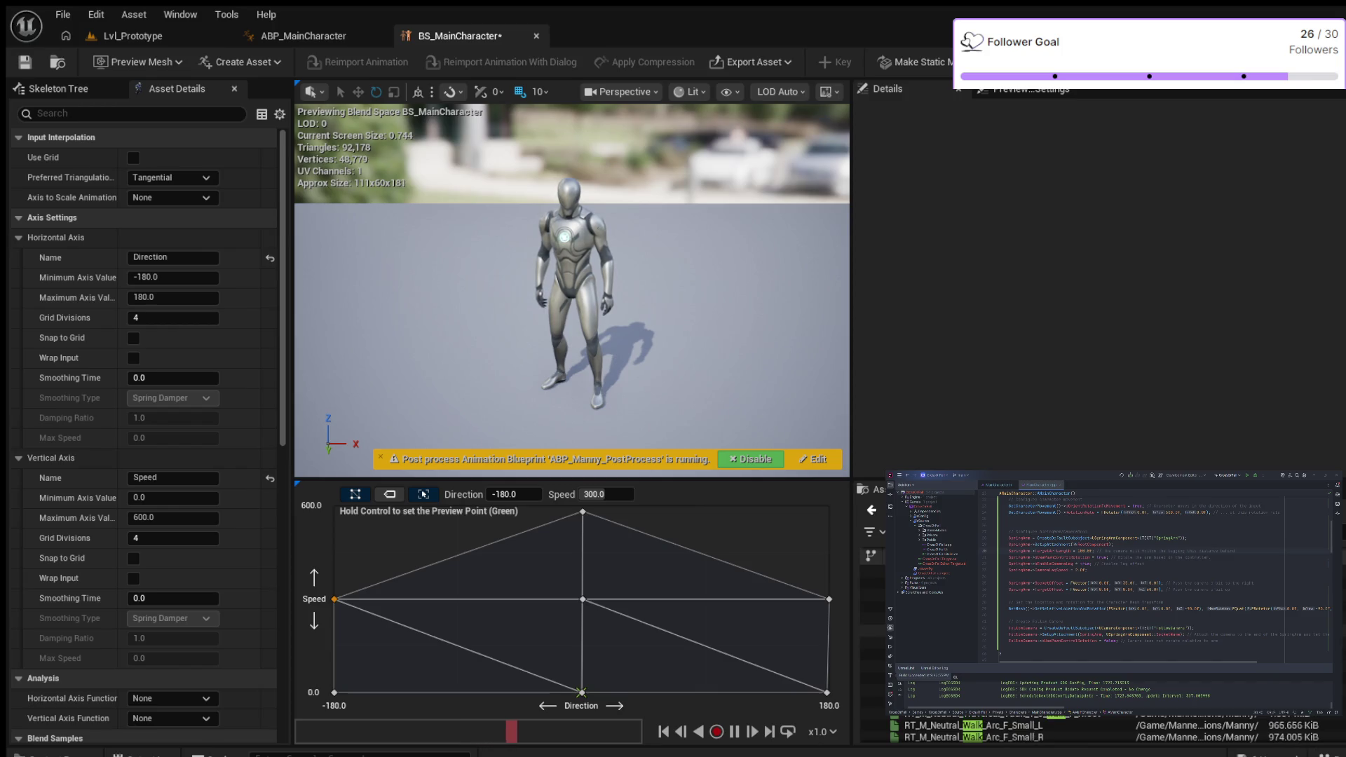
scroll(1115, 731, up, 3)
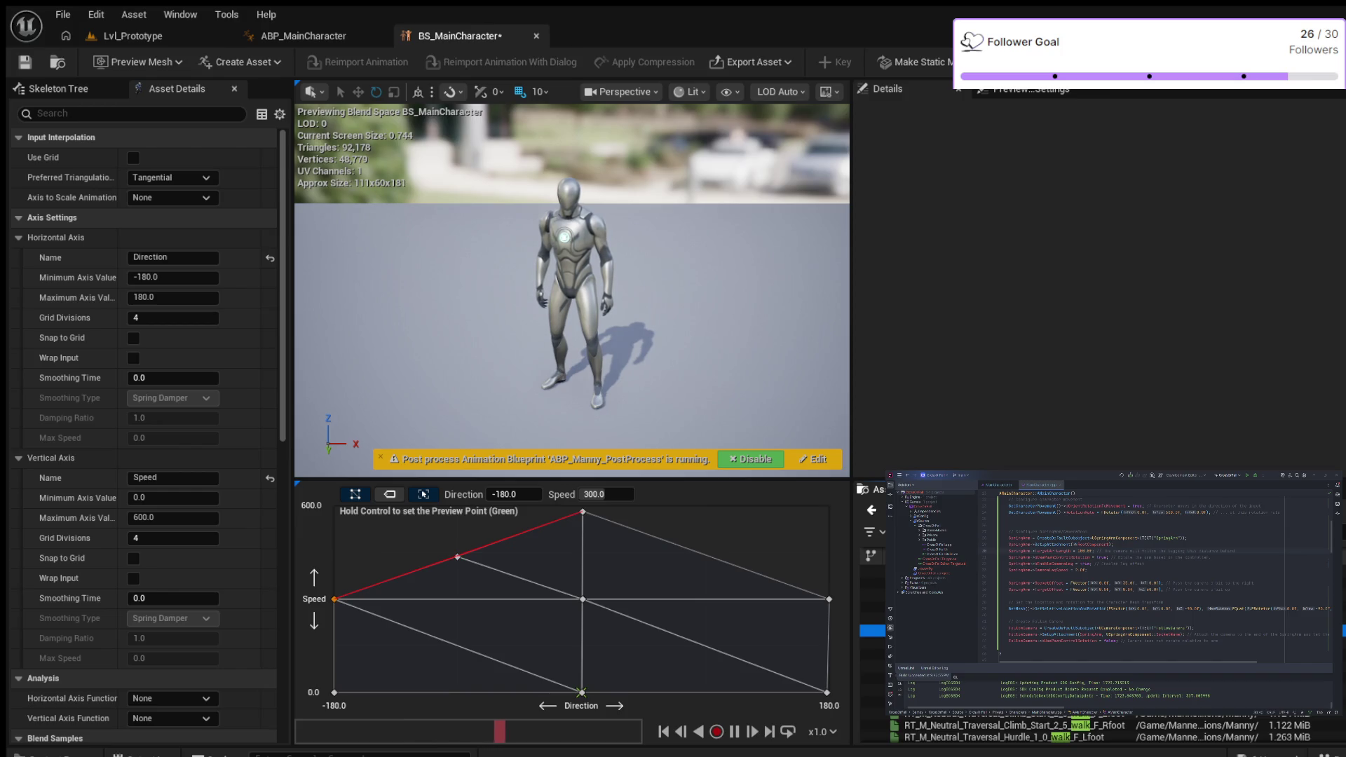
Step: Give the right-side sample Speed 400 and Direction 90
click(458, 556)
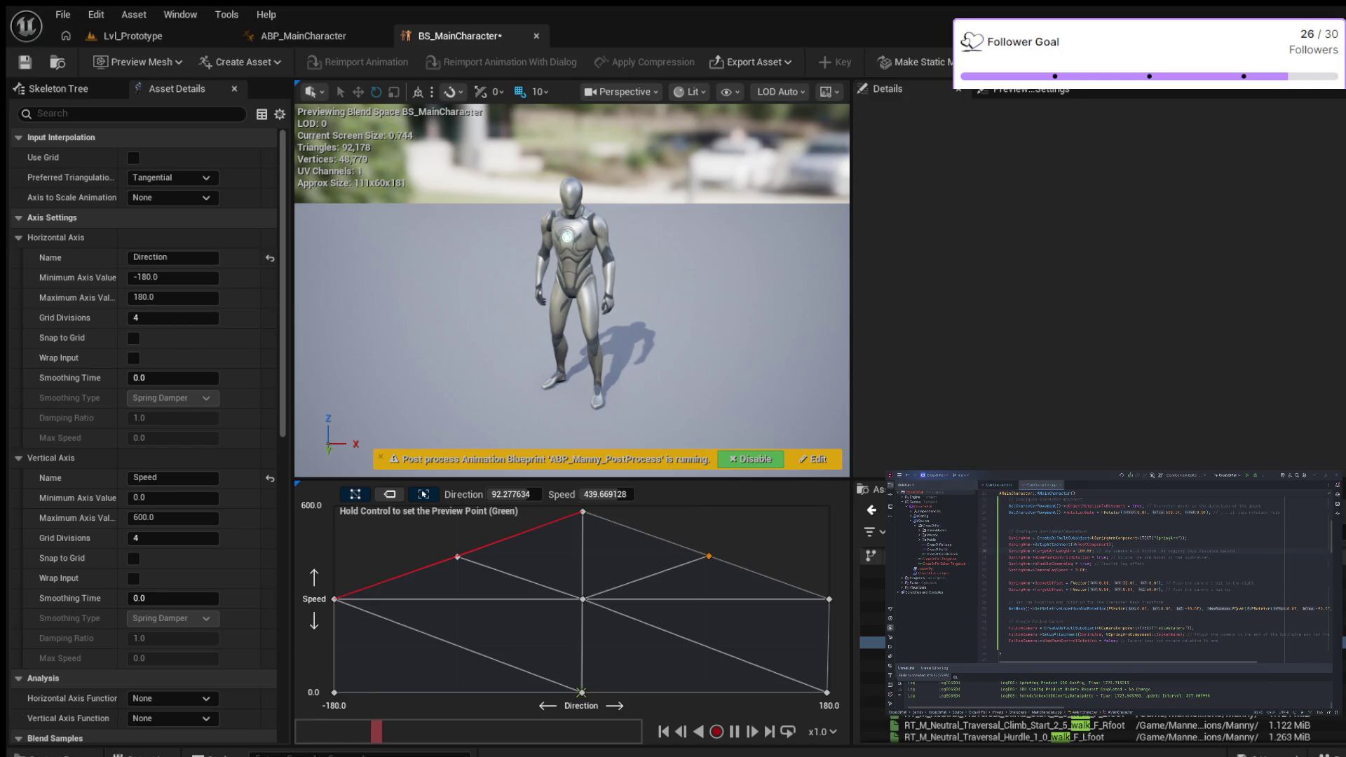
click(606, 494)
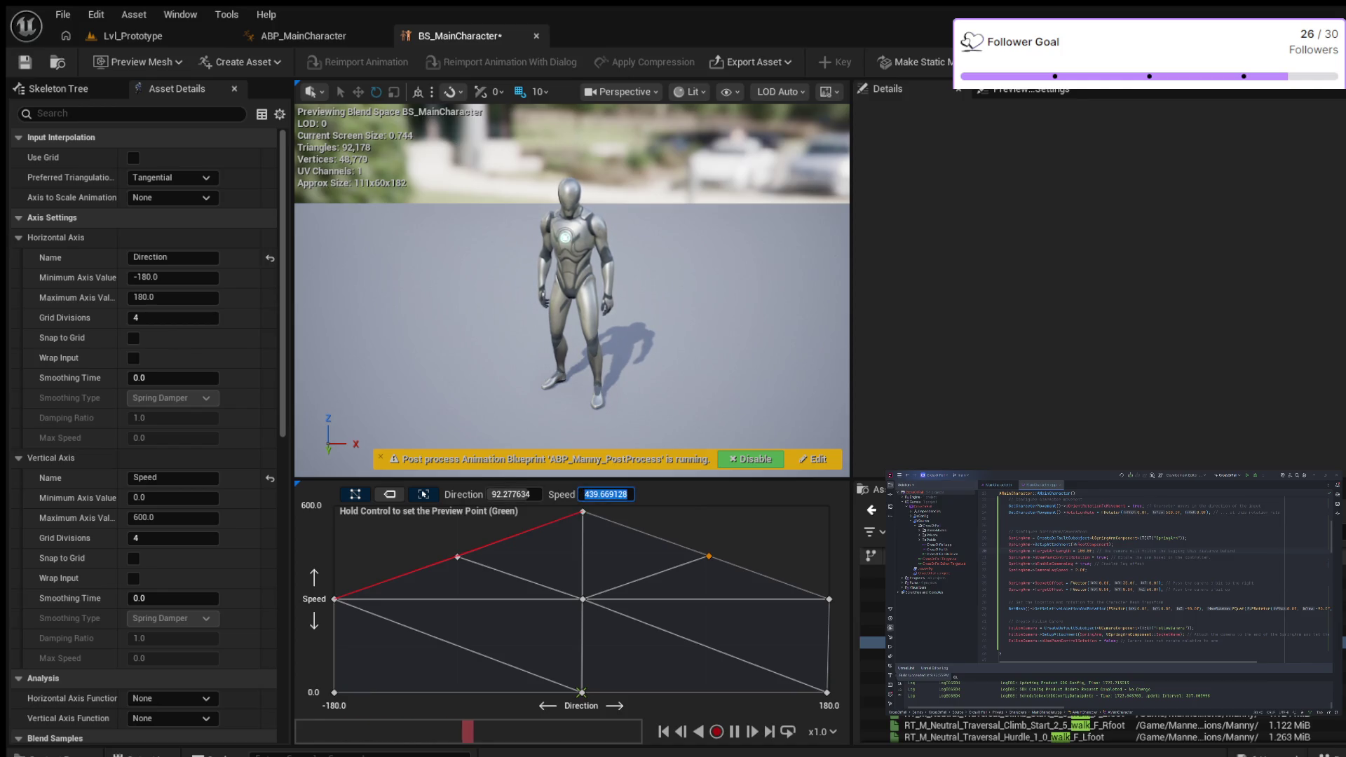
text(400)
key(Return)
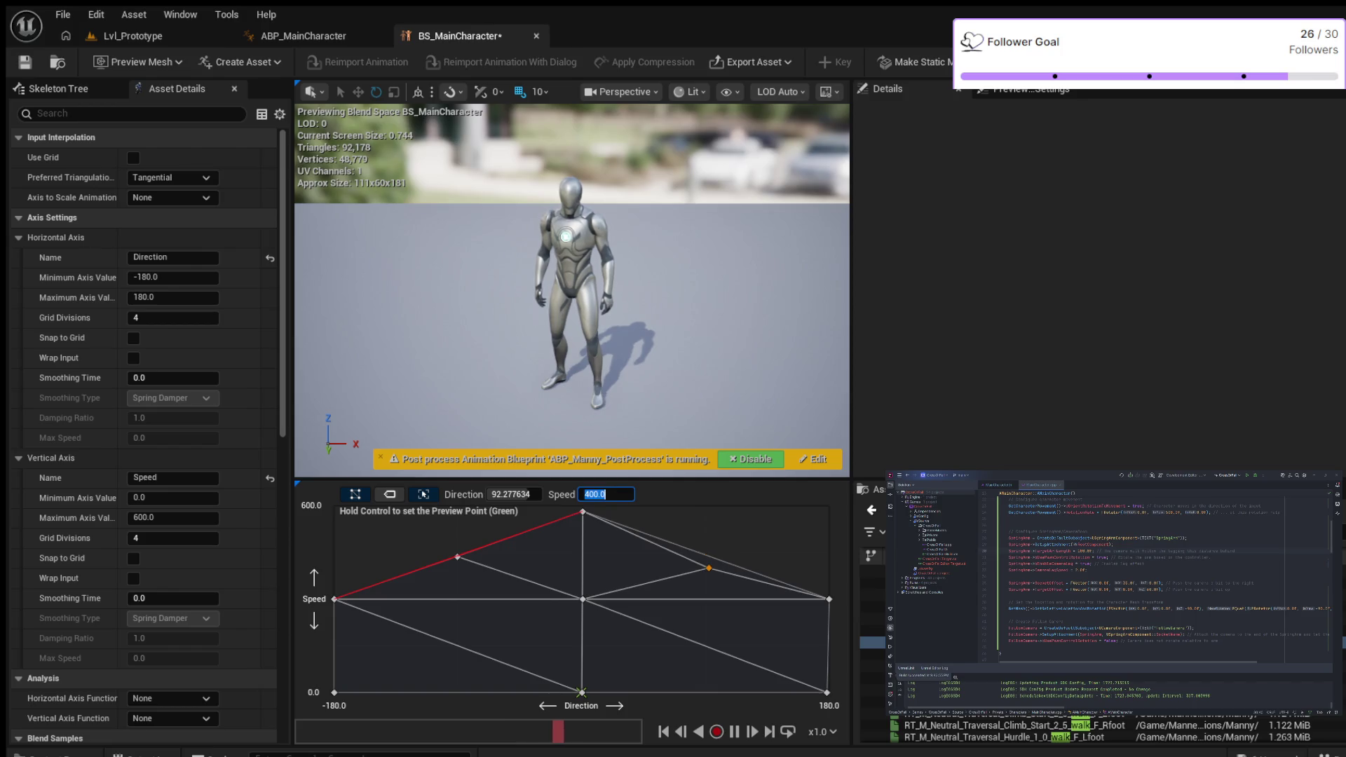
click(511, 495)
text(90)
key(Return)
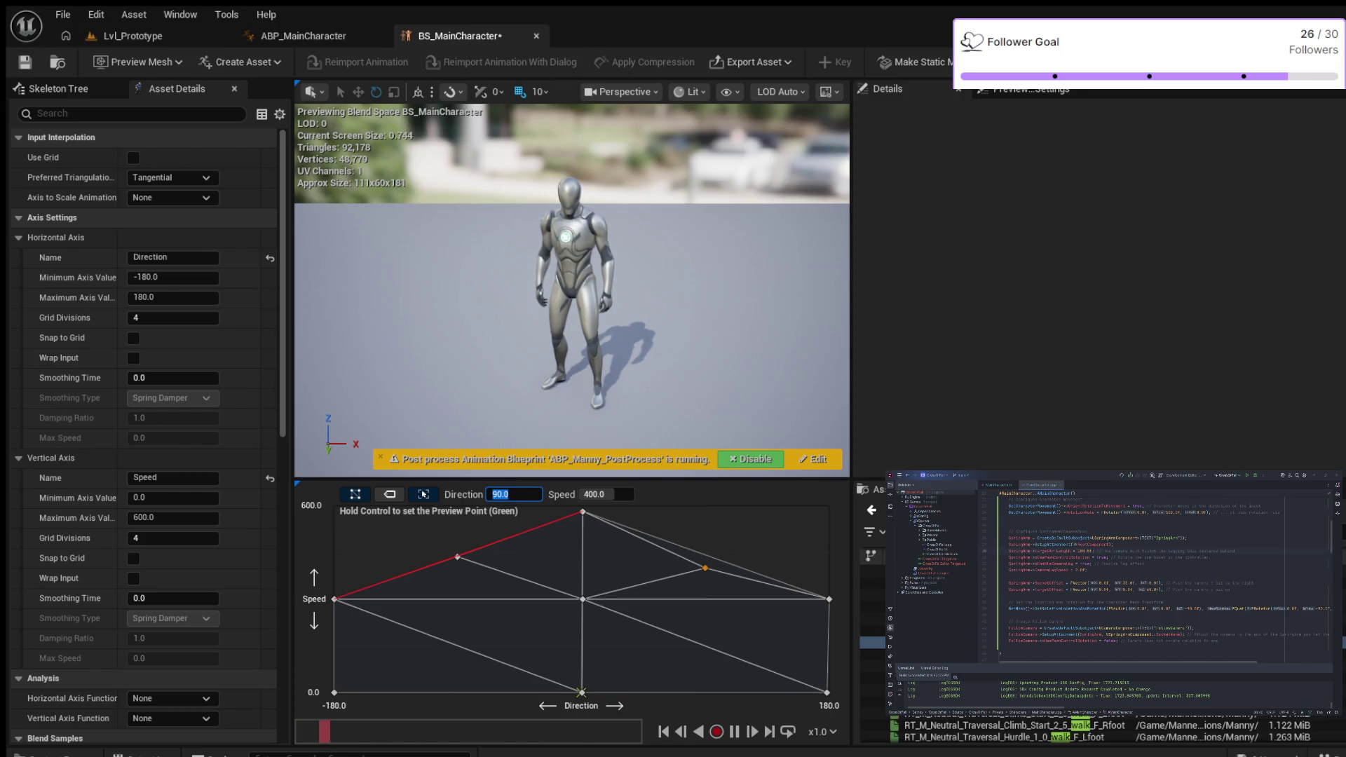
Step: Reposition the right-side sample to exactly Speed 450.0, Direction 90
drag(706, 568, 707, 555)
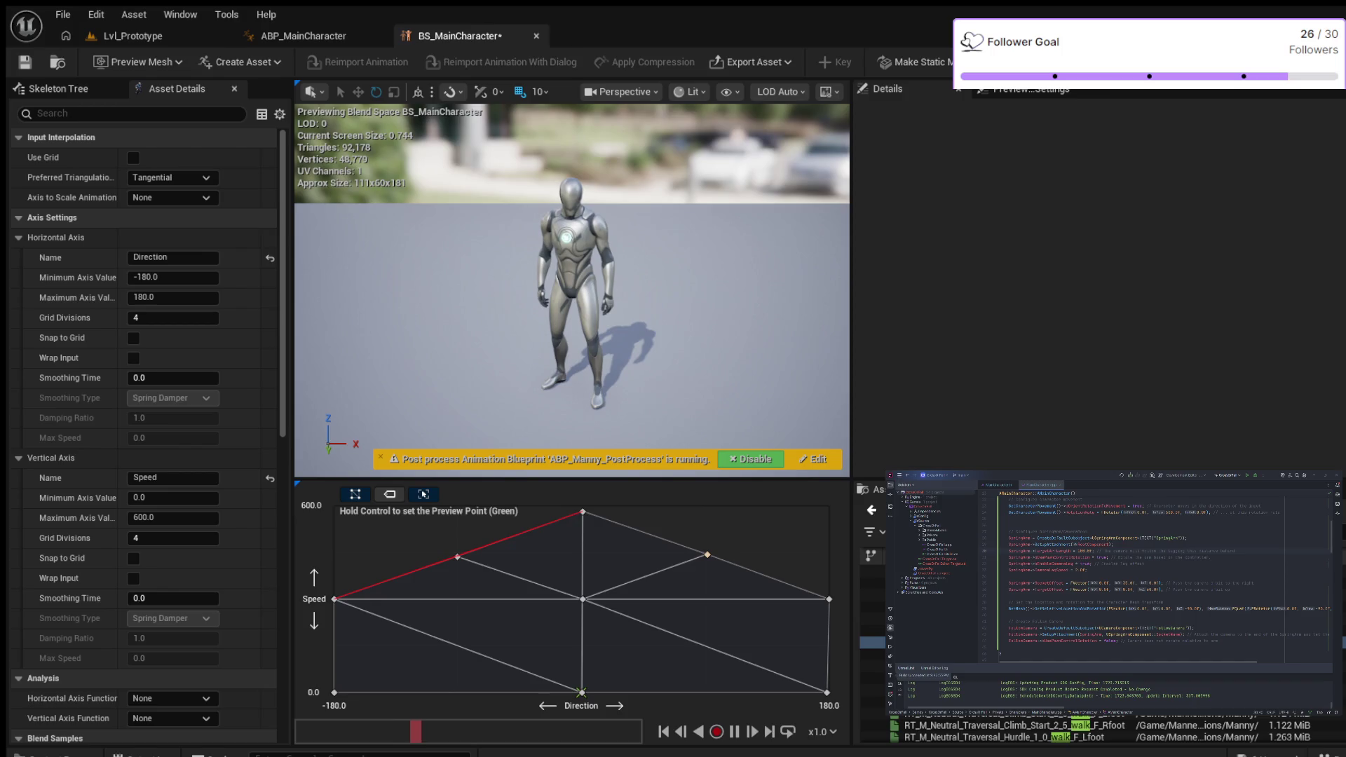
click(707, 554)
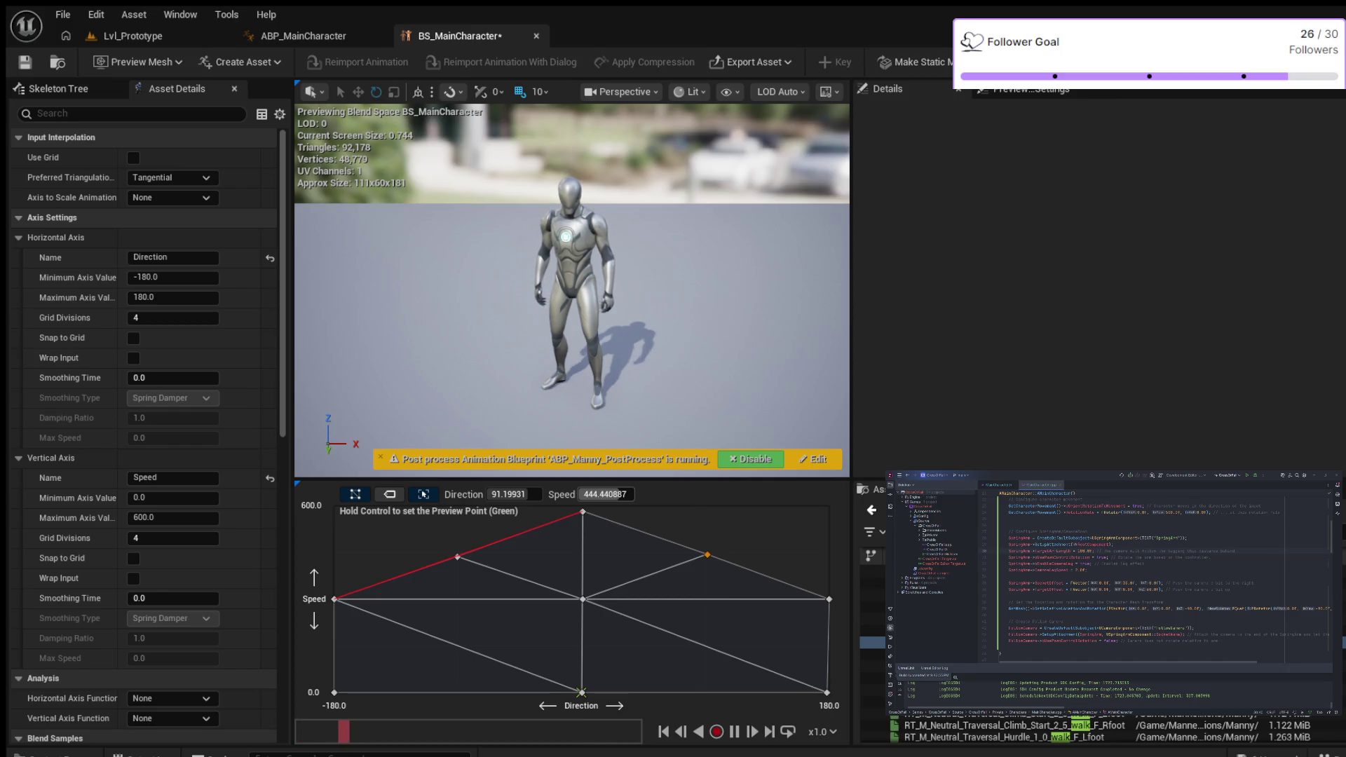
click(605, 494)
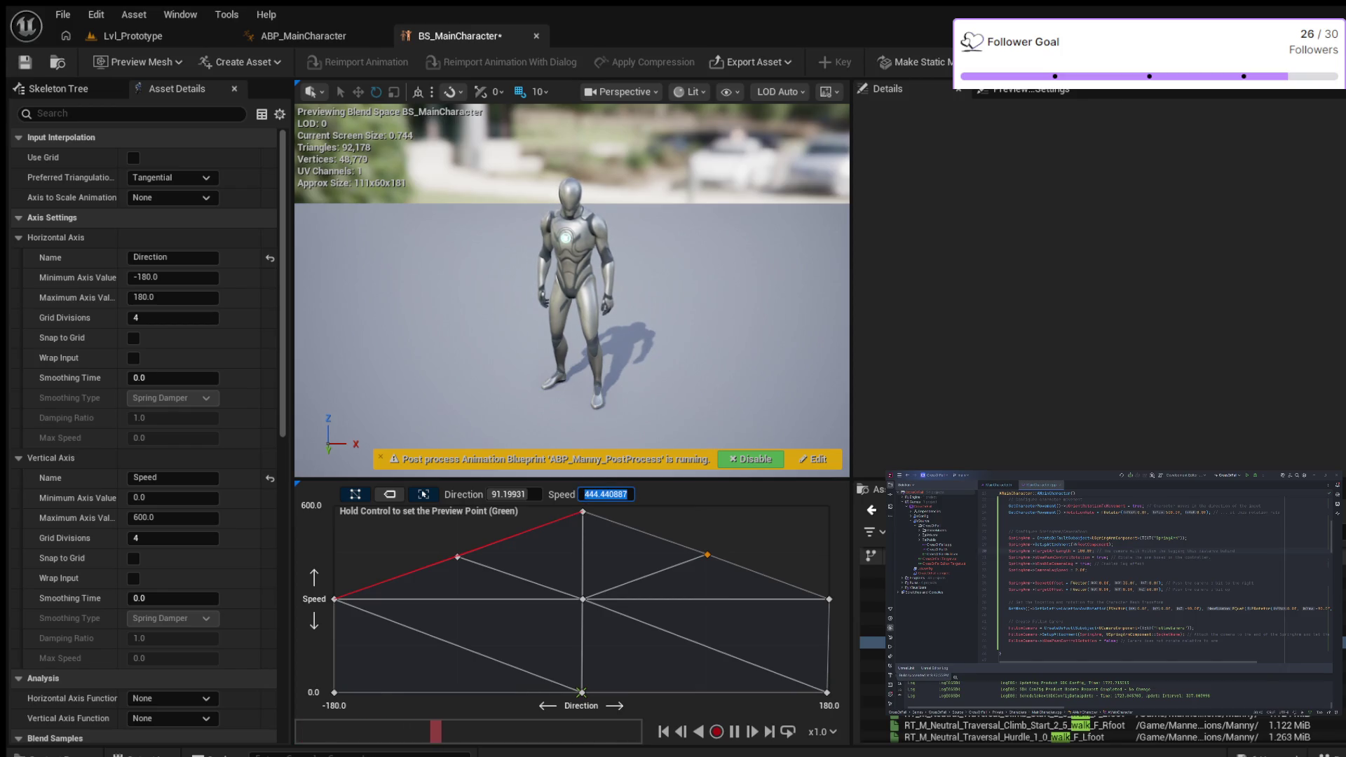
text(450.0)
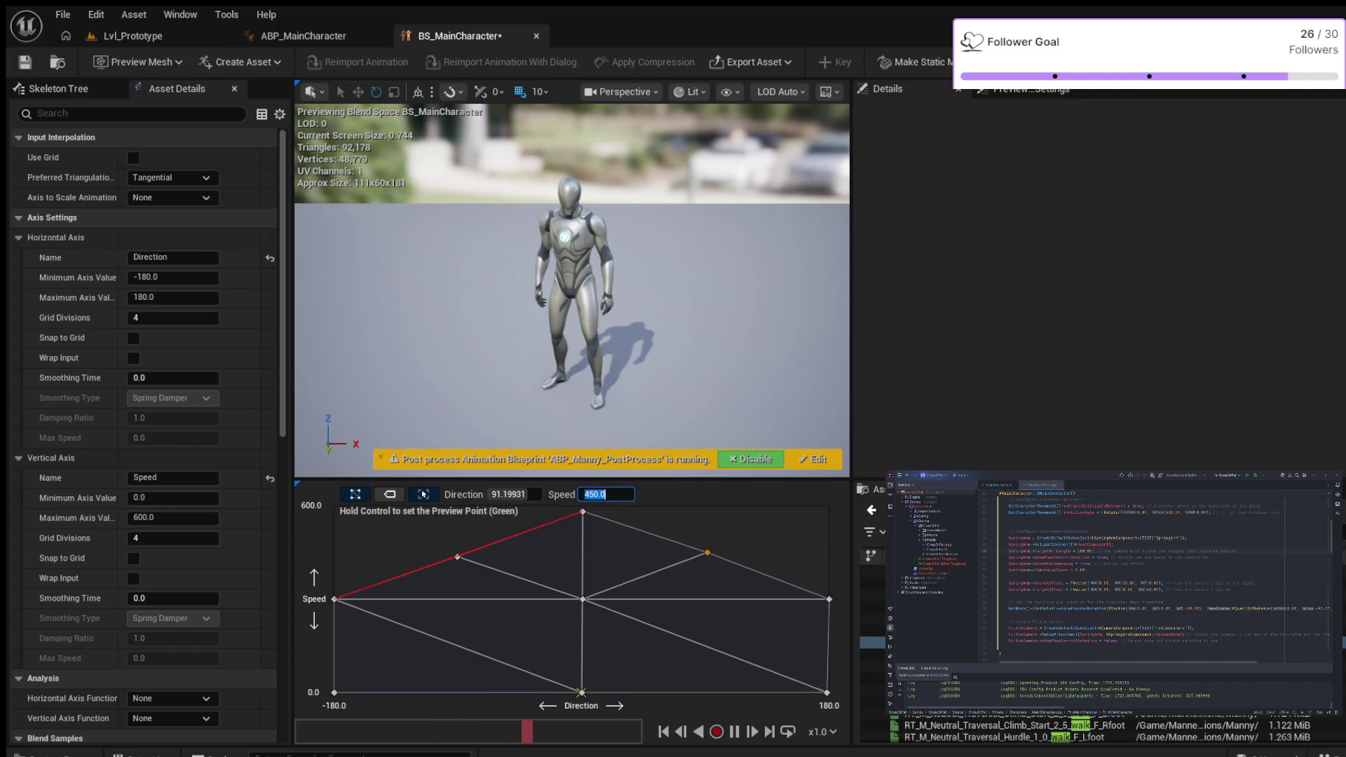
click(514, 494)
text(90)
key(Return)
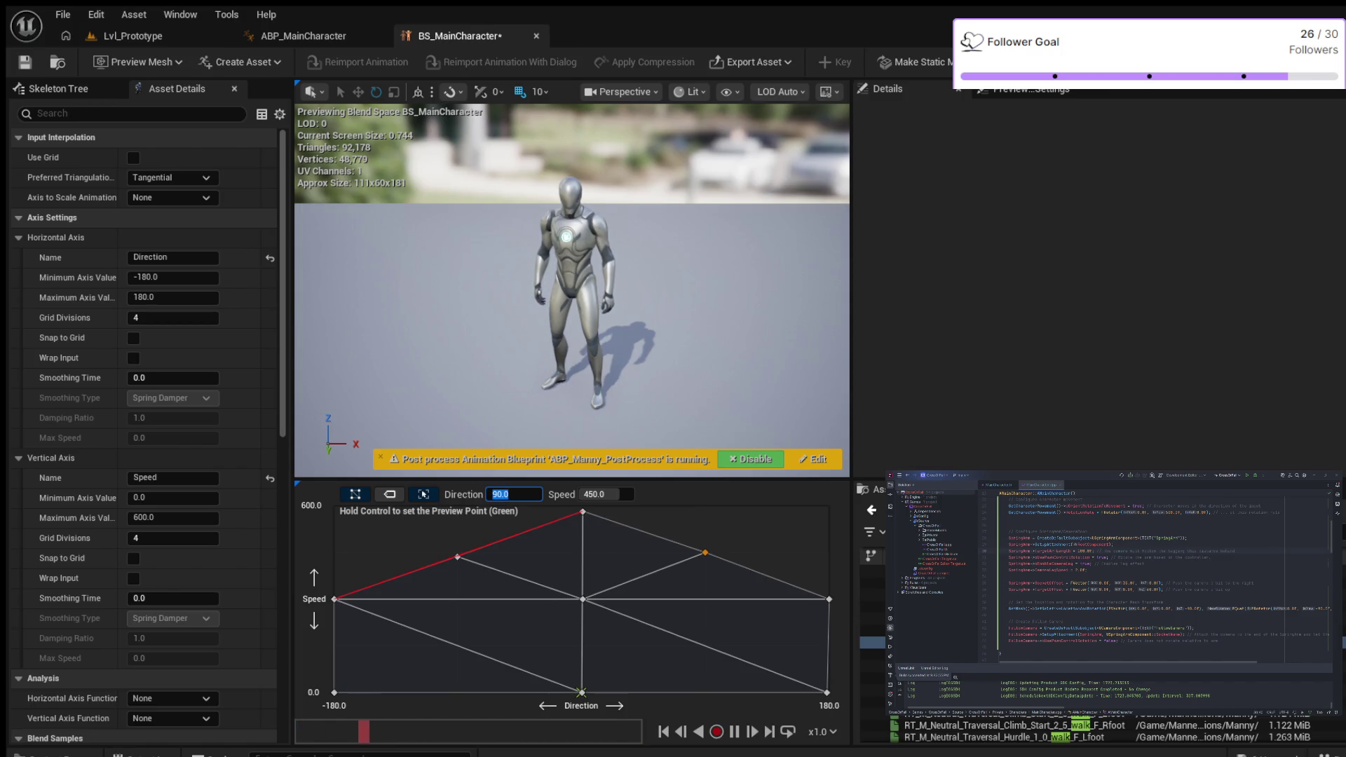
key(Return)
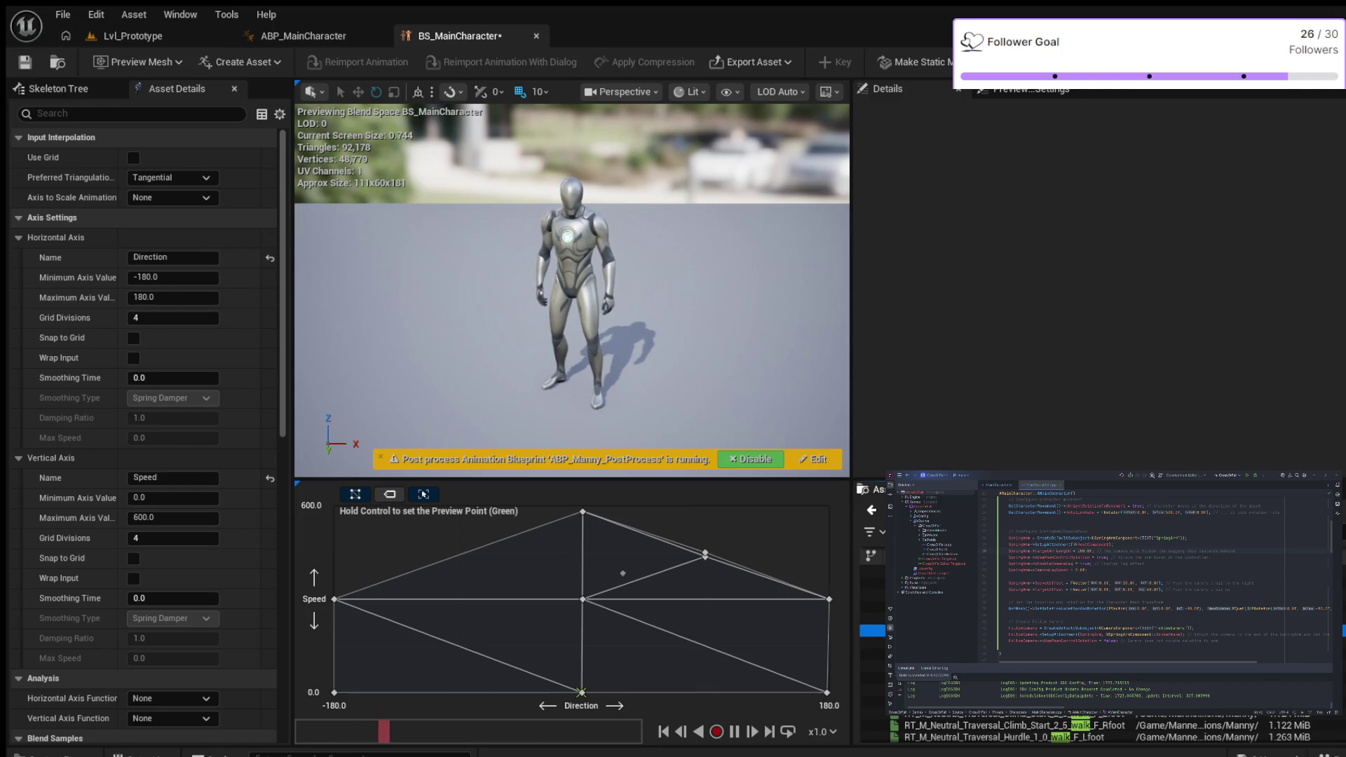
Step: Remove the misplaced sample dropped on the grid's left side
drag(466, 557, 459, 554)
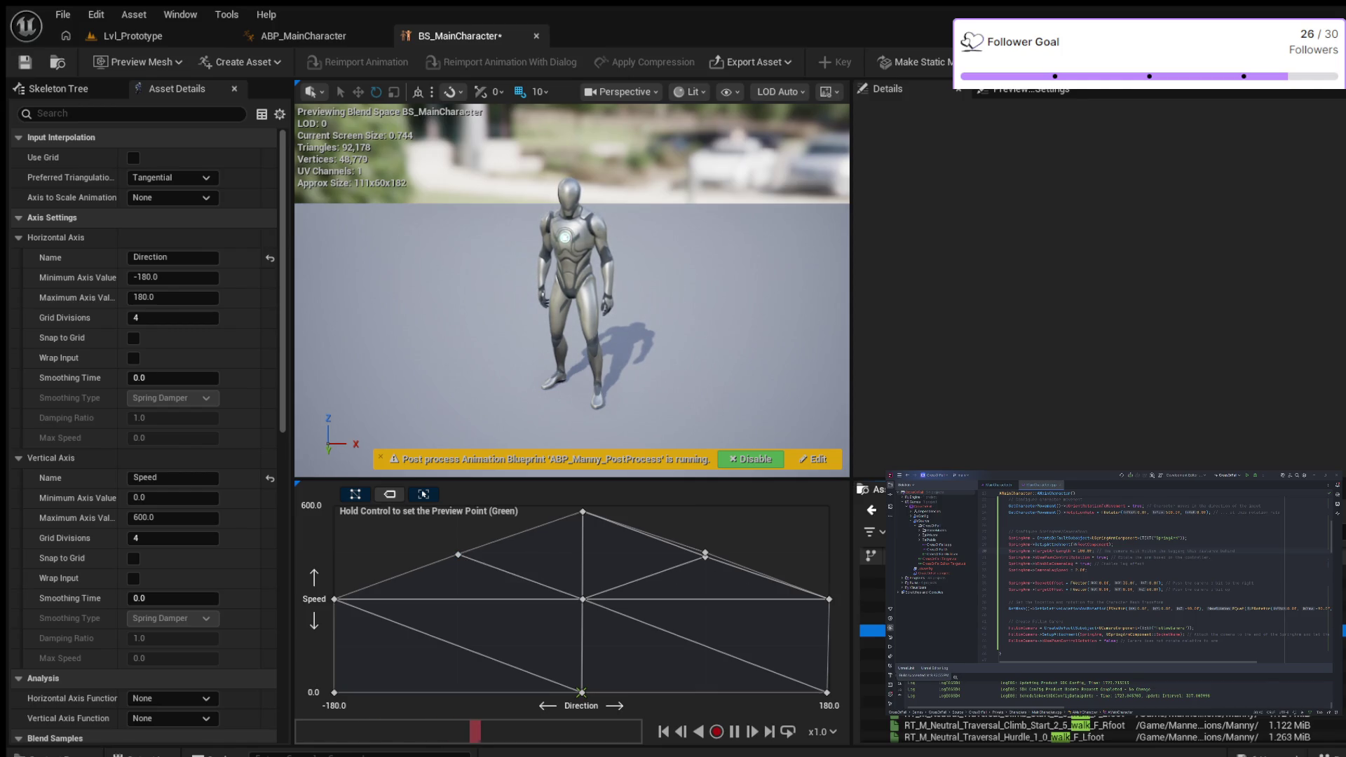
click(459, 555)
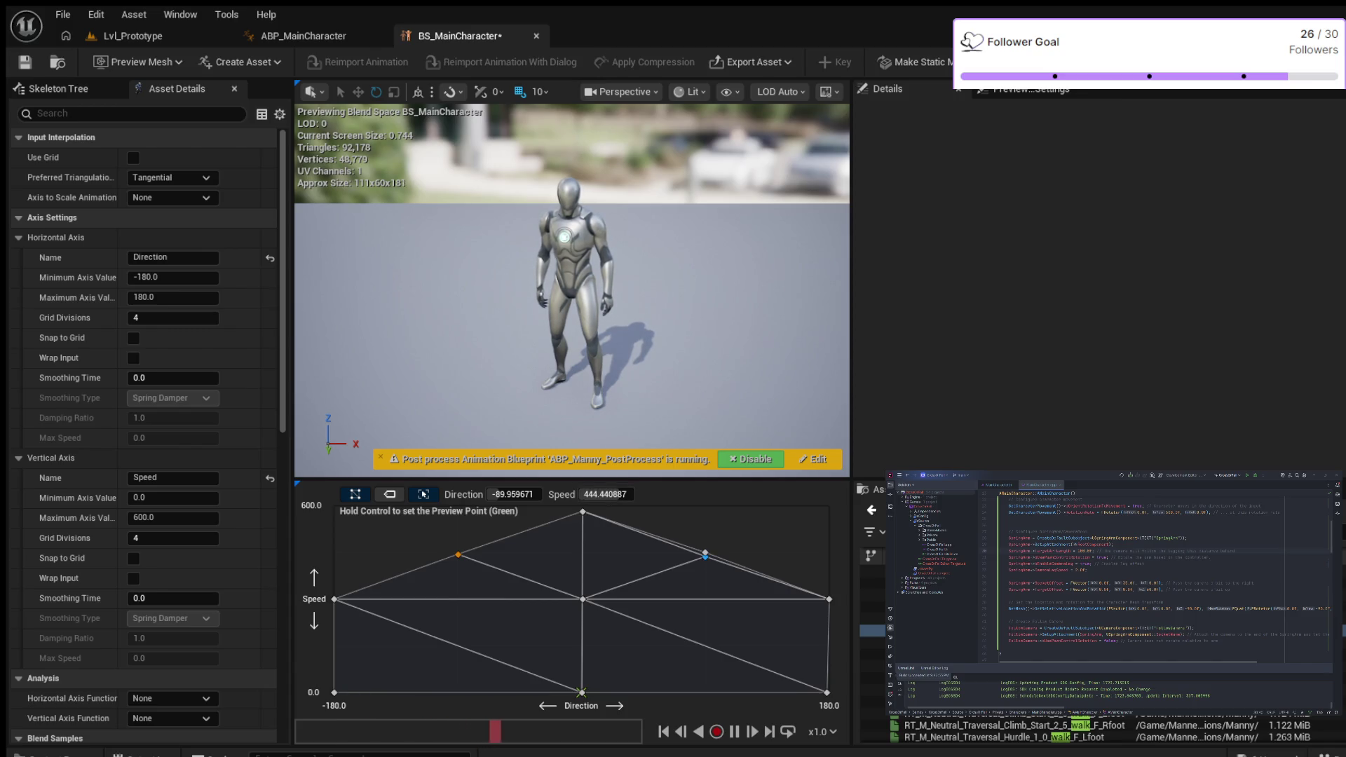
key(ctrl)
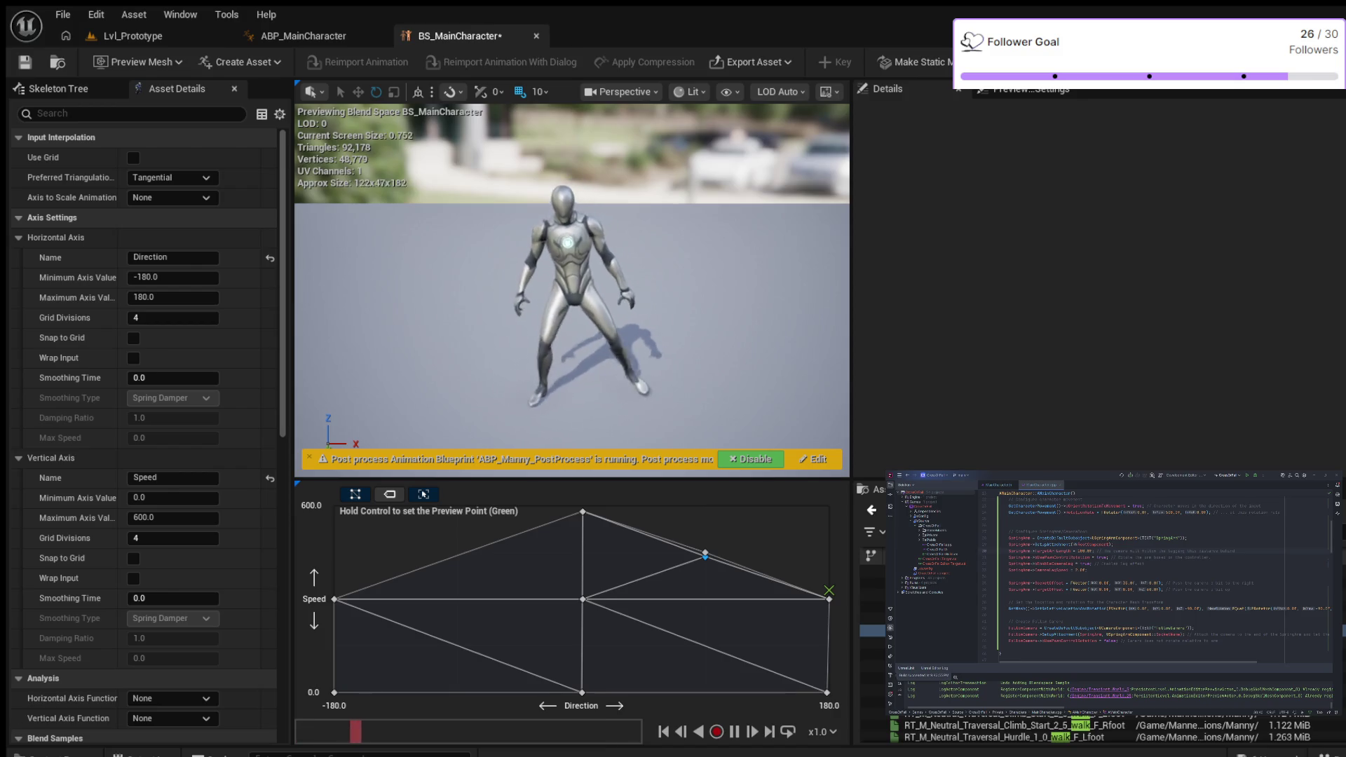
Step: Add a left-side sample at Direction -90, Speed 450 and save the blend space
mouse_move(981, 725)
mouse_down()
mouse_move(701, 553)
mouse_move(456, 553)
mouse_up()
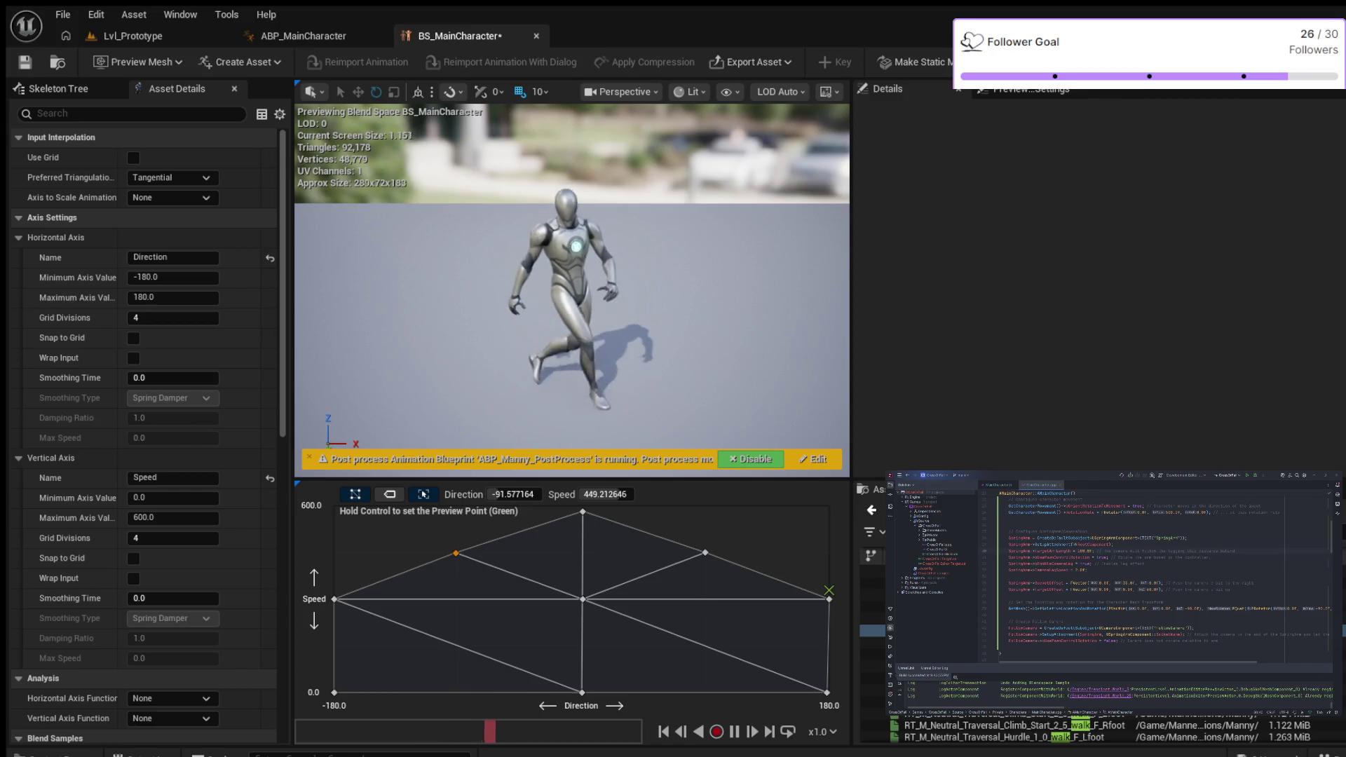
click(514, 494)
text(-90)
key(Return)
key(Tab)
text(450)
key(Return)
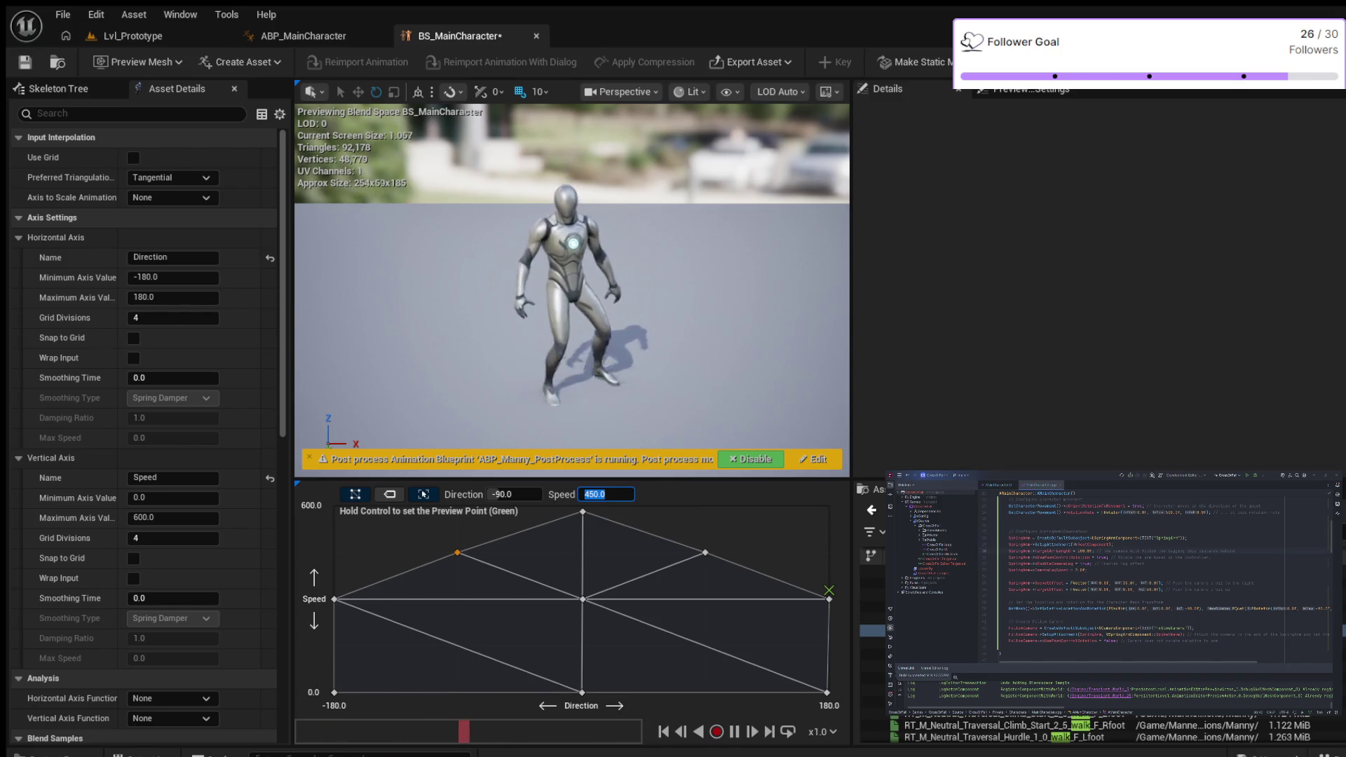
key(ctrl+s)
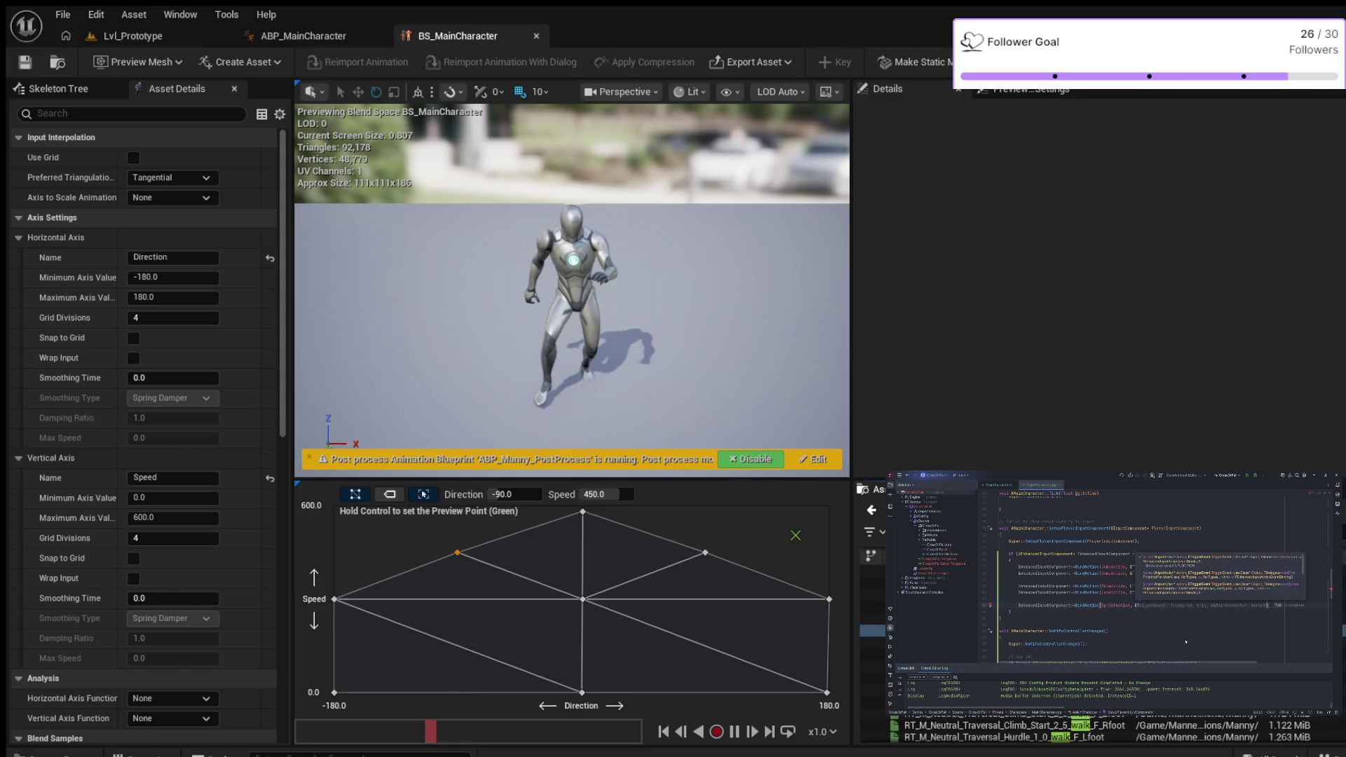
Step: Finish the sprint BindAction with ETriggerEvent::Started, this, &AMainCharacter::Sprint, then begin a GetCharacterMovement() call
text(Started))
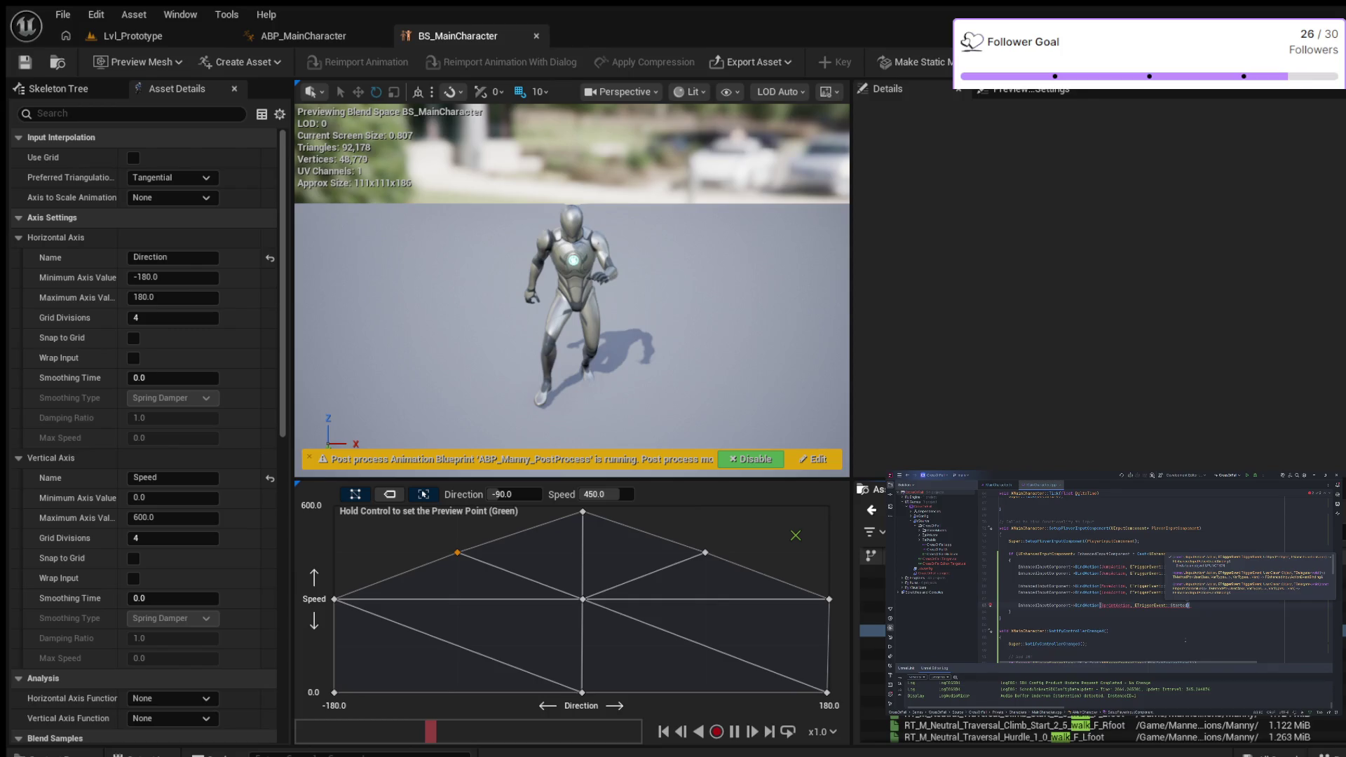
text(, this, &AMainCharacter::Sprint)
key(Tab)
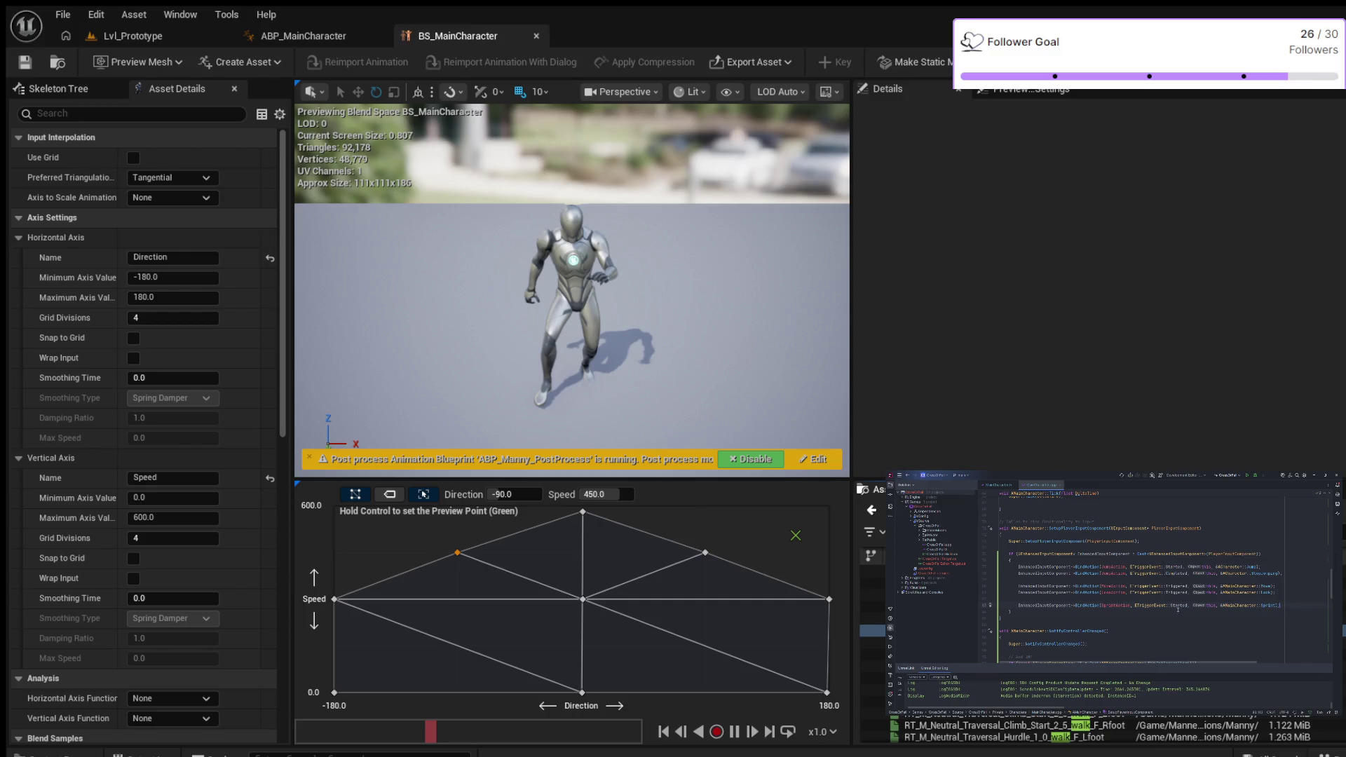
click(1002, 618)
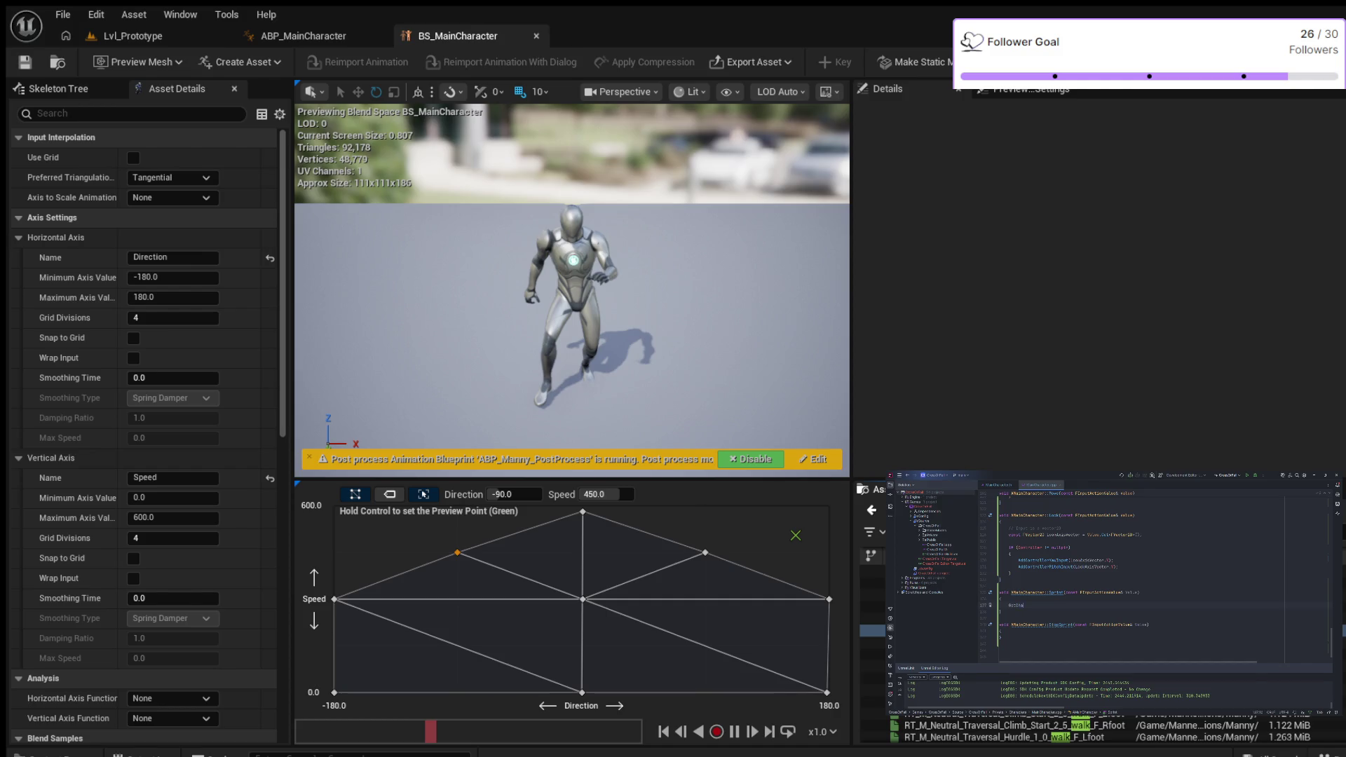
key(Return)
Step: Complete the line as GetCharacterMovement()->MaxWalkSpeed = 100.0f; in the sprint code
text(->)
text(Ma)
key(Tab)
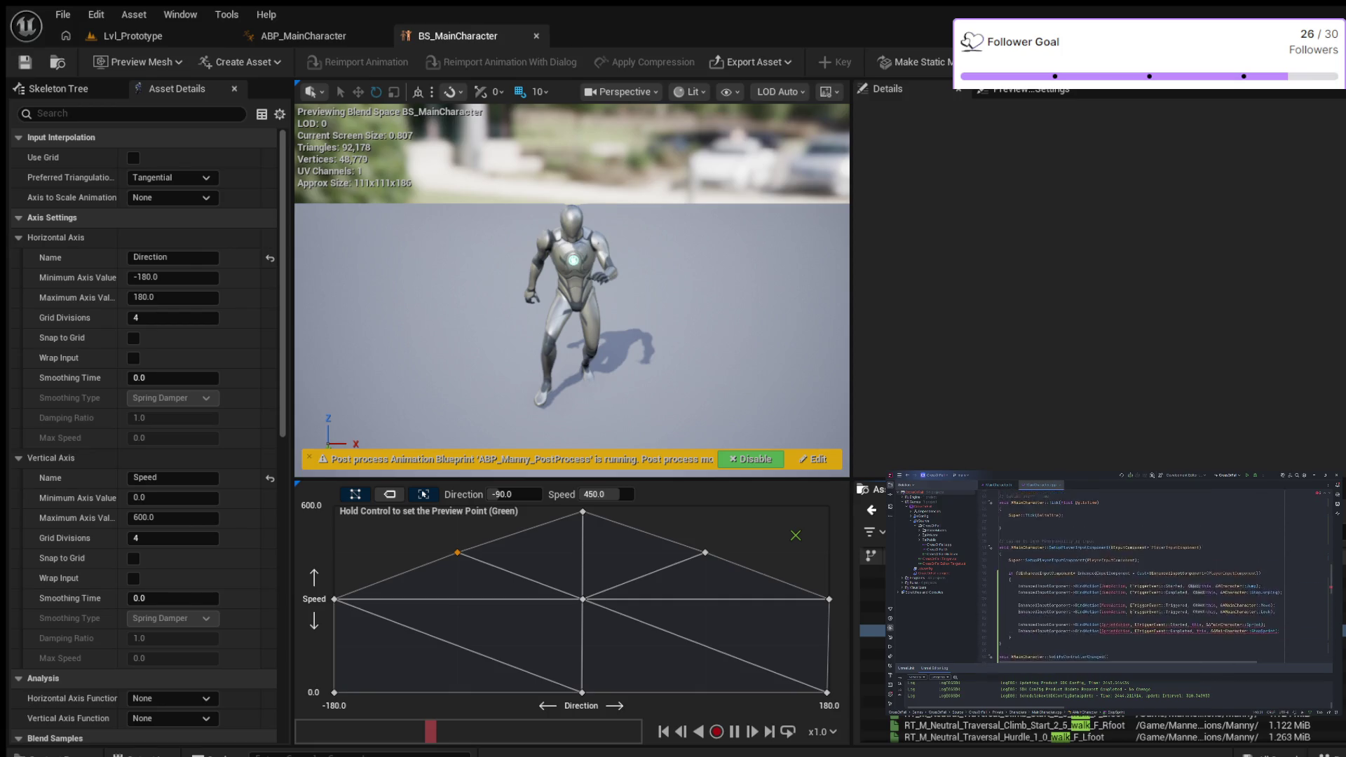
scroll(1121, 575, up, 3)
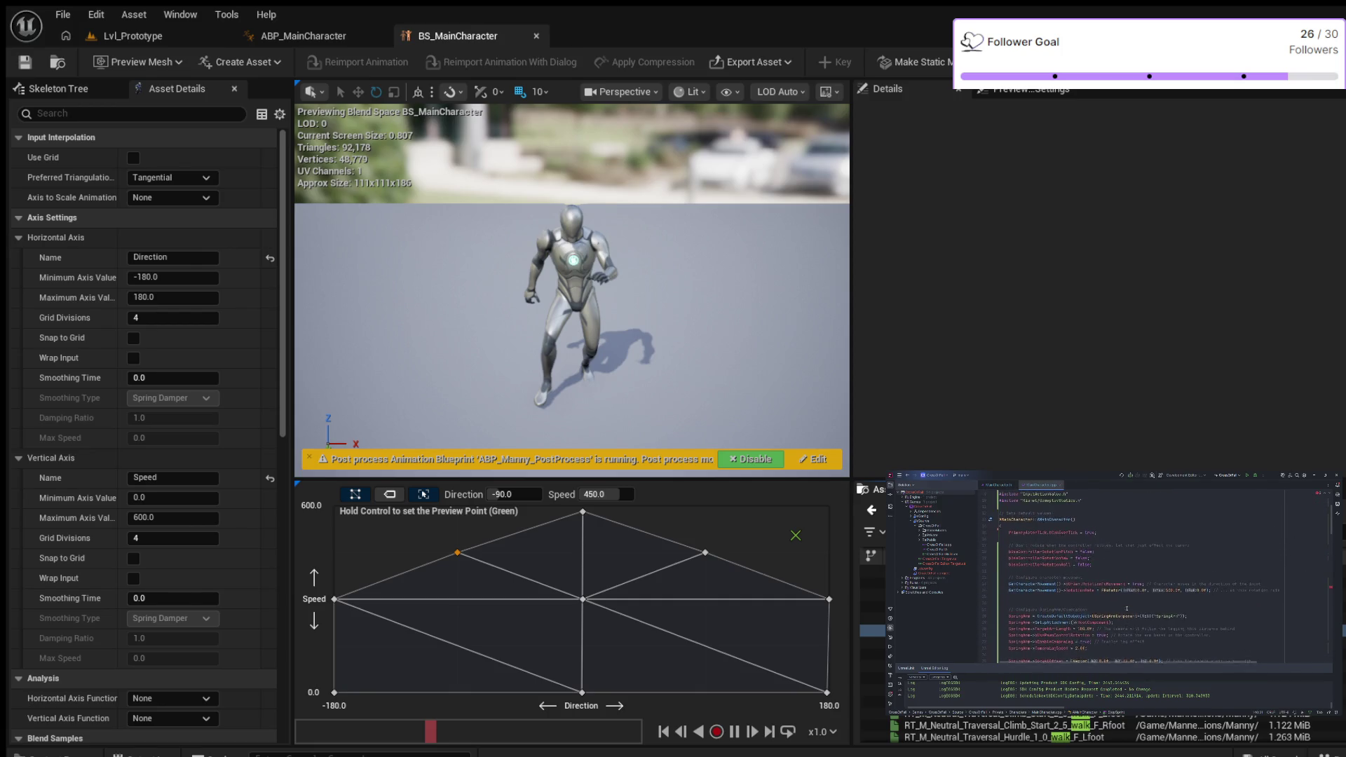
Step: Start a new GetCharacterMovement()-> line below the 'Configure character movement' comment in the constructor
scroll(1113, 577, down, 5)
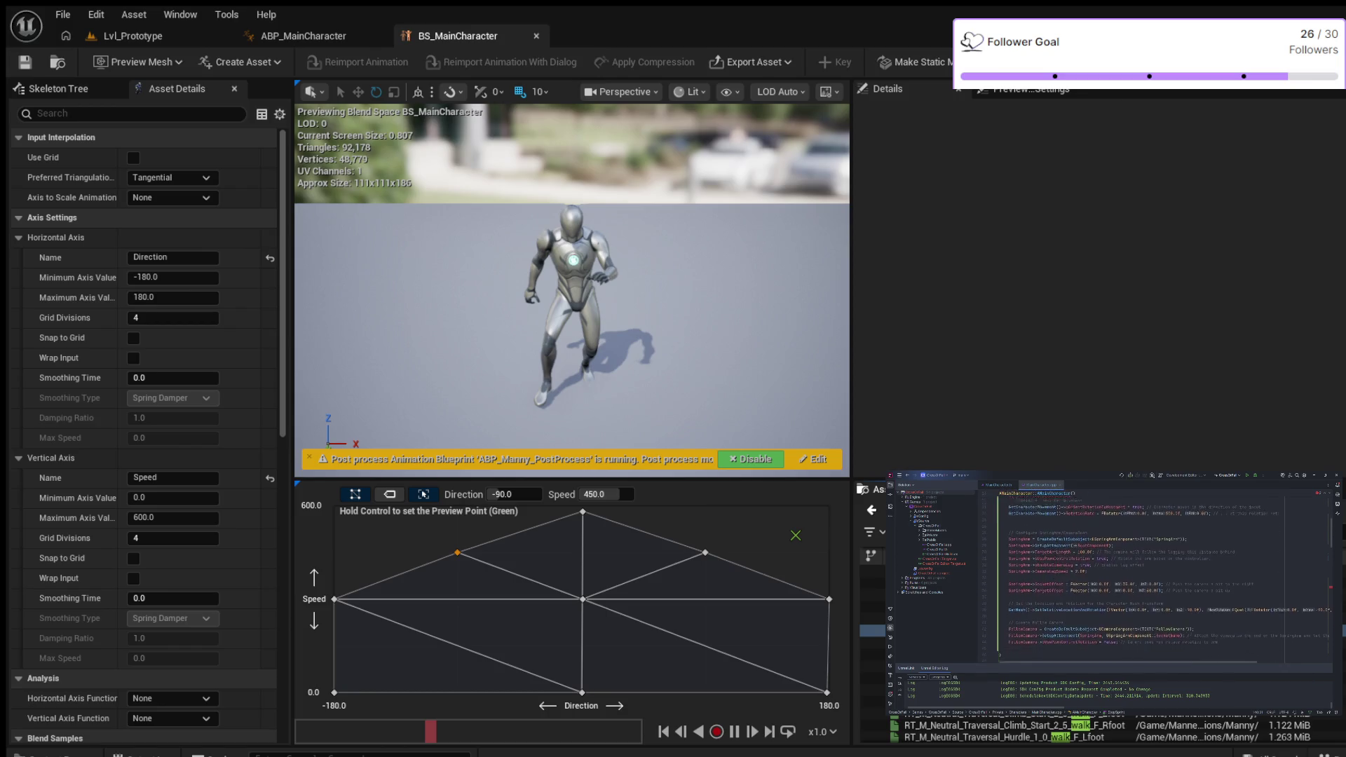
scroll(1132, 611, down, 3)
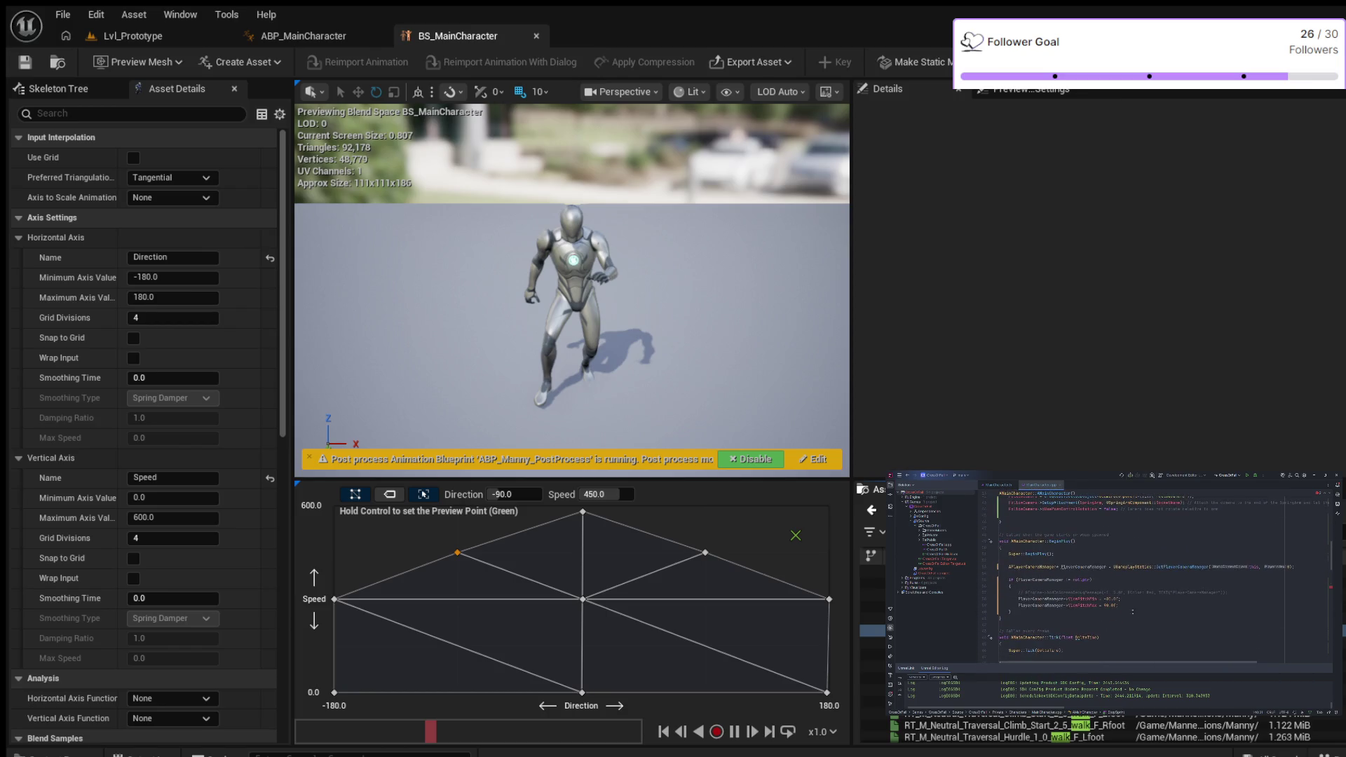
scroll(1134, 612, up, 5)
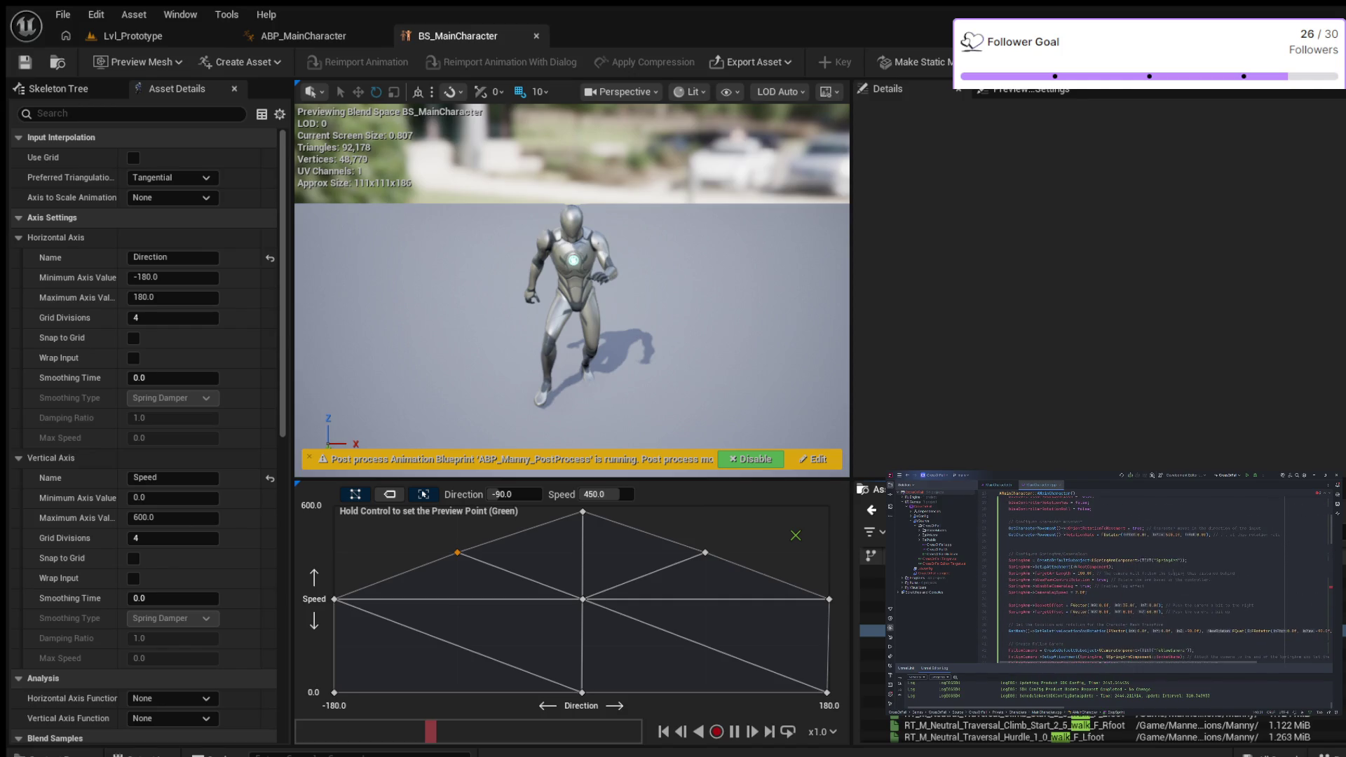
scroll(1170, 583, up, 1)
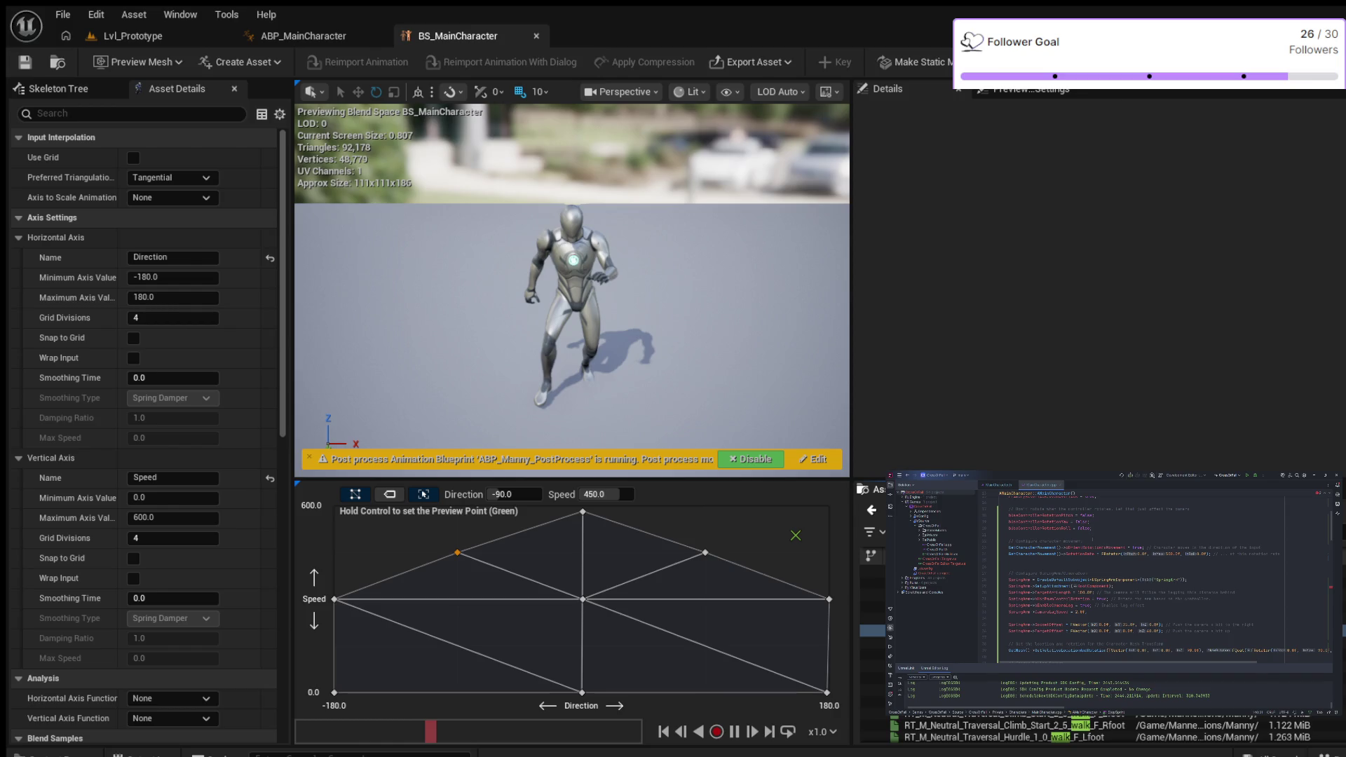
click(1094, 540)
key(Return)
text(Ge)
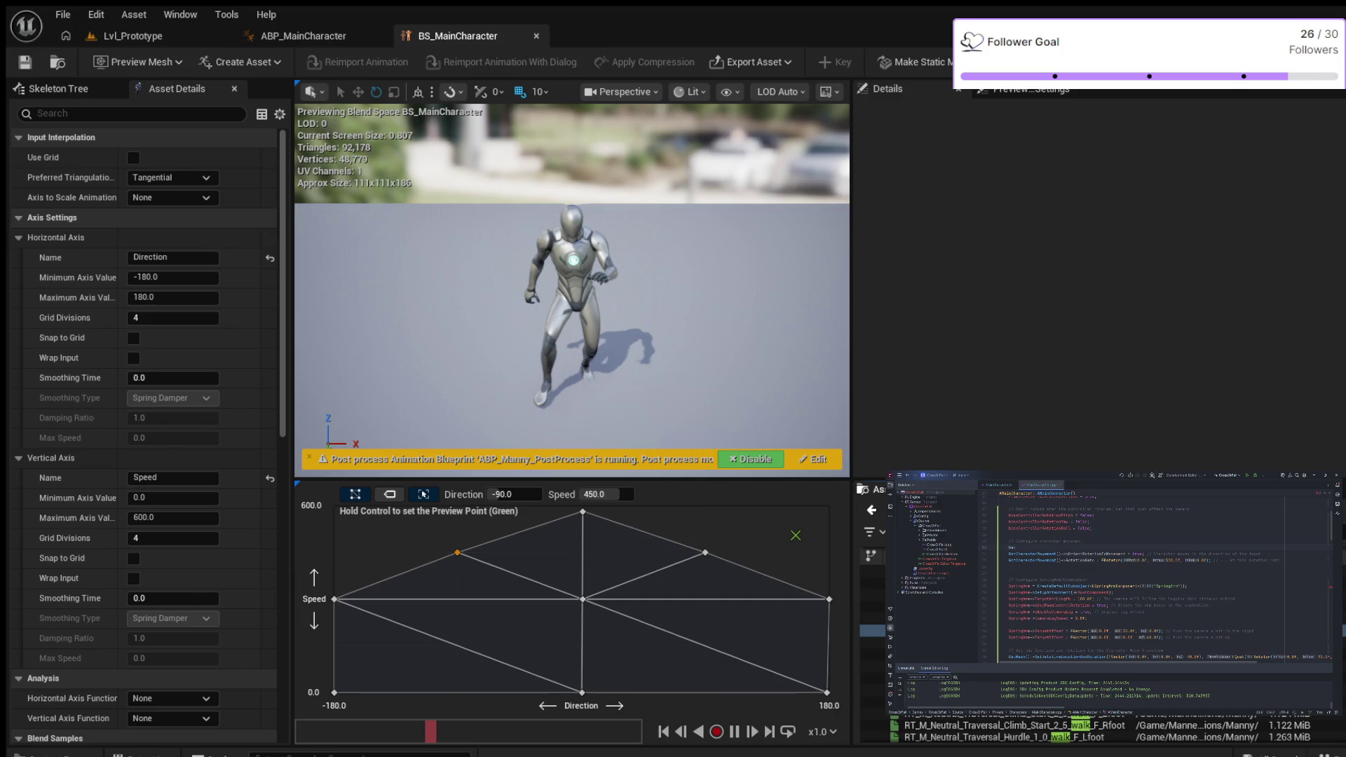
text(tChar)
key(Return)
text(->r)
click(132, 36)
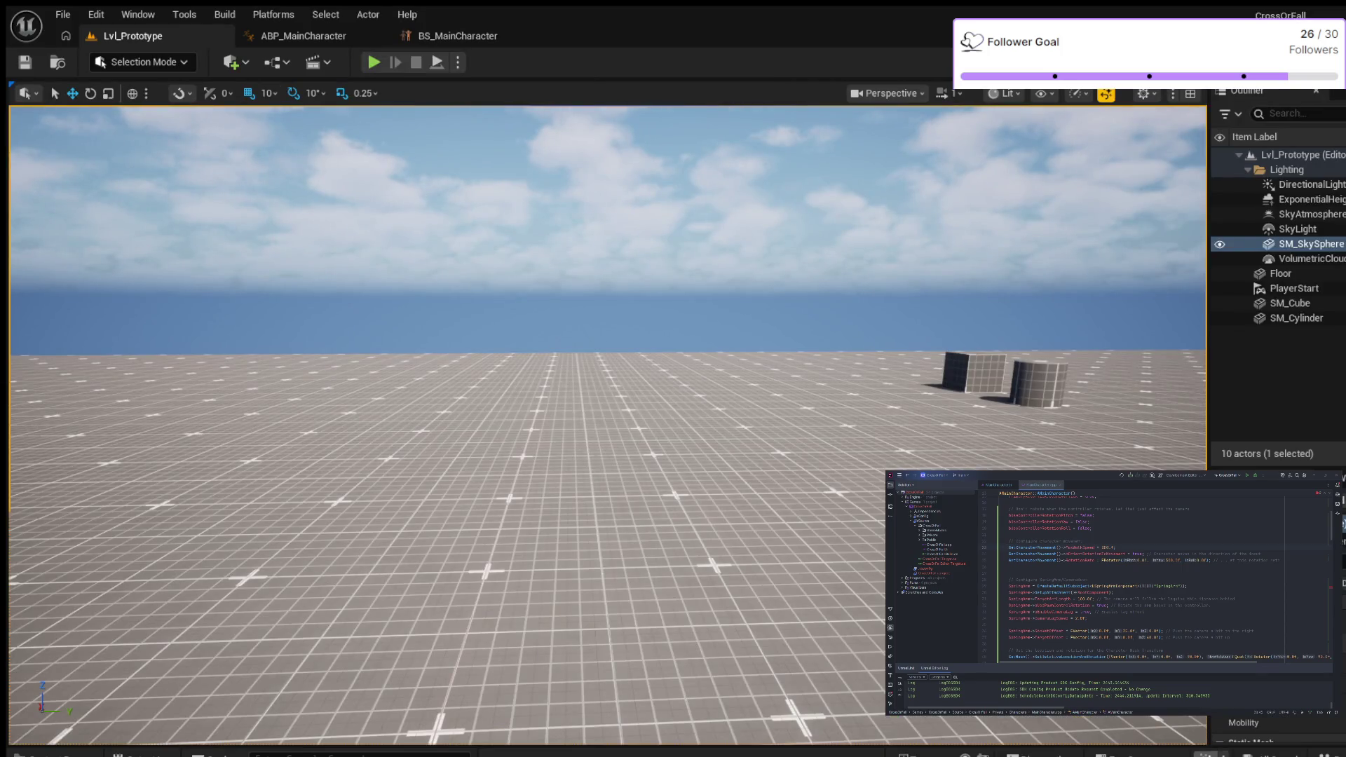
Step: Recompile the character code with Live Coding (Ctrl+Alt+F11) from the Lvl_Prototype level
key(ctrl+alt+F11)
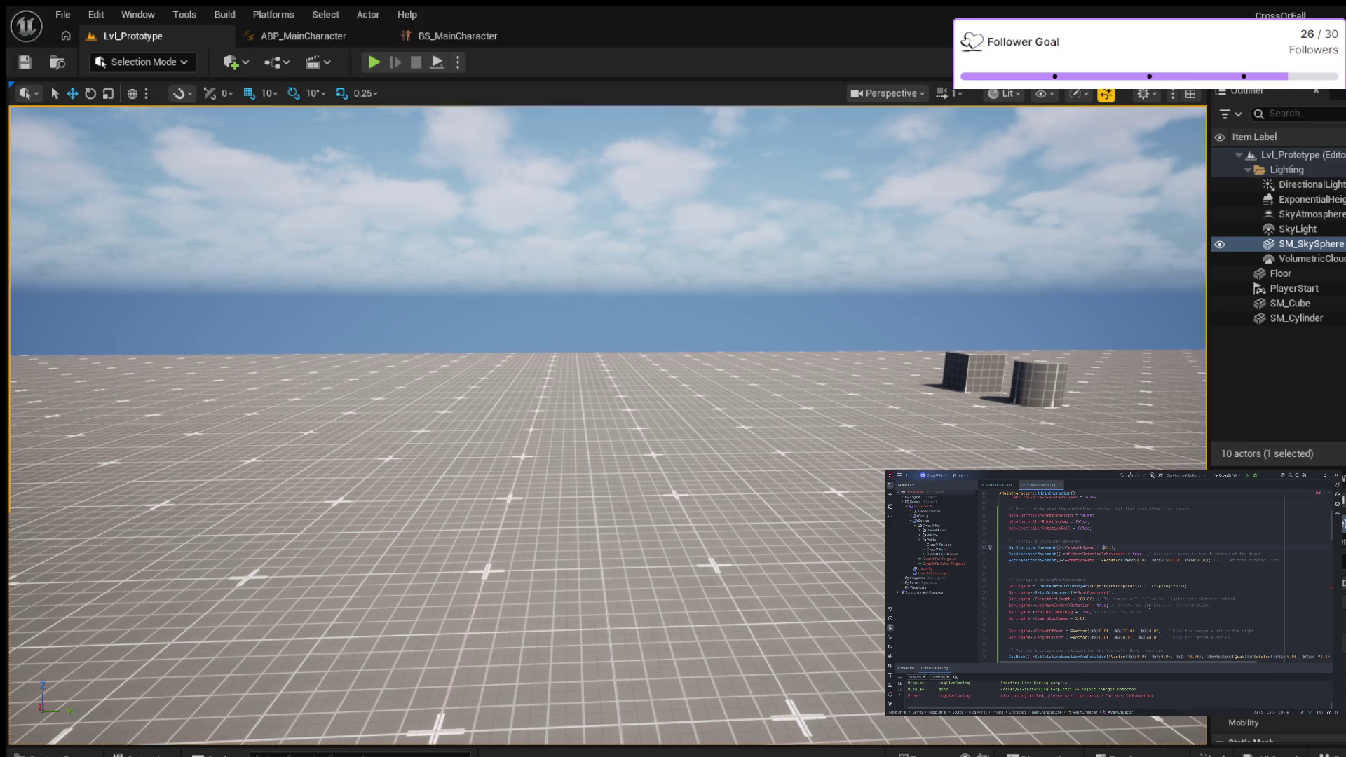
Step: Review the Sprint and StopSprint declarations in MainCharacter.h, then return to the implementation file
click(995, 485)
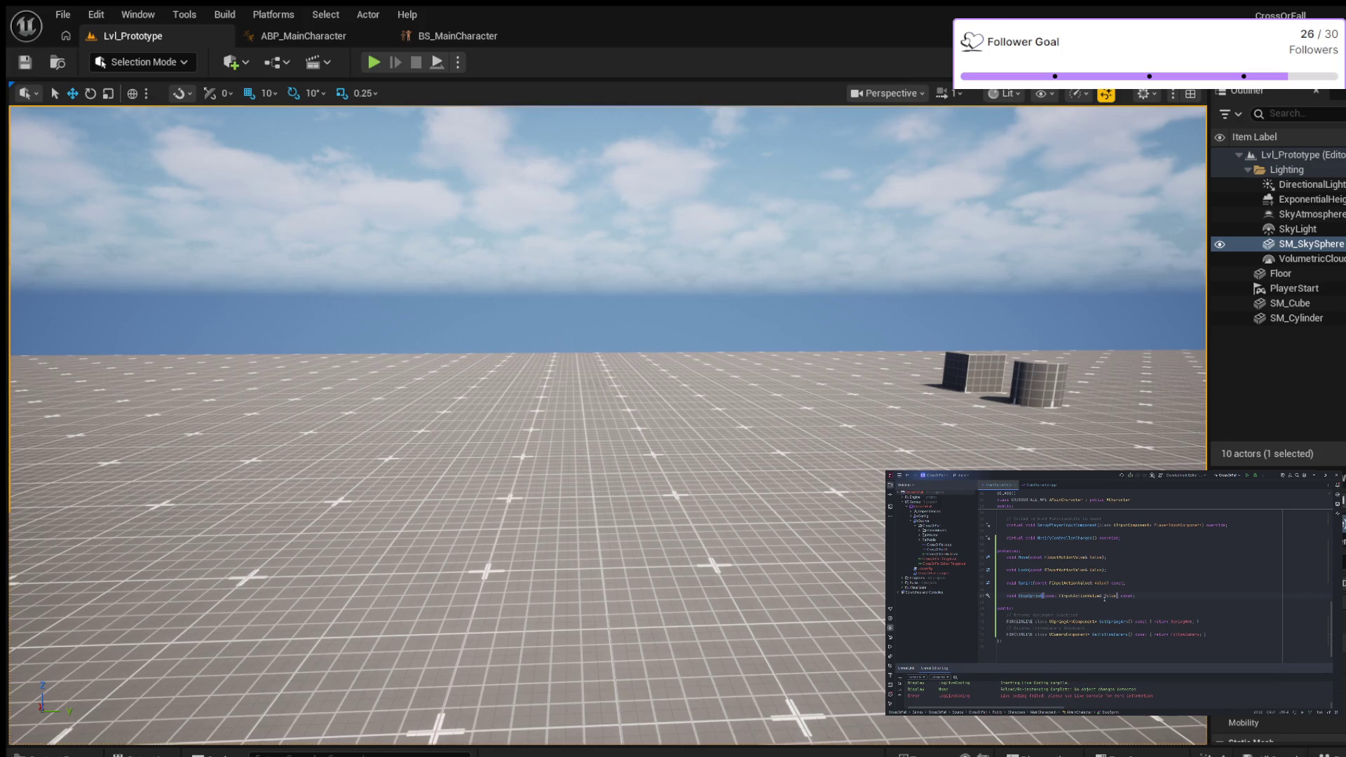
scroll(1113, 600, up, 10)
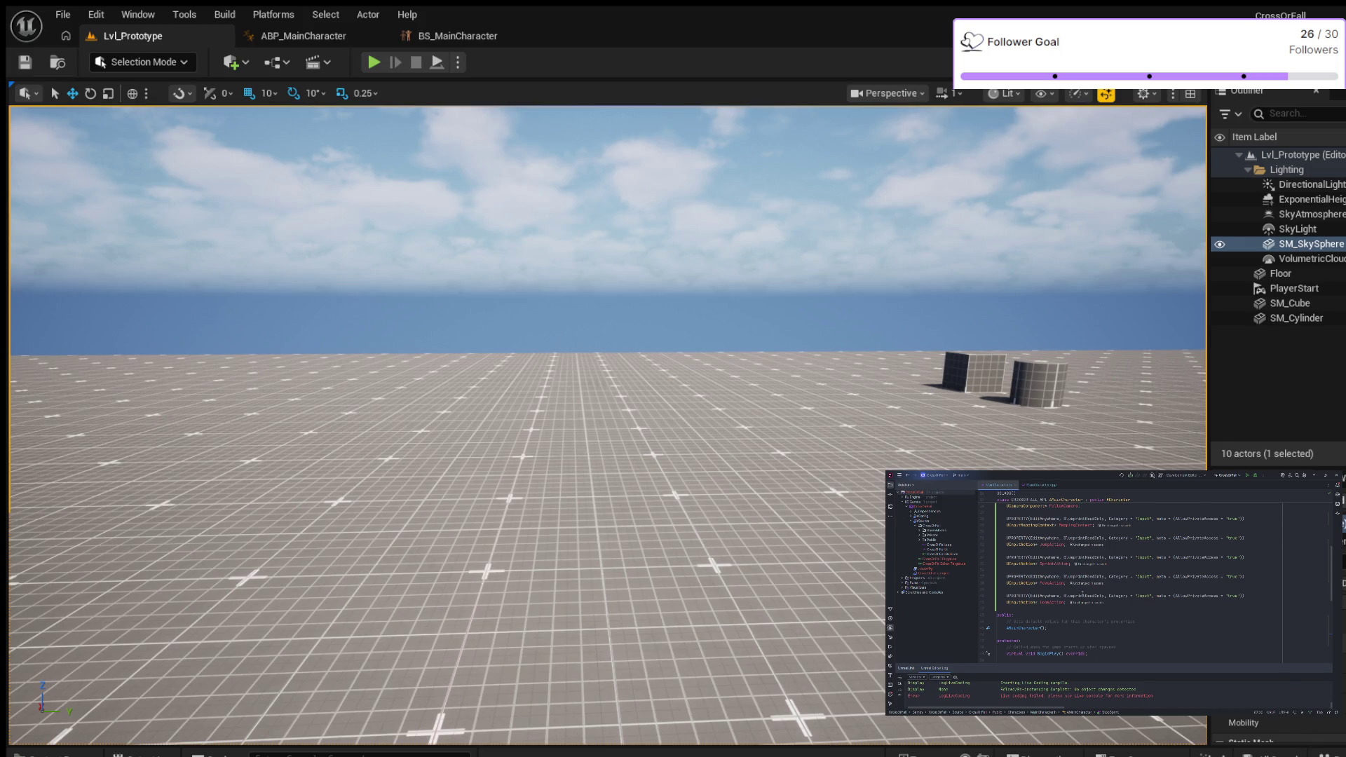
scroll(1082, 594, down, 10)
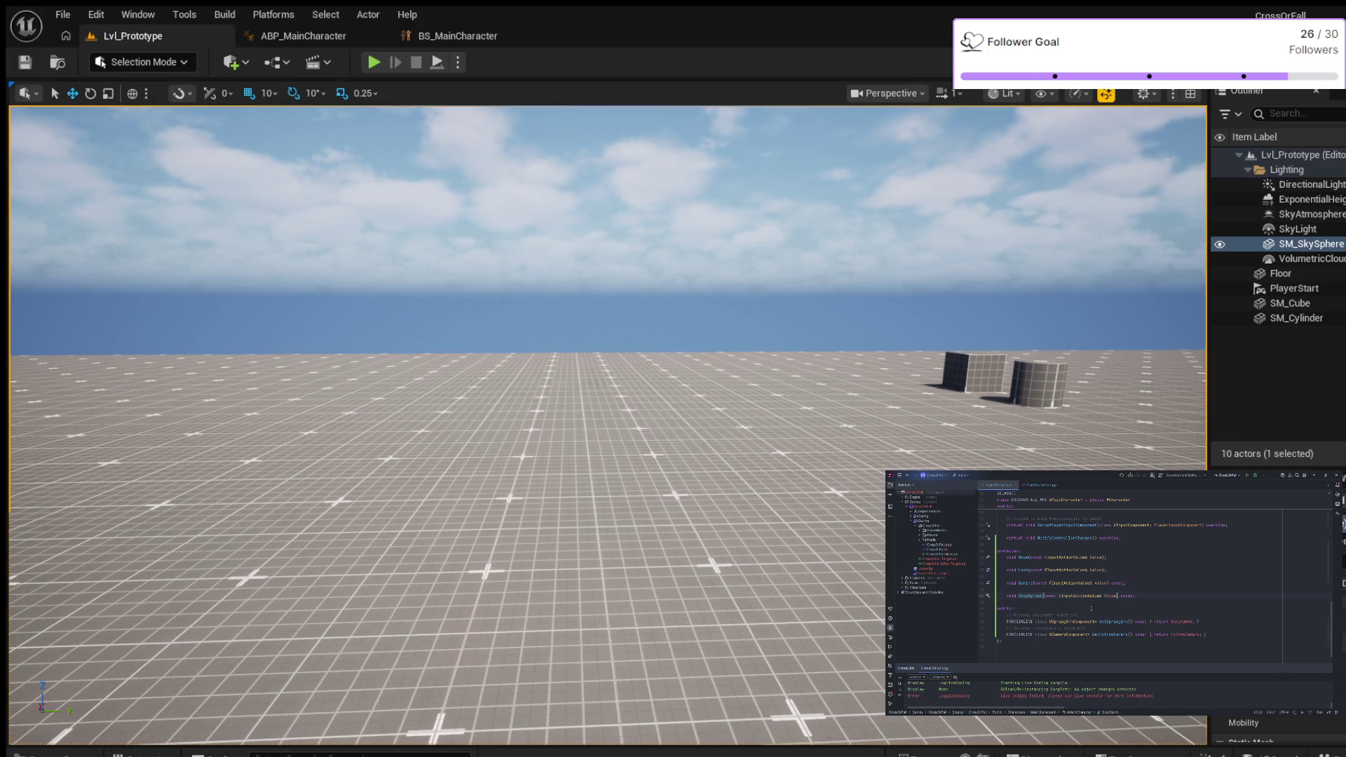
drag(1116, 663, 1122, 606)
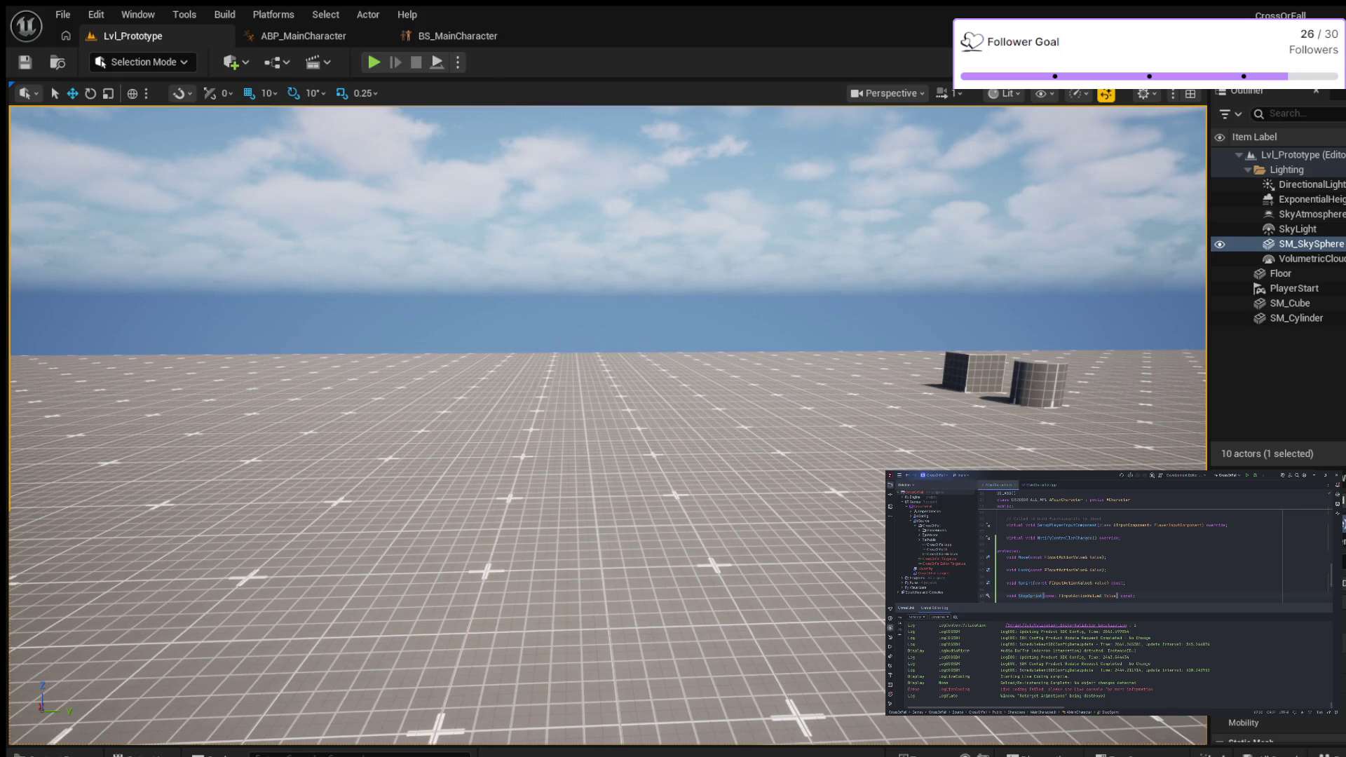
drag(1171, 603, 1164, 643)
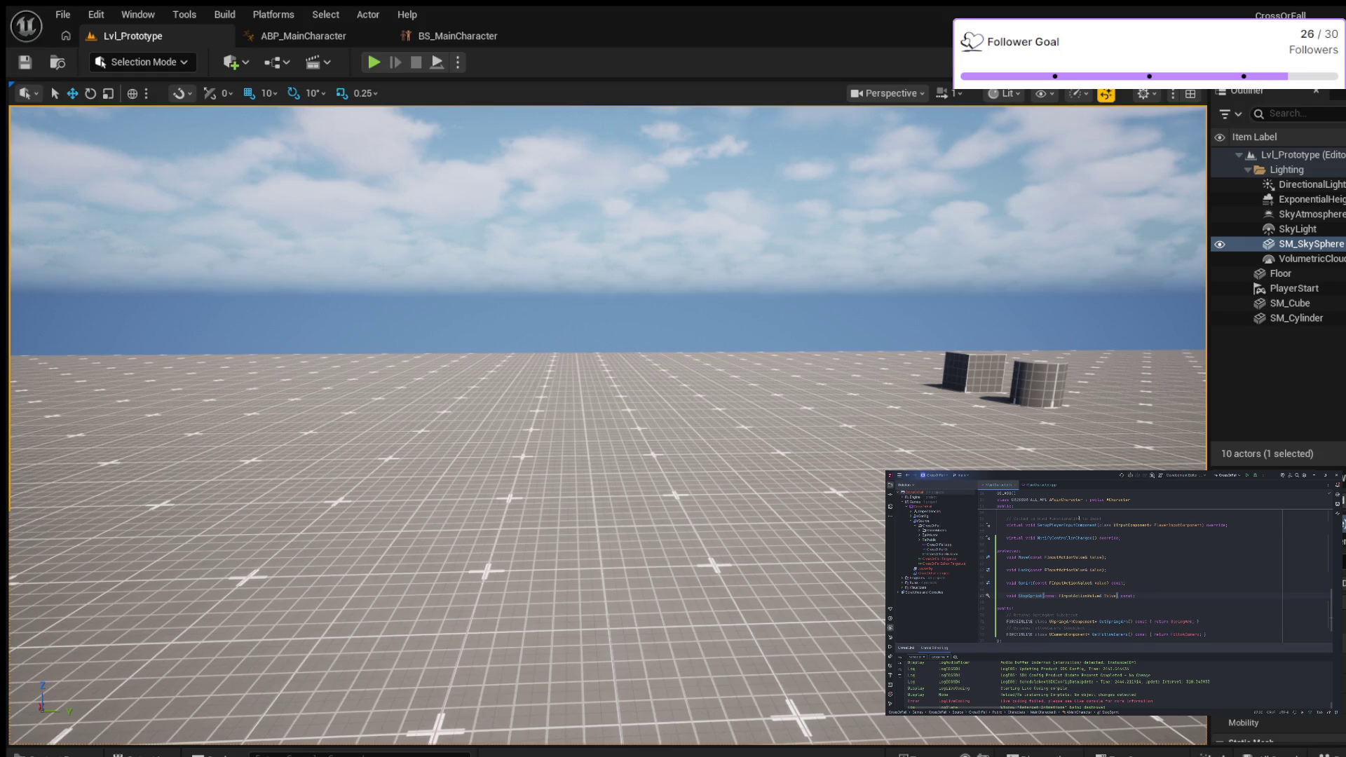
click(1042, 489)
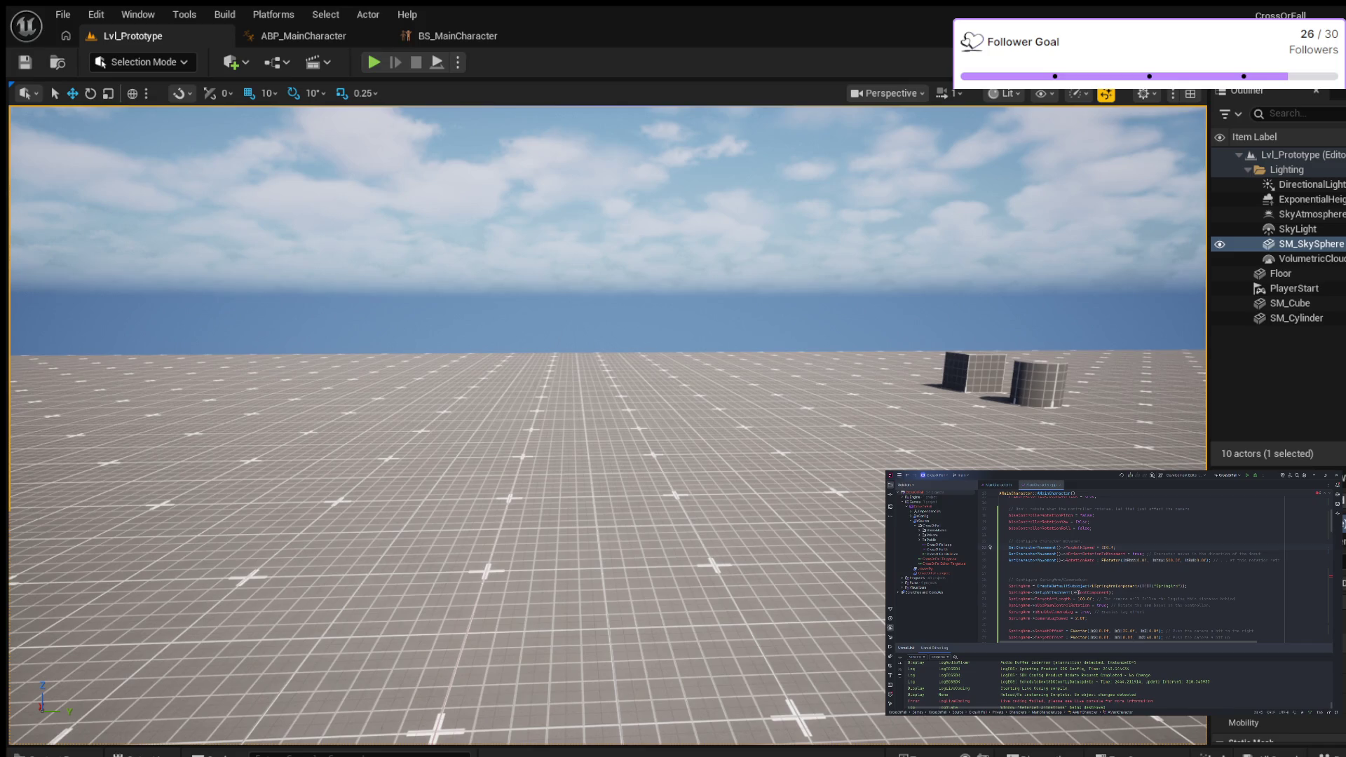
Step: Read MainCharacter.cpp from the constructor down to Sprint and StopSprint, then return to MainCharacter.h
scroll(1156, 572, down, 5)
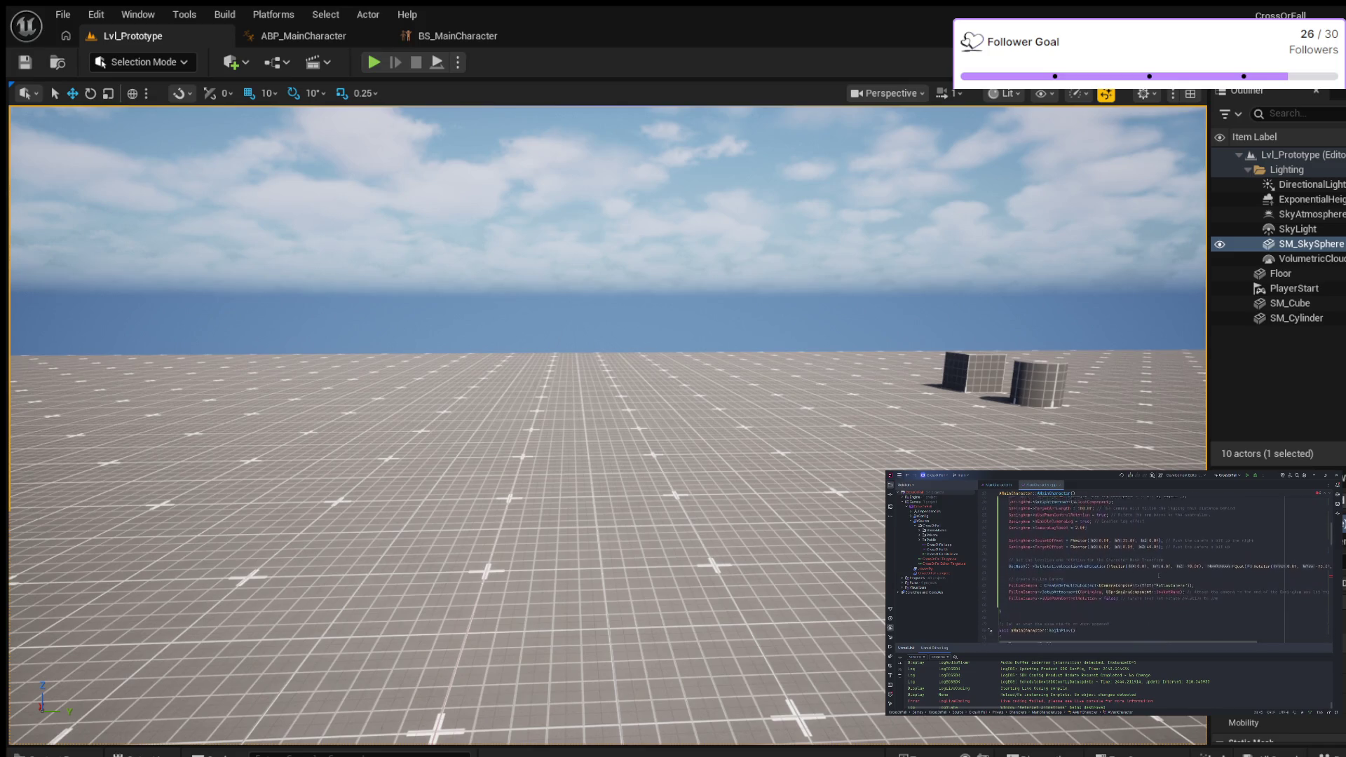
scroll(1156, 571, down, 4)
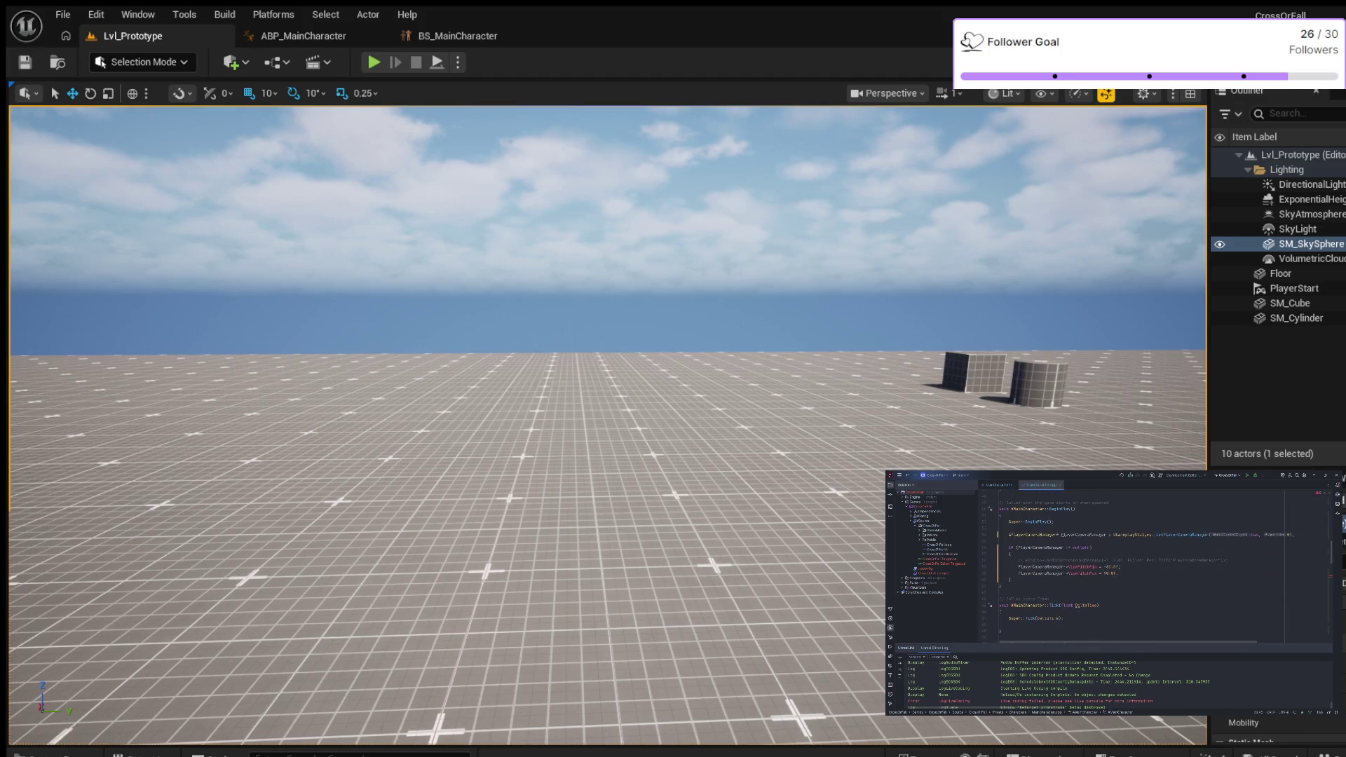
scroll(1066, 597, down, 5)
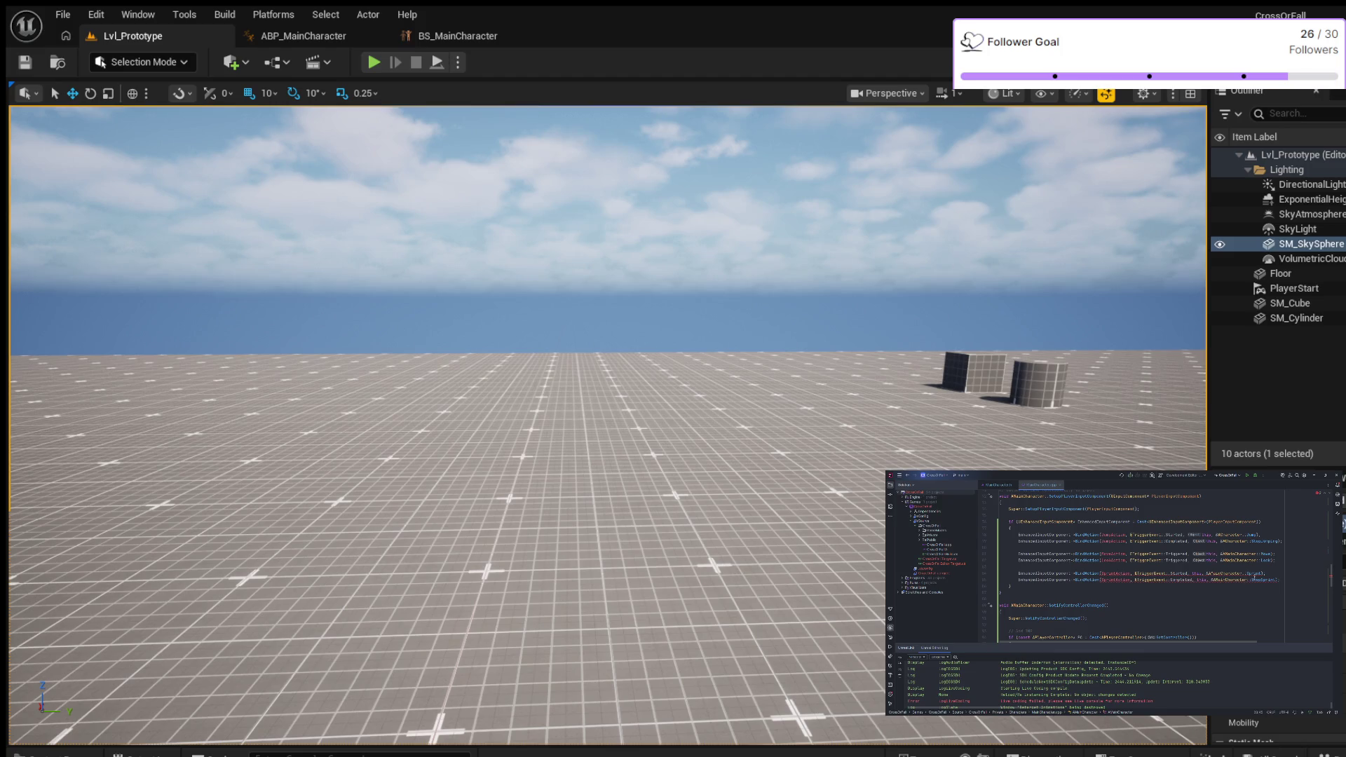
scroll(1209, 593, down, 10)
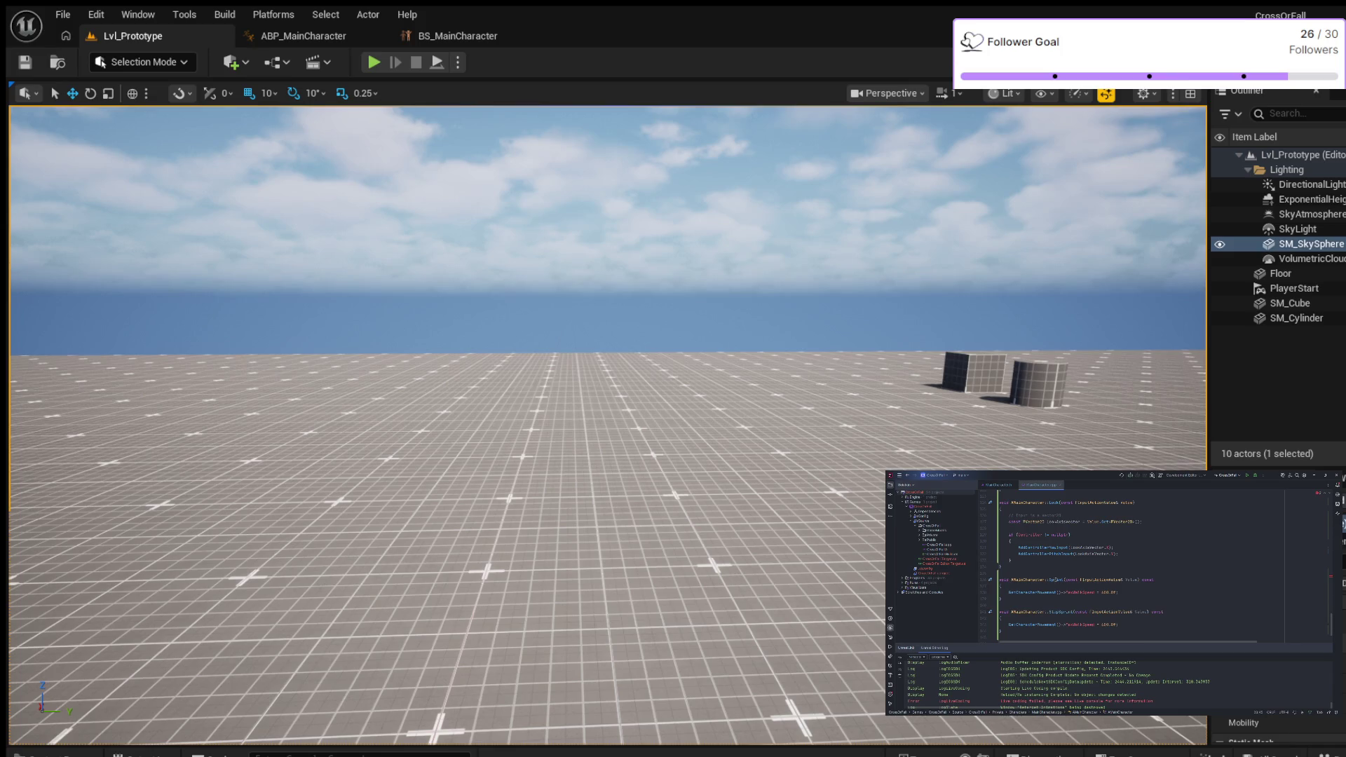
scroll(1122, 565, up, 10)
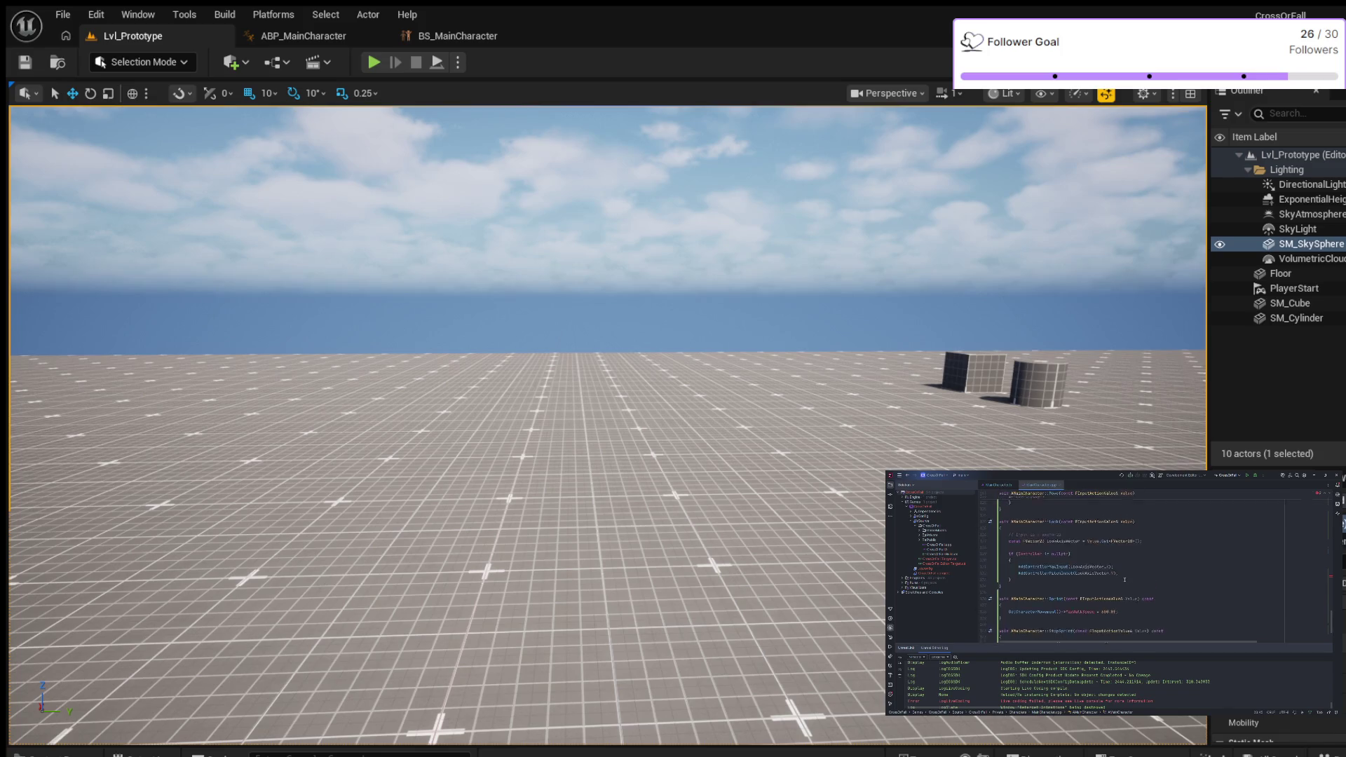
scroll(1158, 568, up, 3)
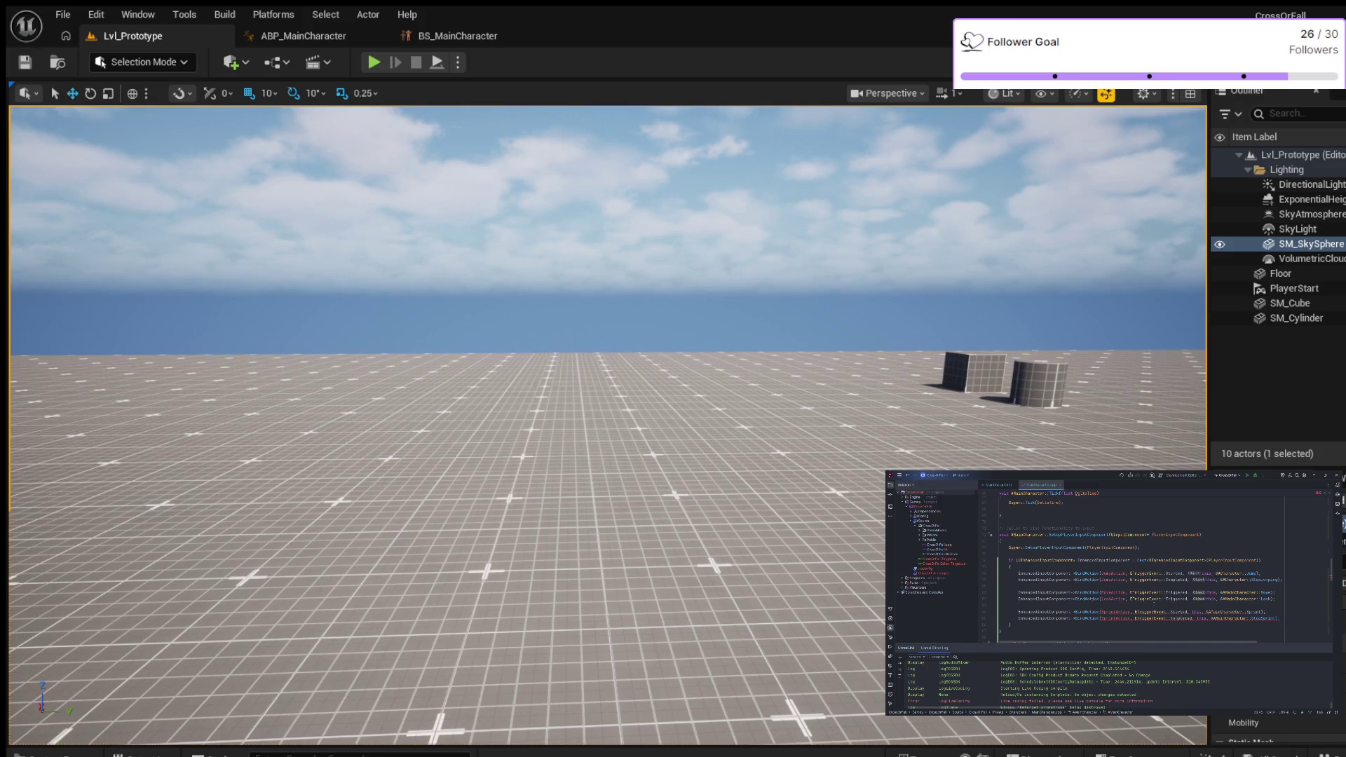
click(999, 484)
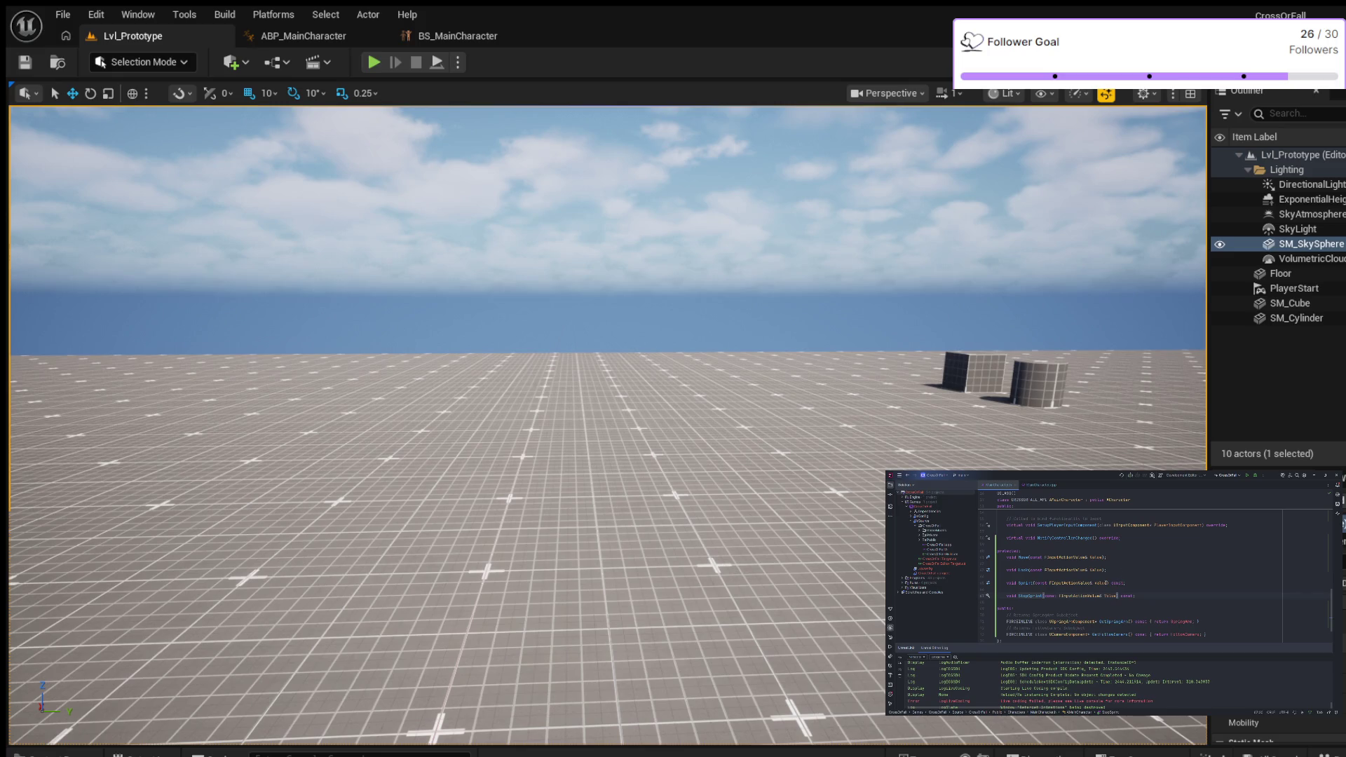
Step: Delete 'const' from the Sprint and StopSprint declarations in MainCharacter.h
click(1153, 579)
key(BackSpace)
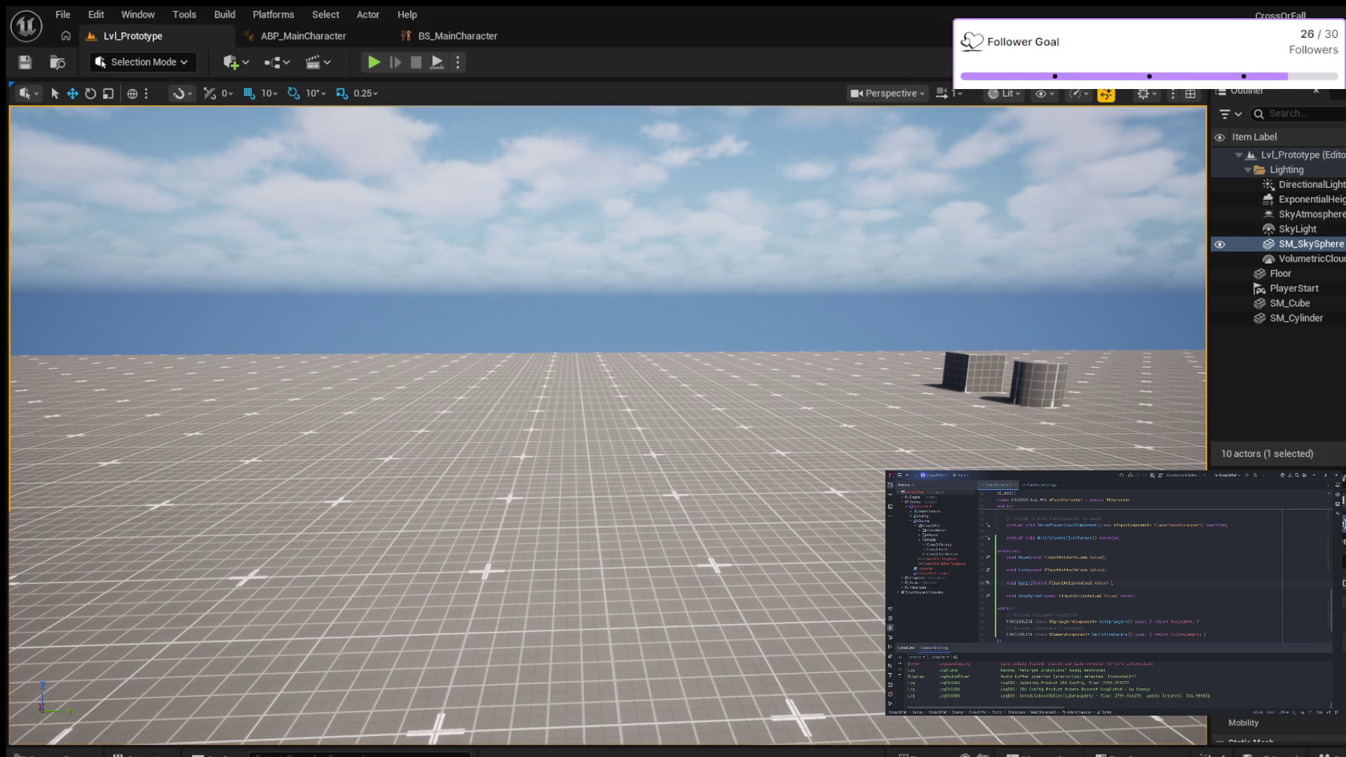
double_click(1126, 596)
key(BackSpace)
Step: Delete 'const' from the Sprint and StopSprint definitions in MainCharacter.cpp
click(1041, 484)
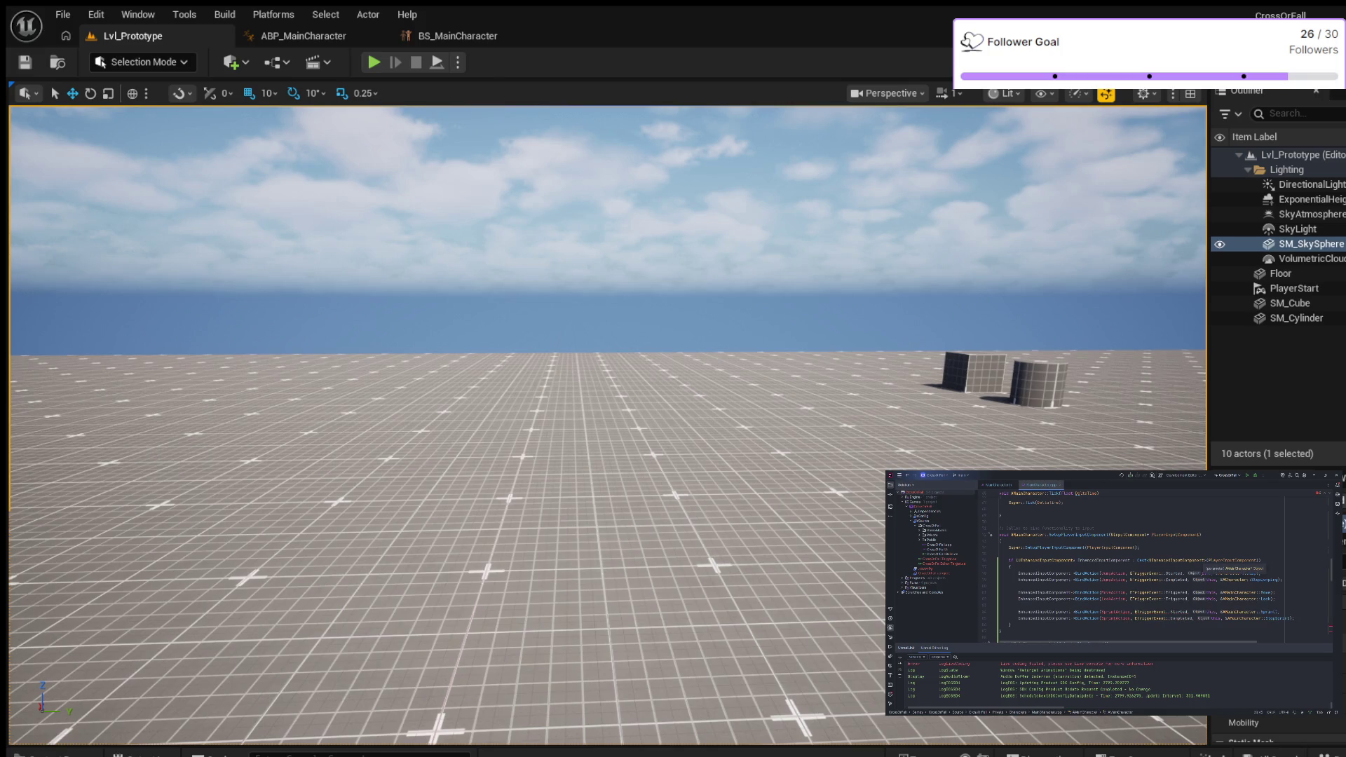
scroll(1184, 578, down, 5)
scroll(1184, 578, down, 5)
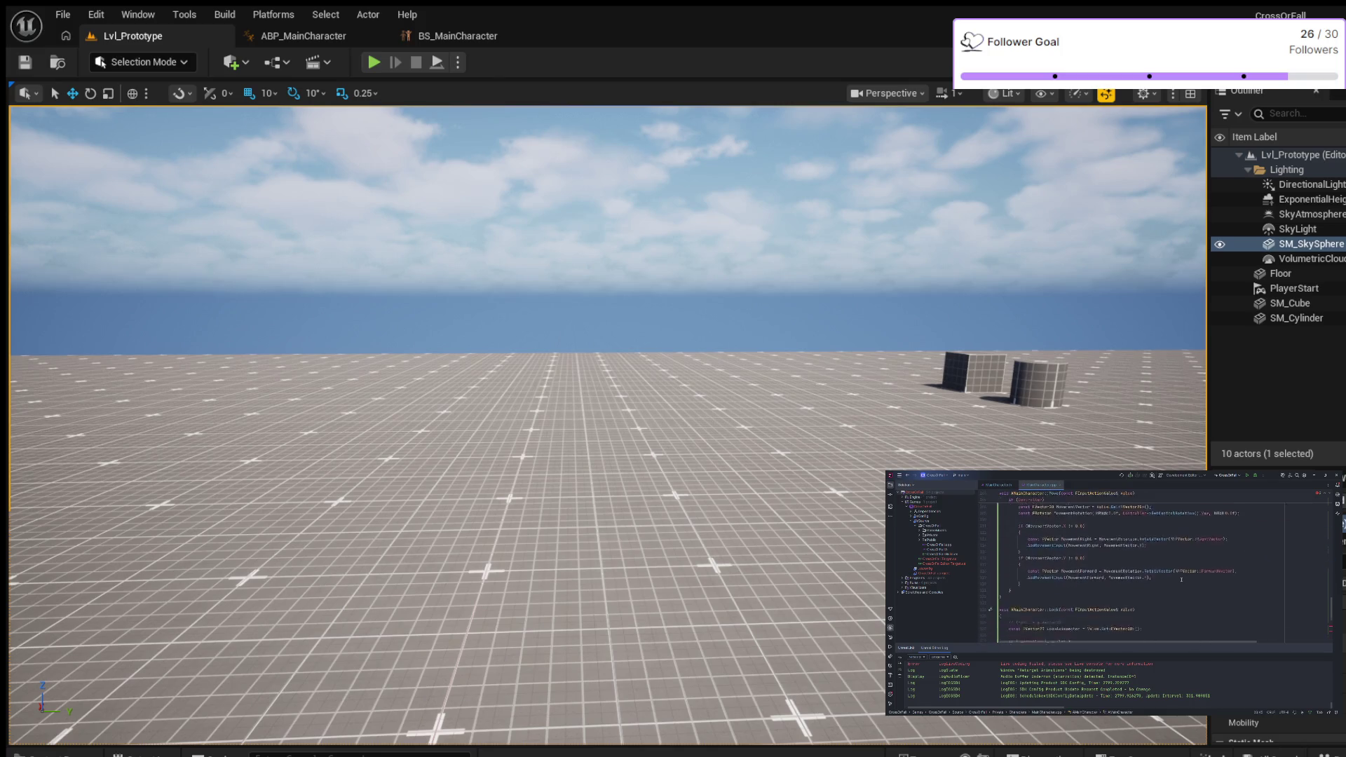
click(1158, 579)
key(ctrl+BackSpace)
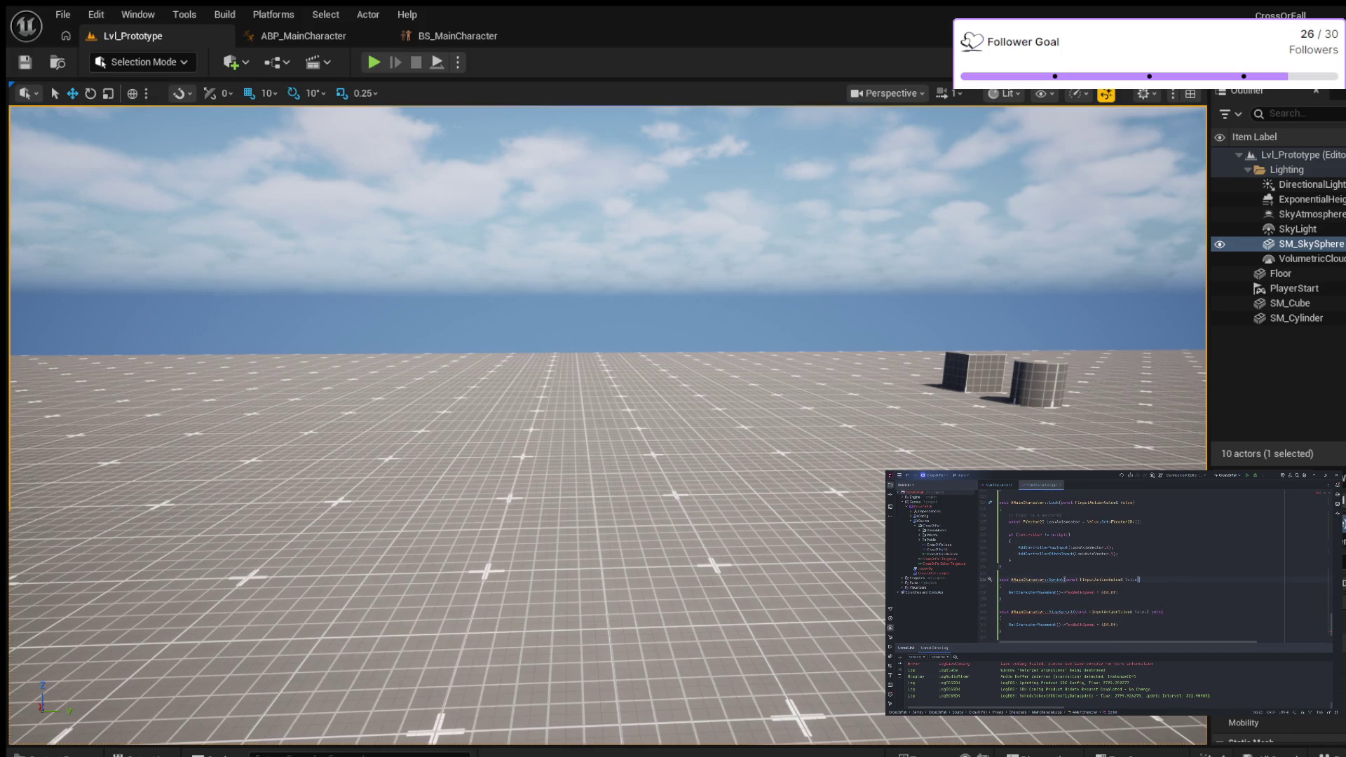
double_click(1158, 612)
key(BackSpace)
scroll(1147, 584, up, 10)
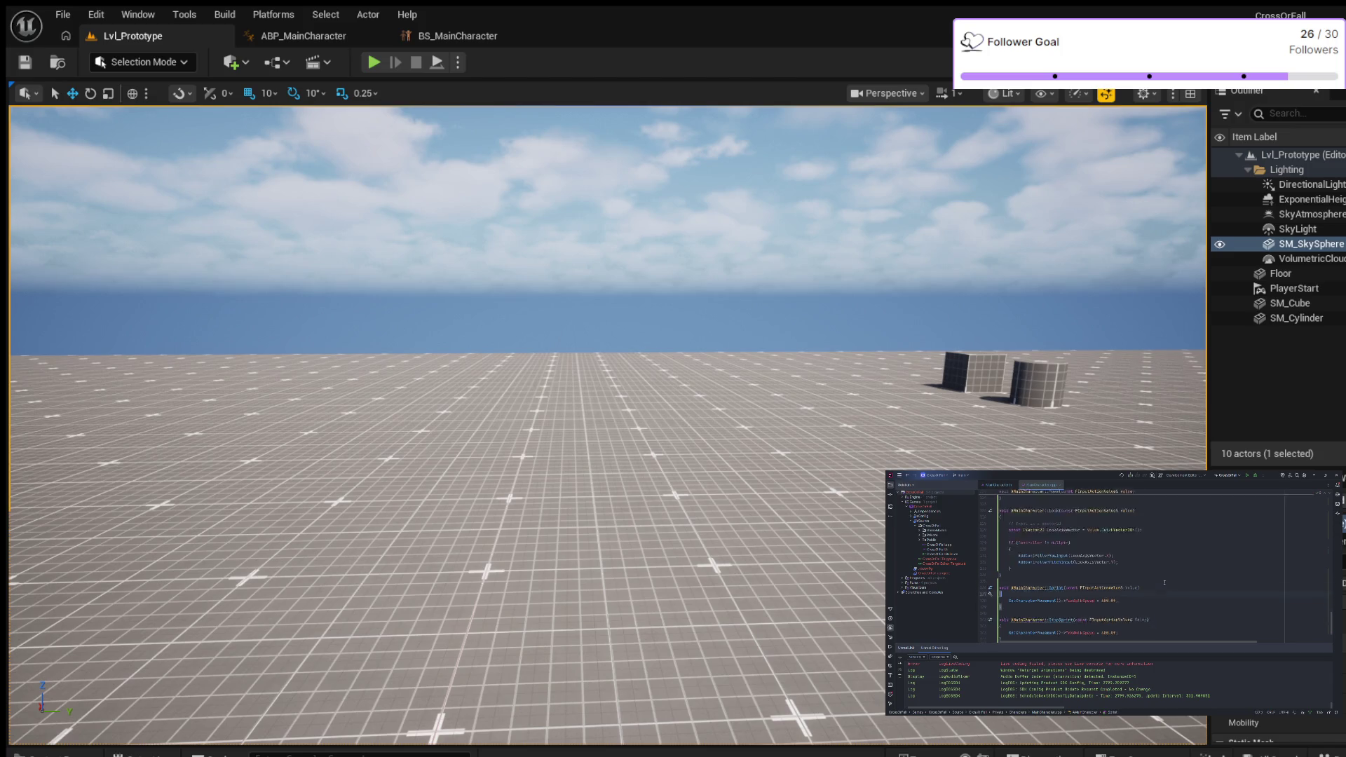
scroll(1148, 584, up, 1)
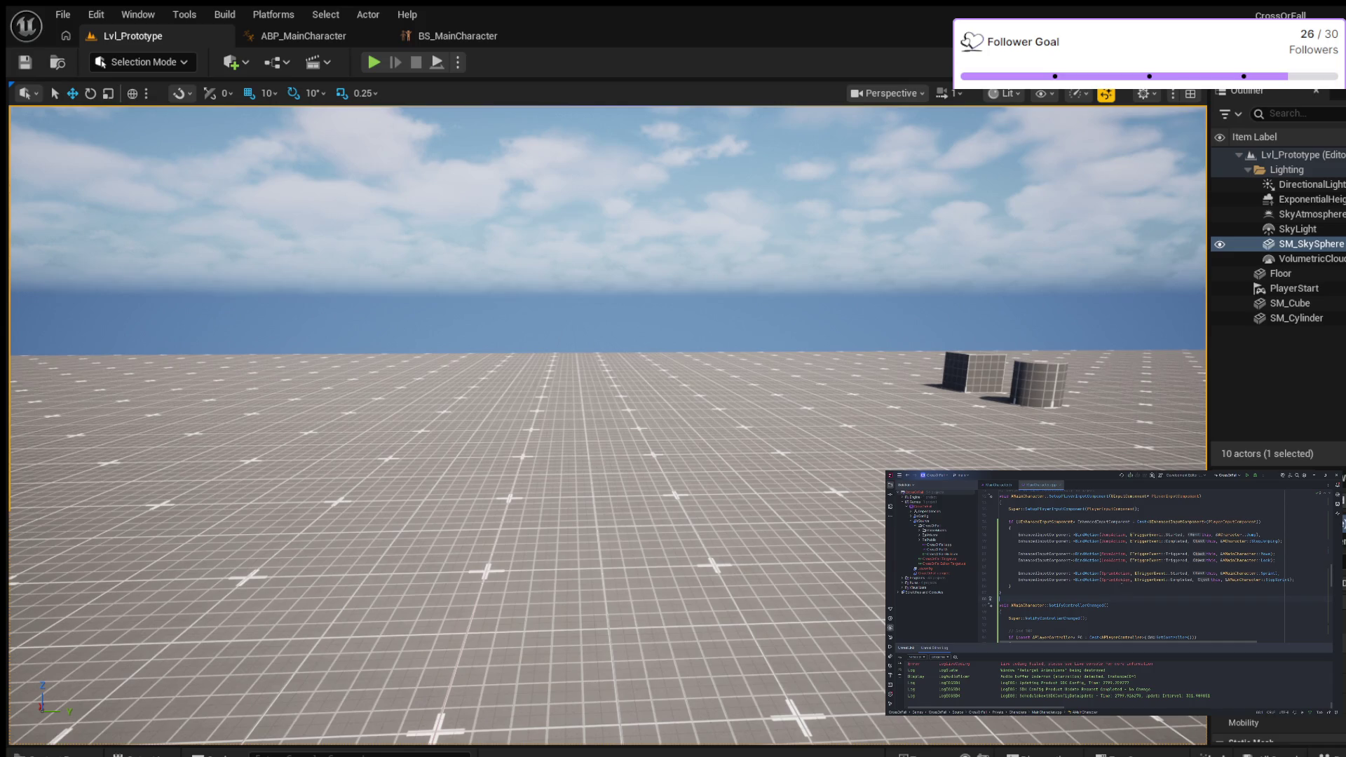
scroll(1128, 581, down, 6)
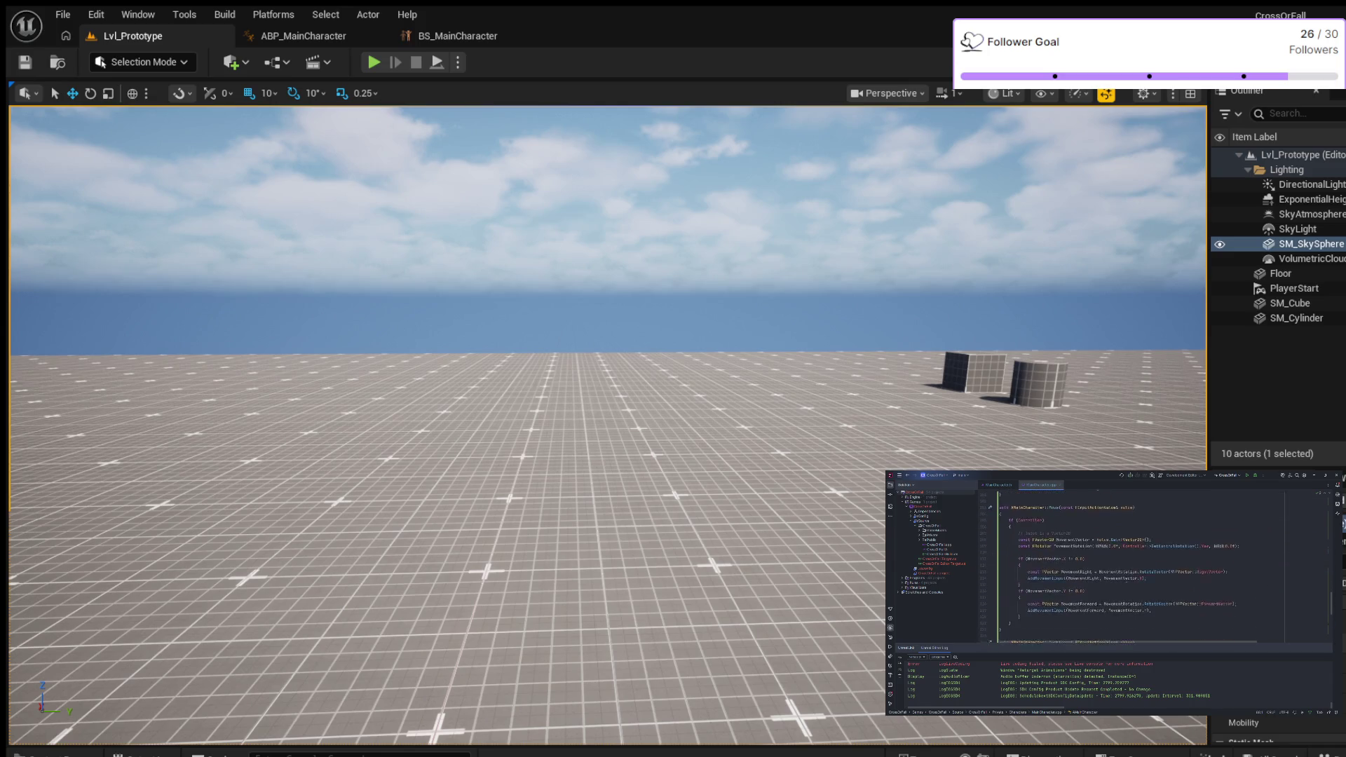
Step: Start a Play-In-Editor session of Lvl_Prototype with Alt+P to test the updated character
scroll(1127, 580, down, 5)
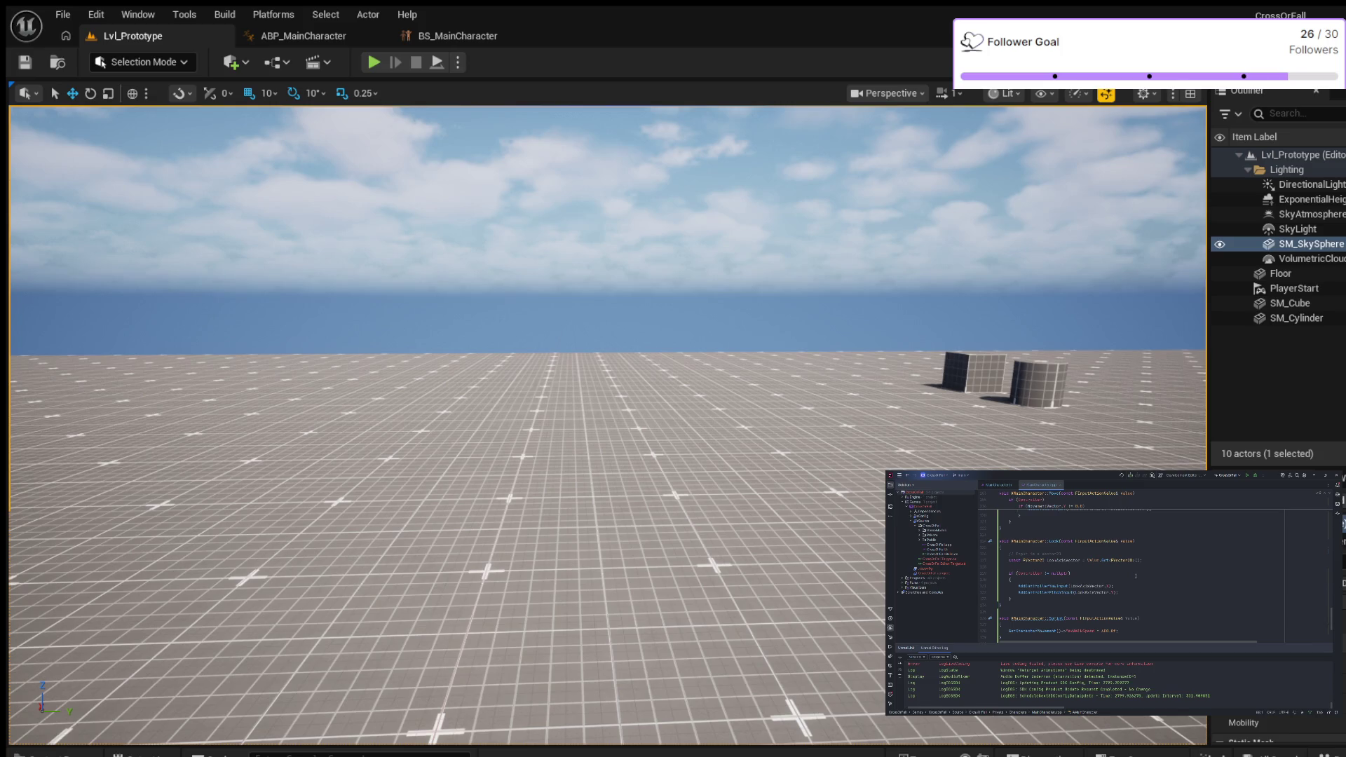
scroll(1136, 576, down, 1)
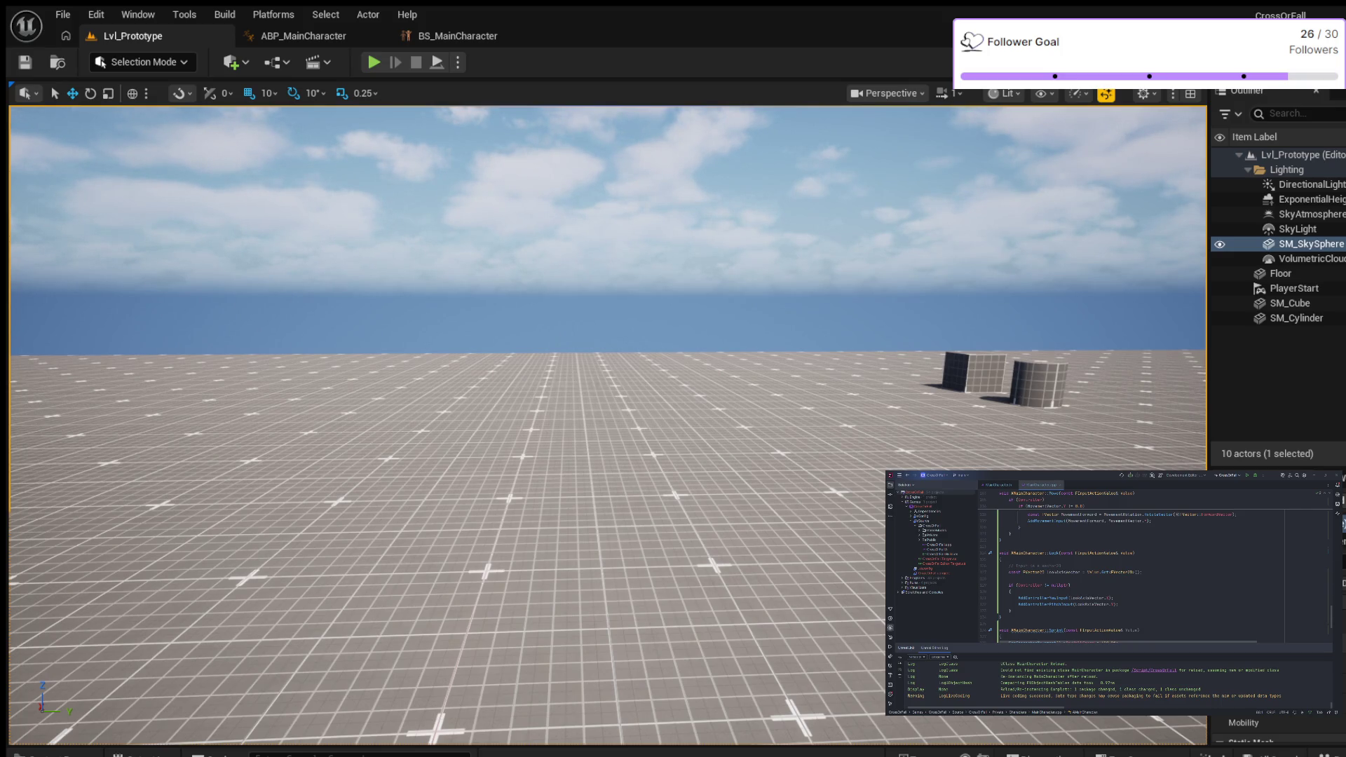
key(alt+p)
Step: Walk the character forward with W, jump, turn, and let him stop to idle
key(w)
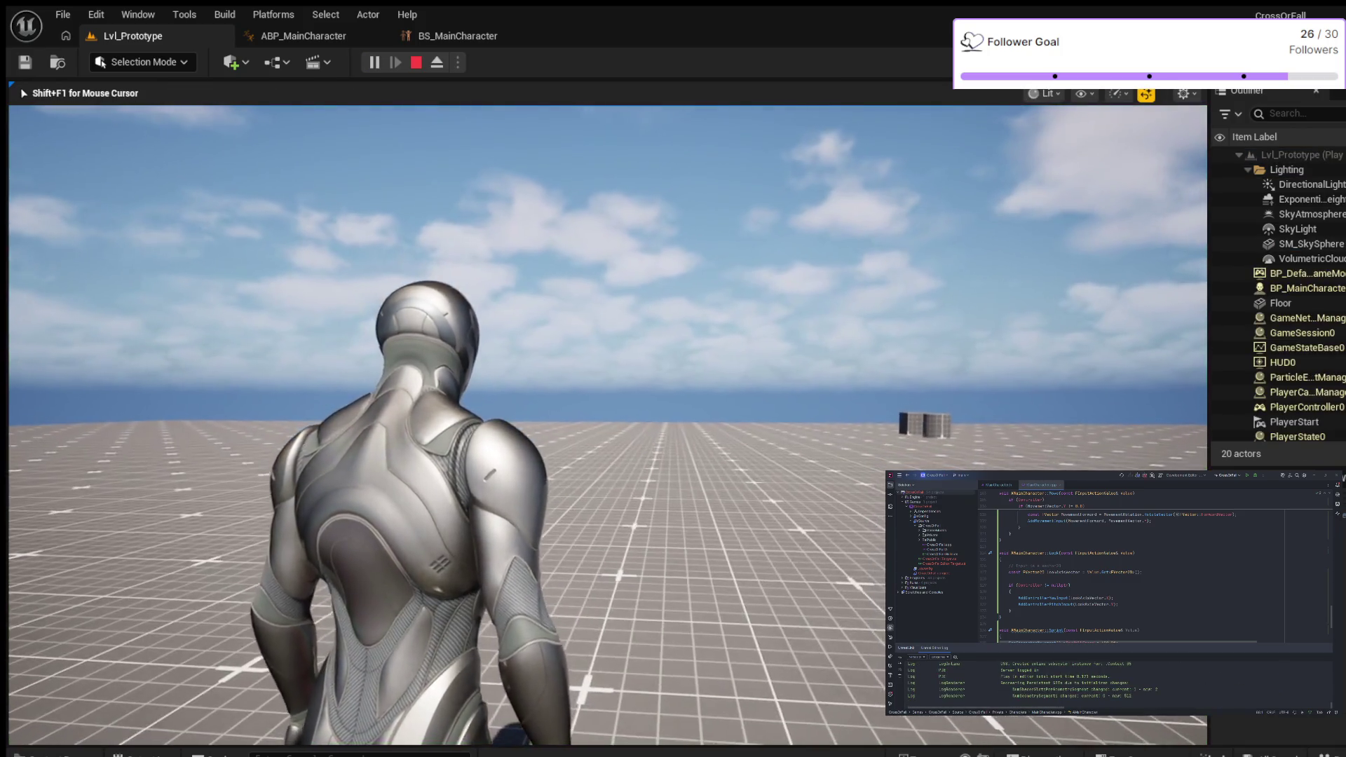
key(space)
key(w)
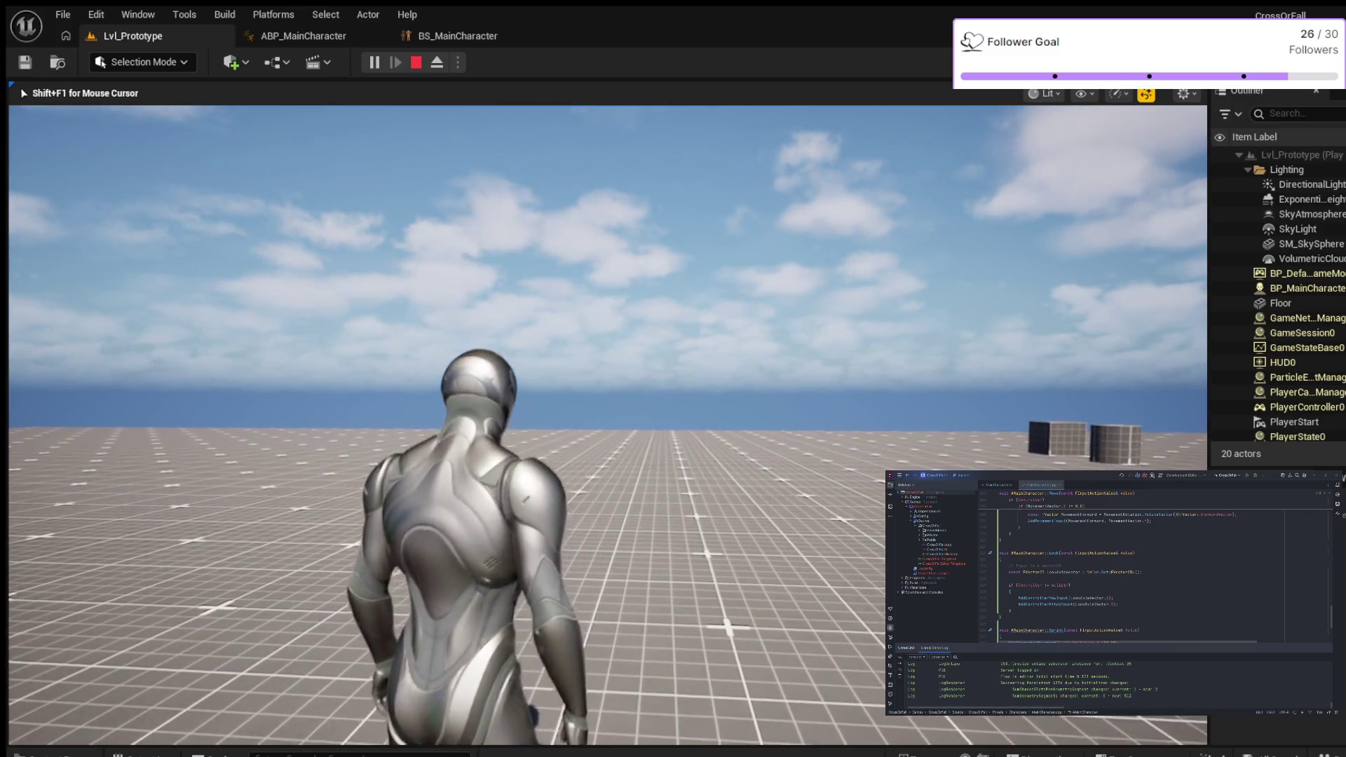
key(w)
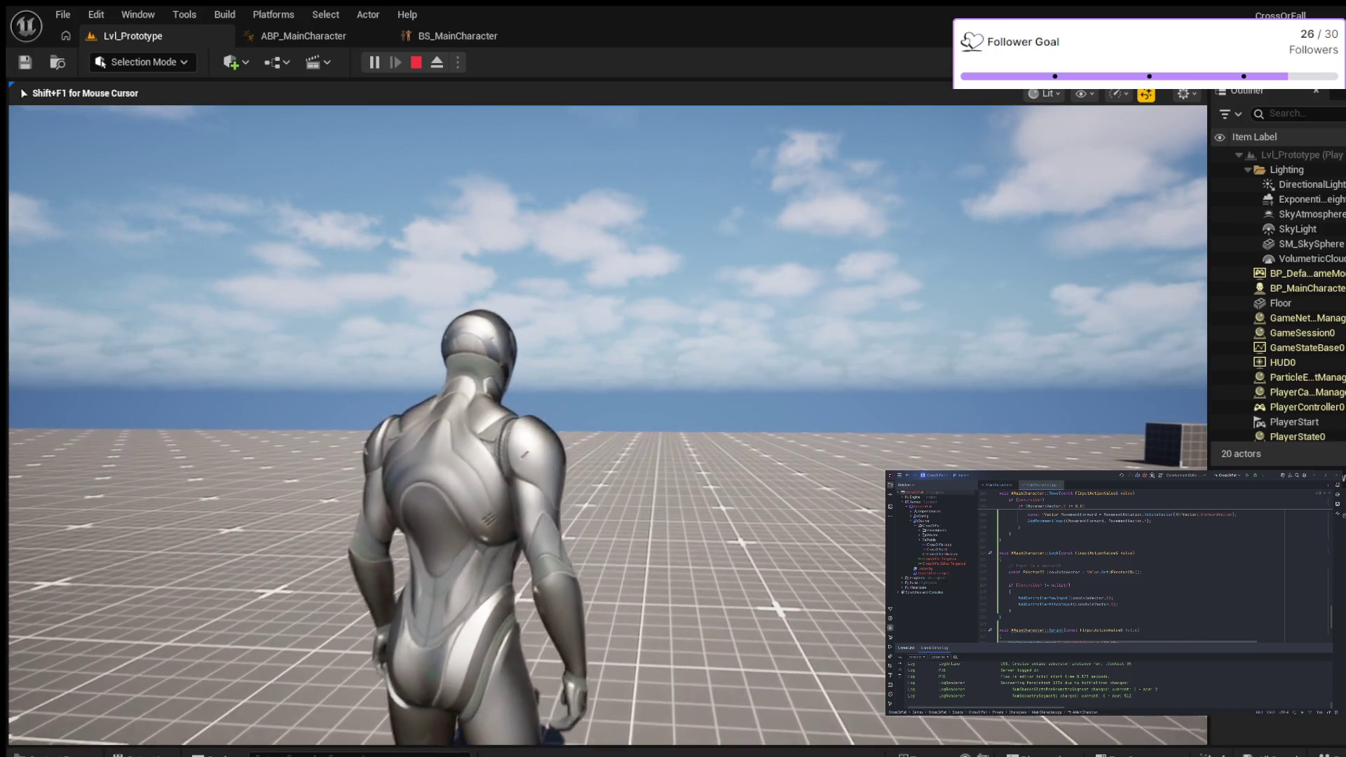
key(w)
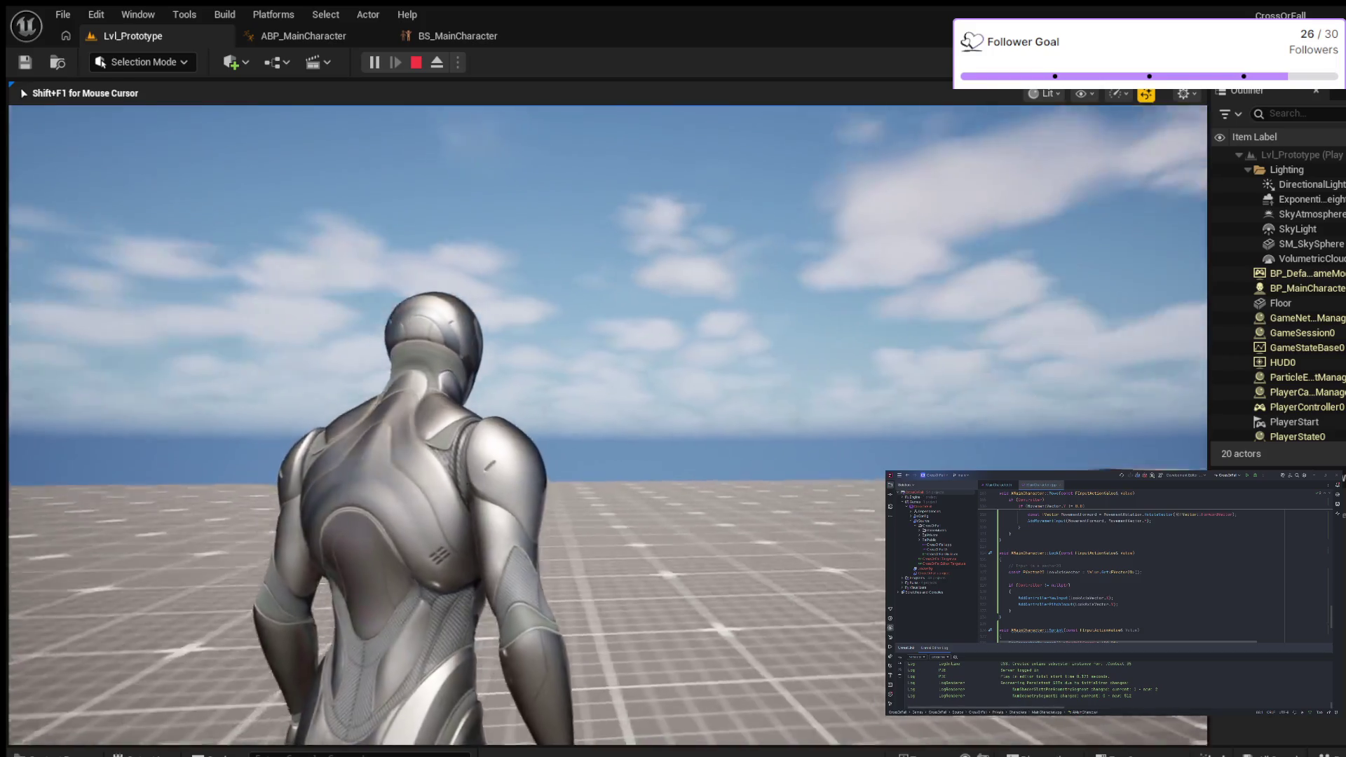
Step: Walk the character toward the boxes and strafe left and right, then end play with Esc
mouse_move(673, 421)
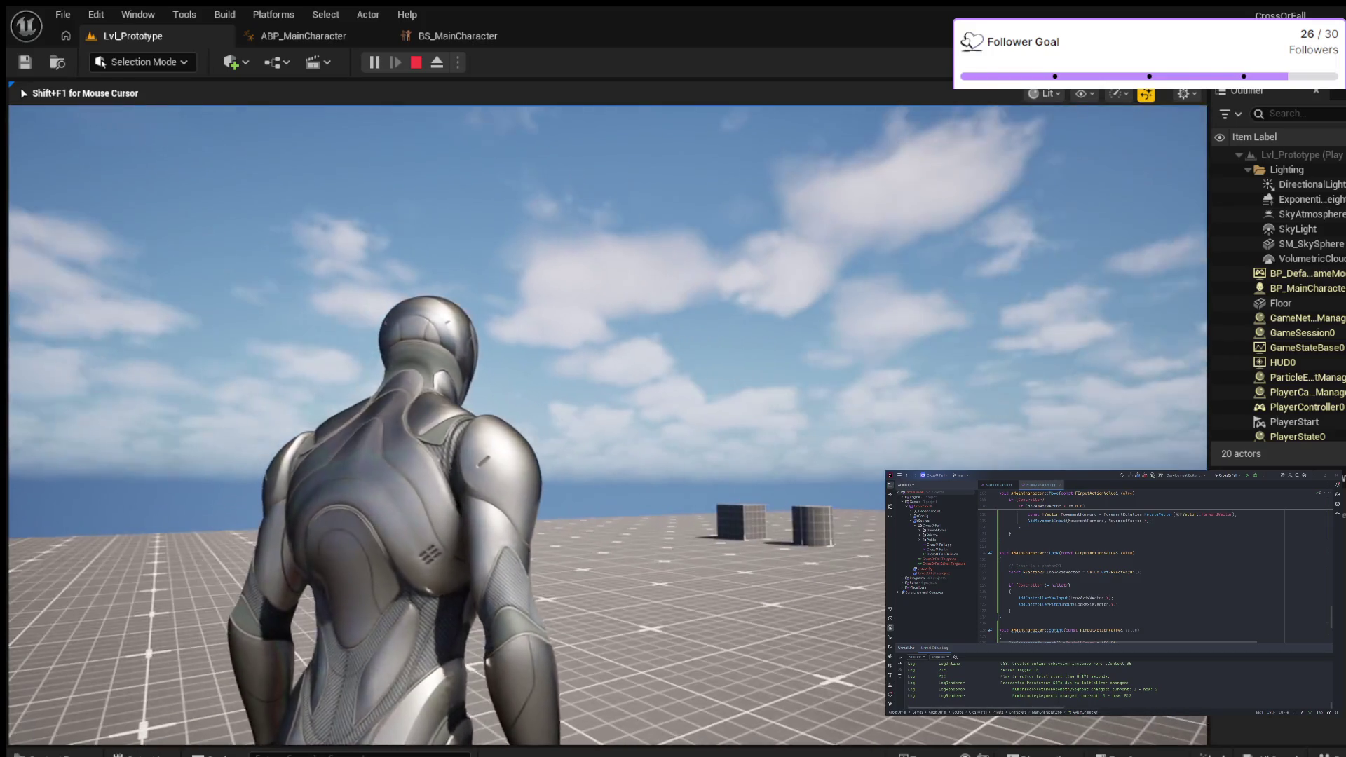
mouse_move(673, 350)
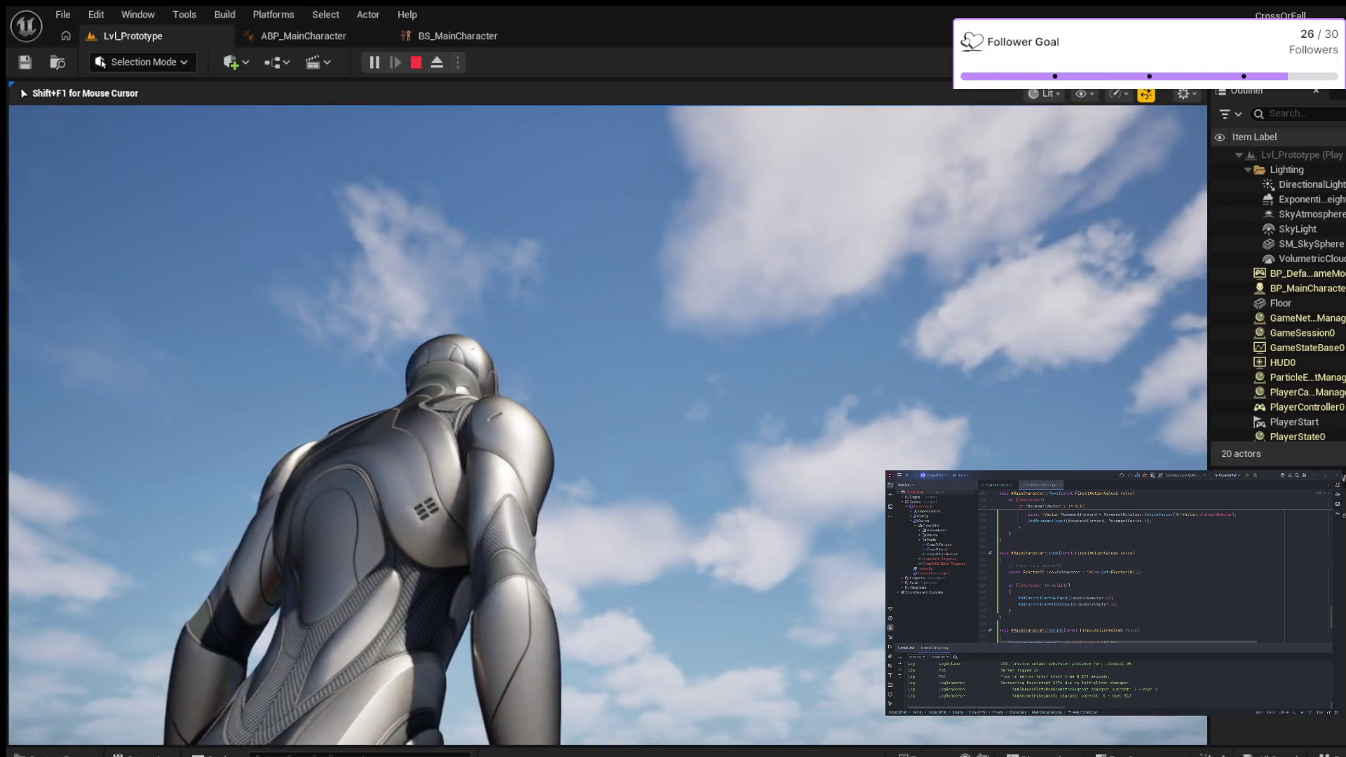
mouse_move(607, 421)
mouse_move(607, 456)
key(w)
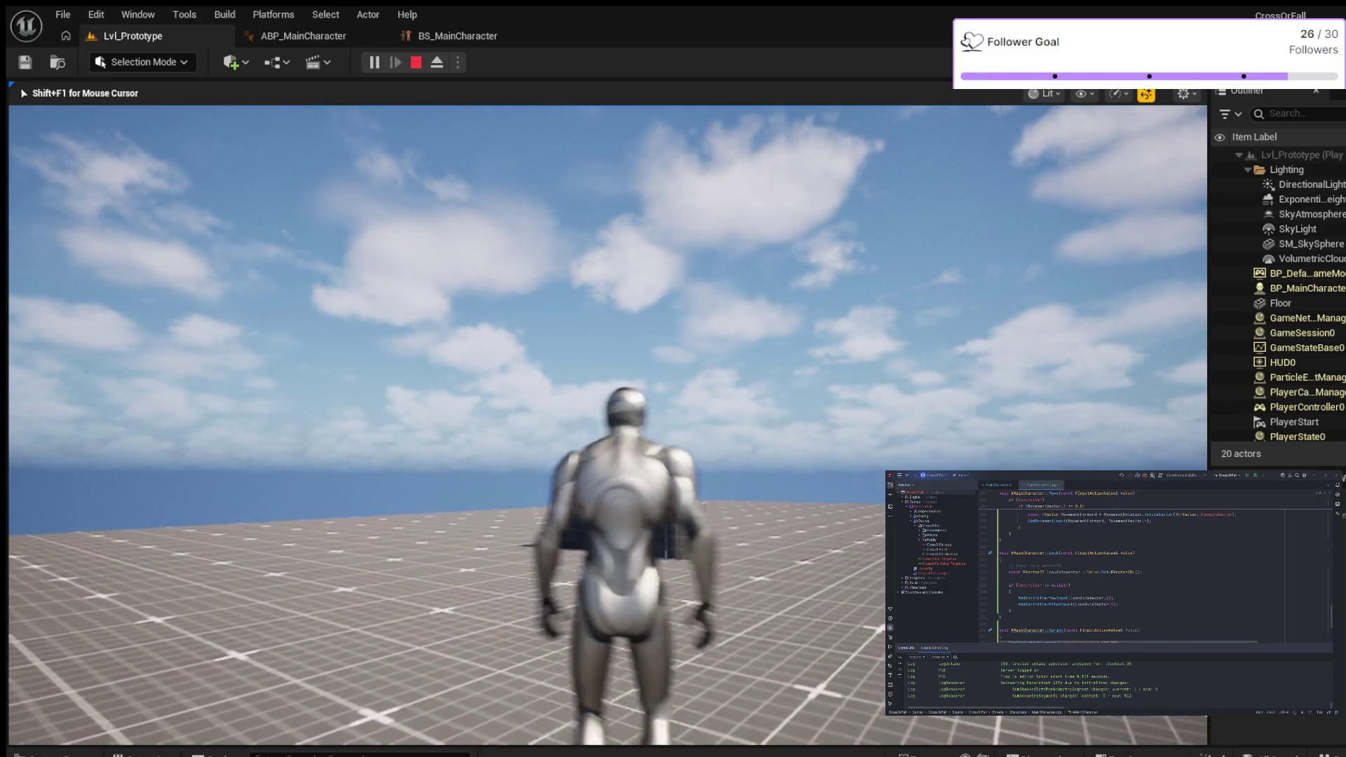
key(a)
key(w)
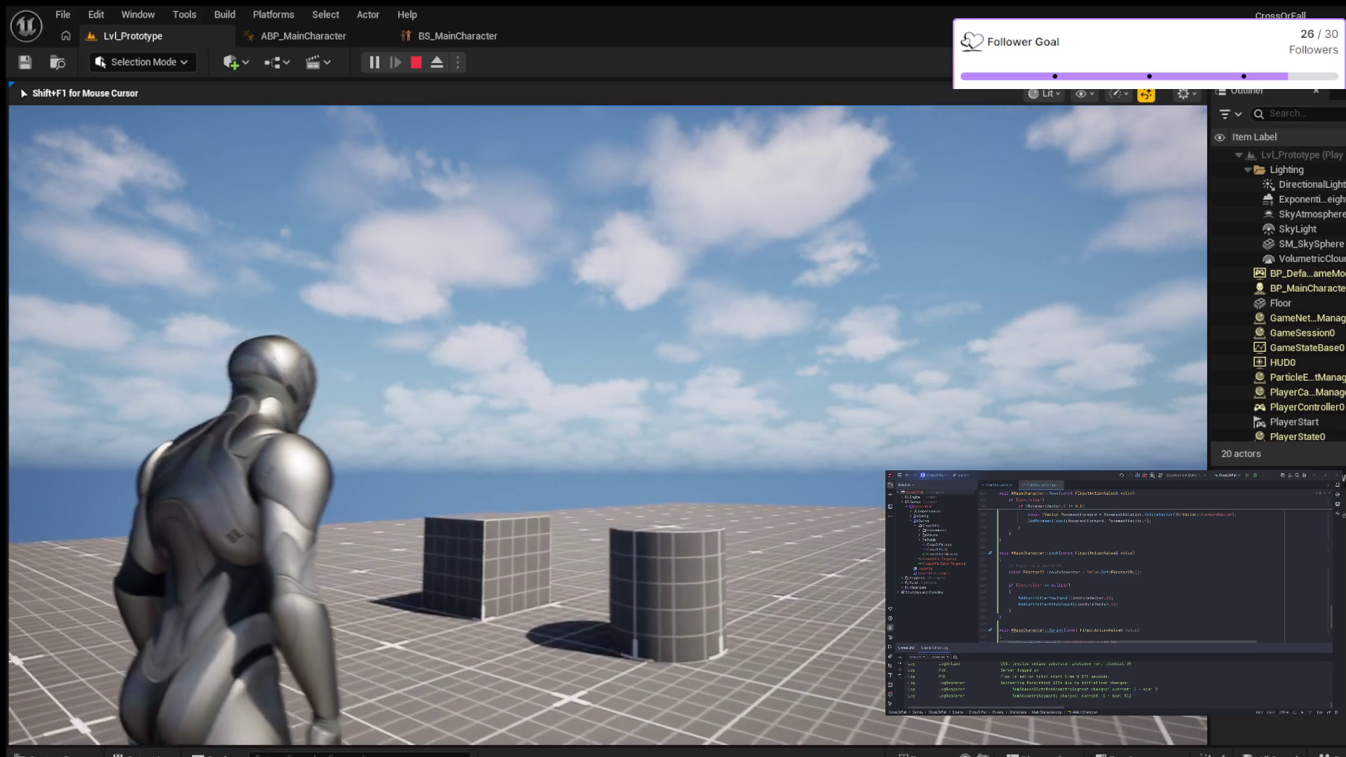
key(d)
key(w)
key(d)
key(a)
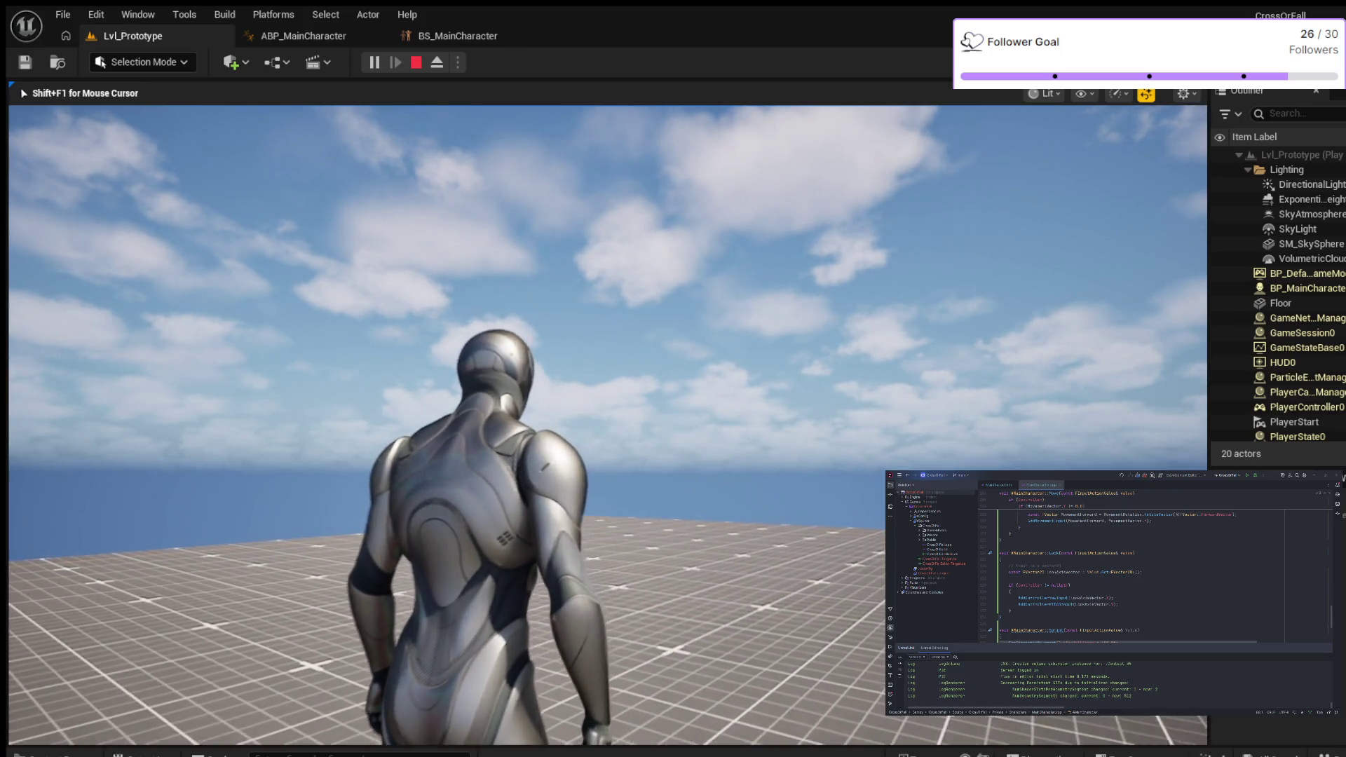
key(Escape)
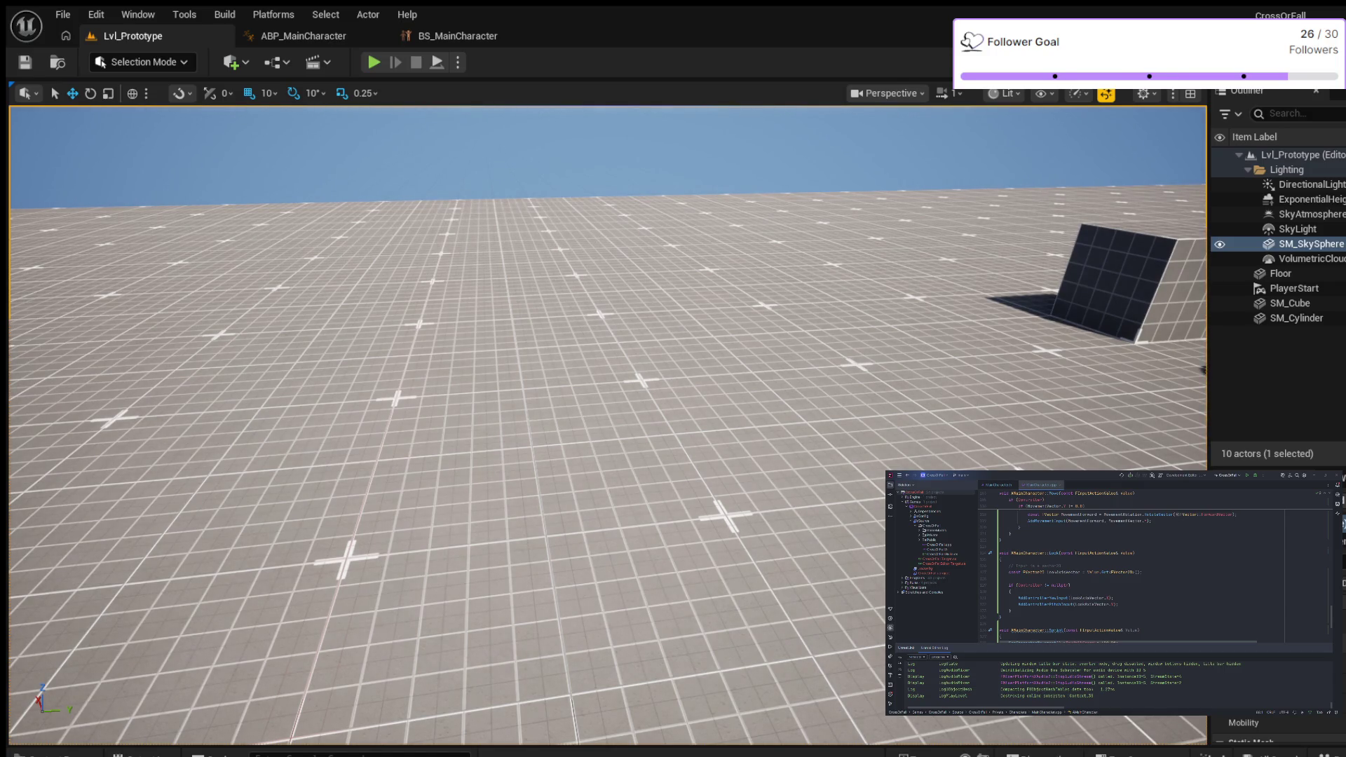
click(457, 35)
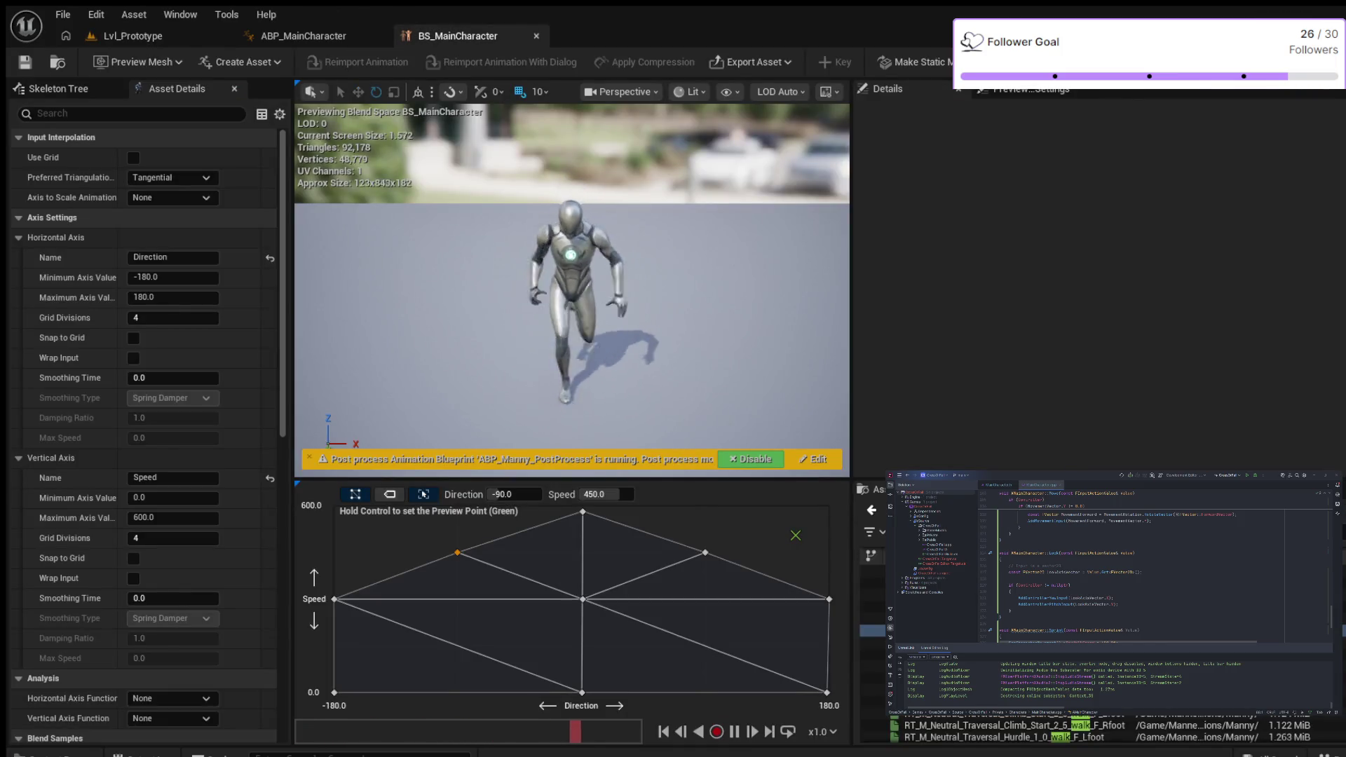
mouse_move(432, 583)
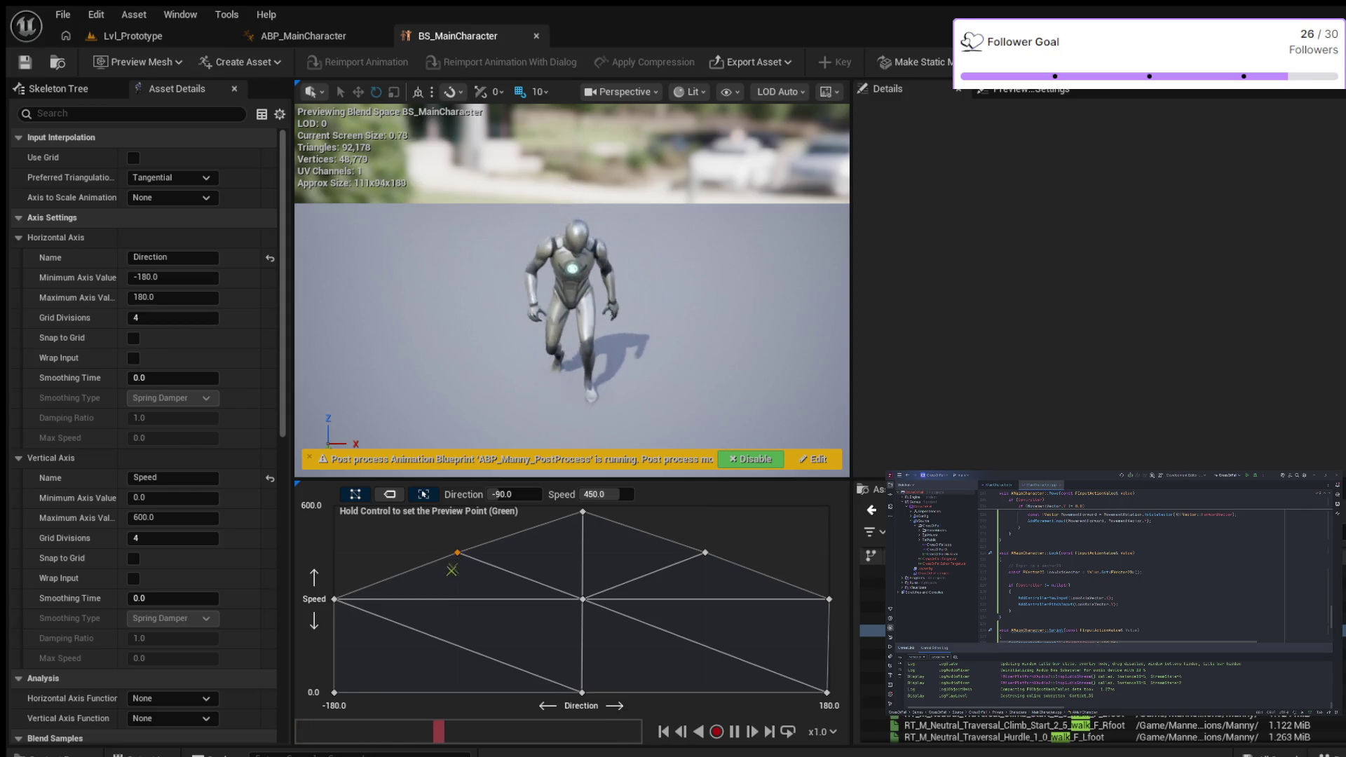
mouse_move(335, 599)
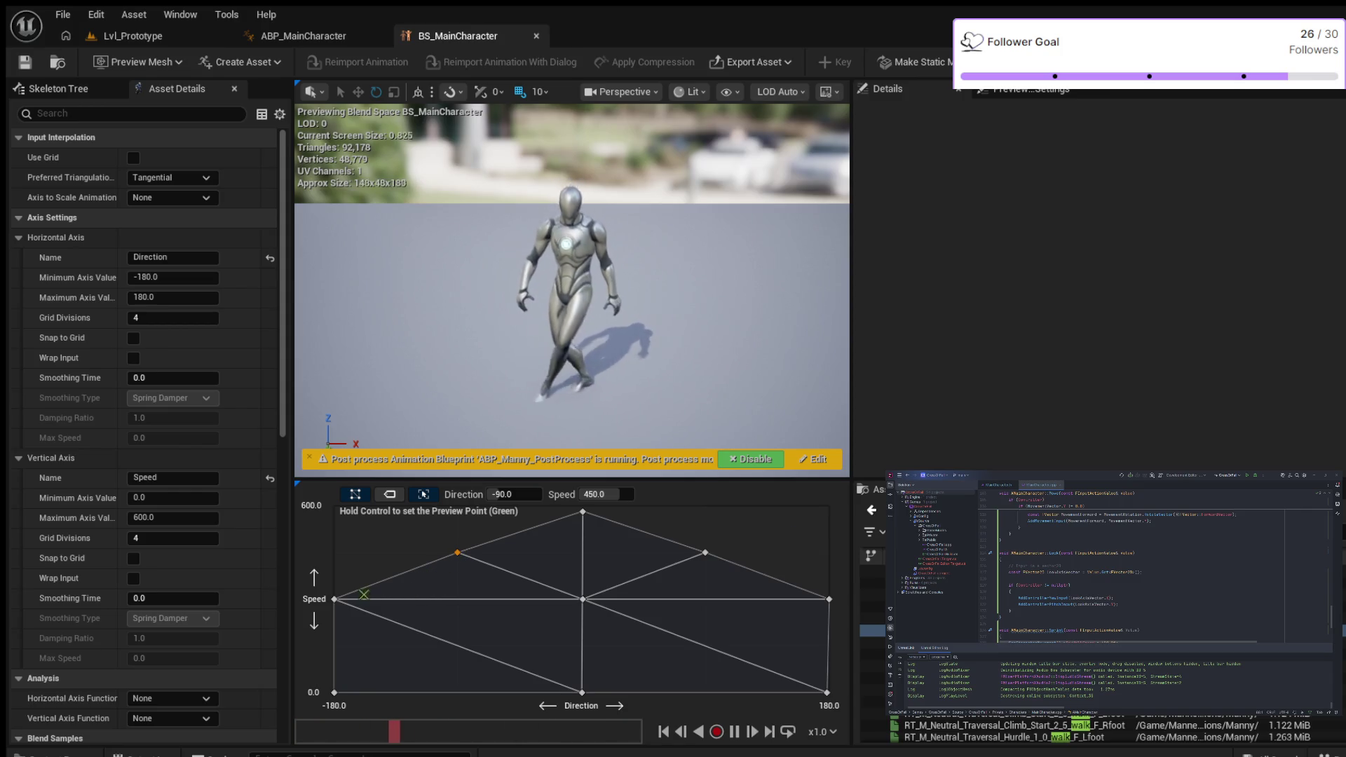
mouse_move(335, 692)
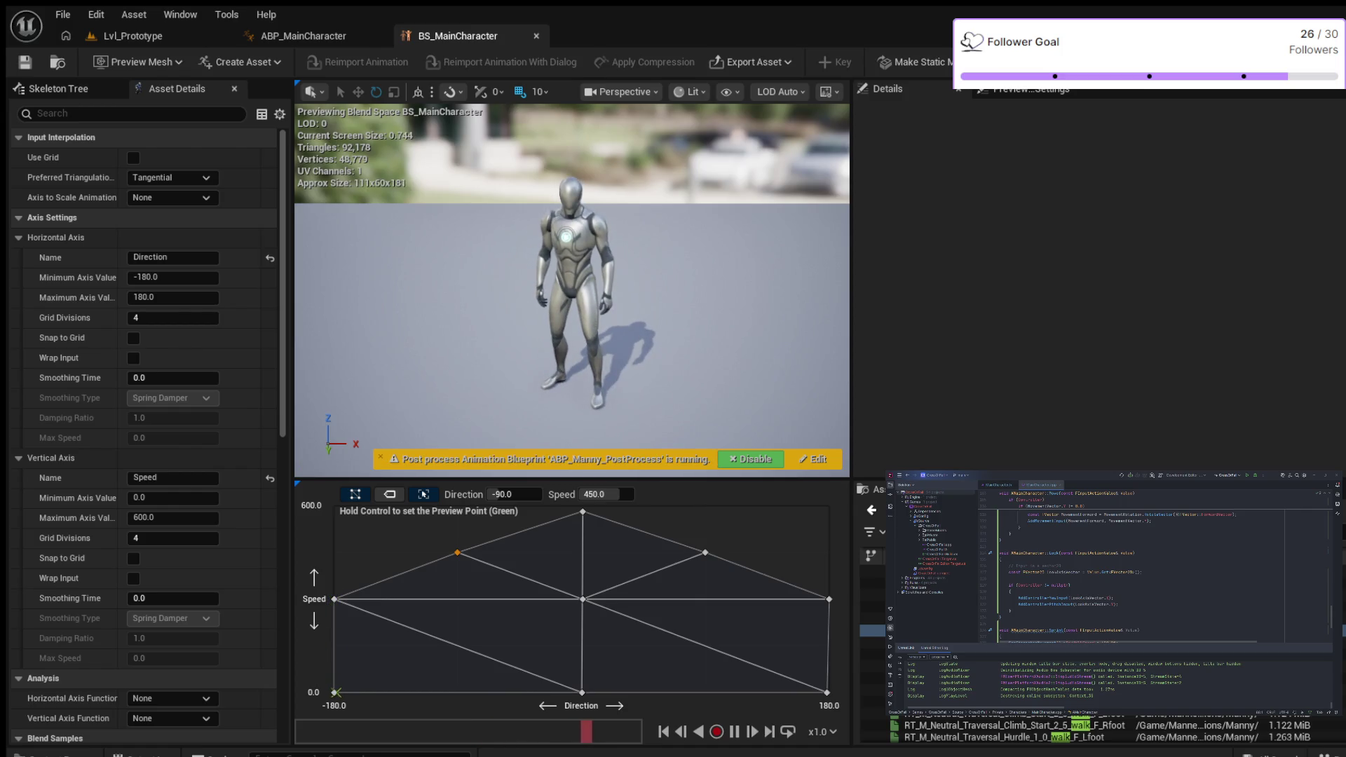
mouse_move(565, 683)
mouse_move(413, 646)
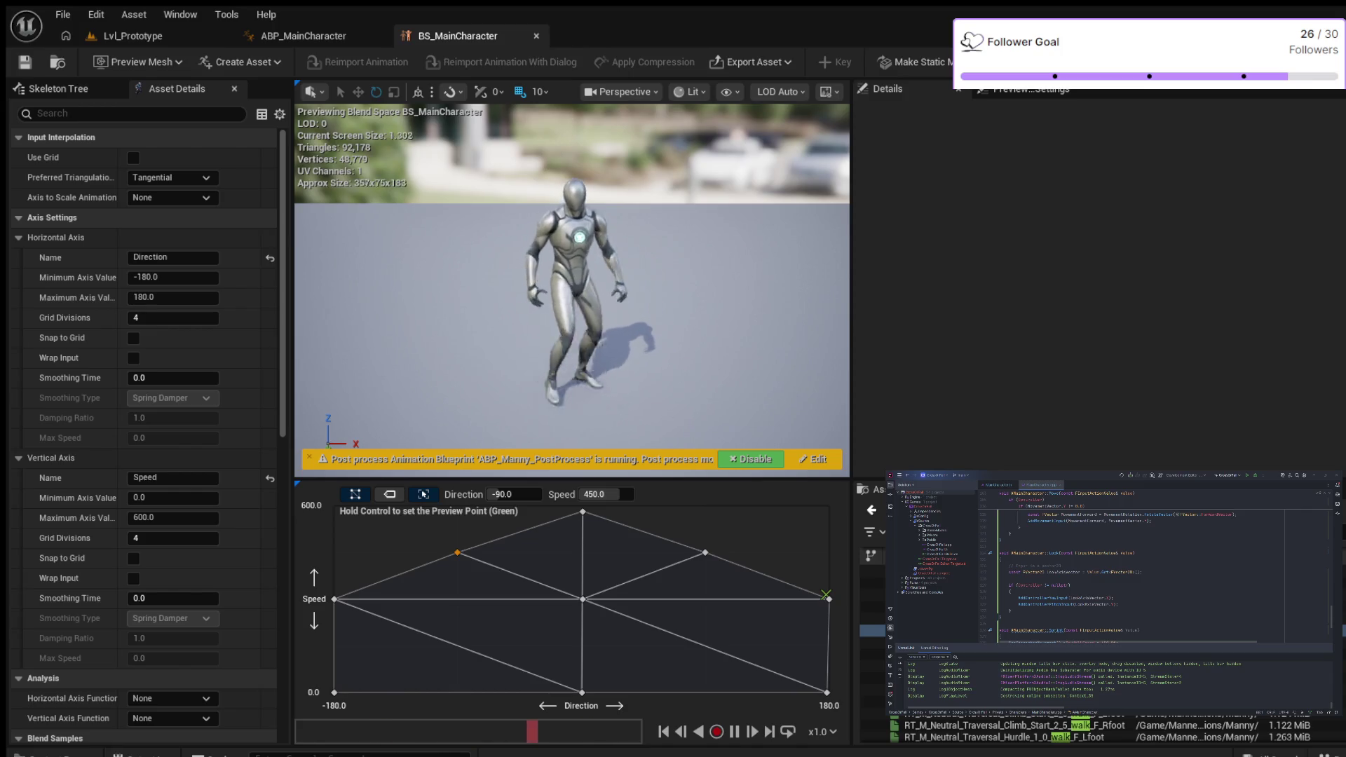
click(132, 36)
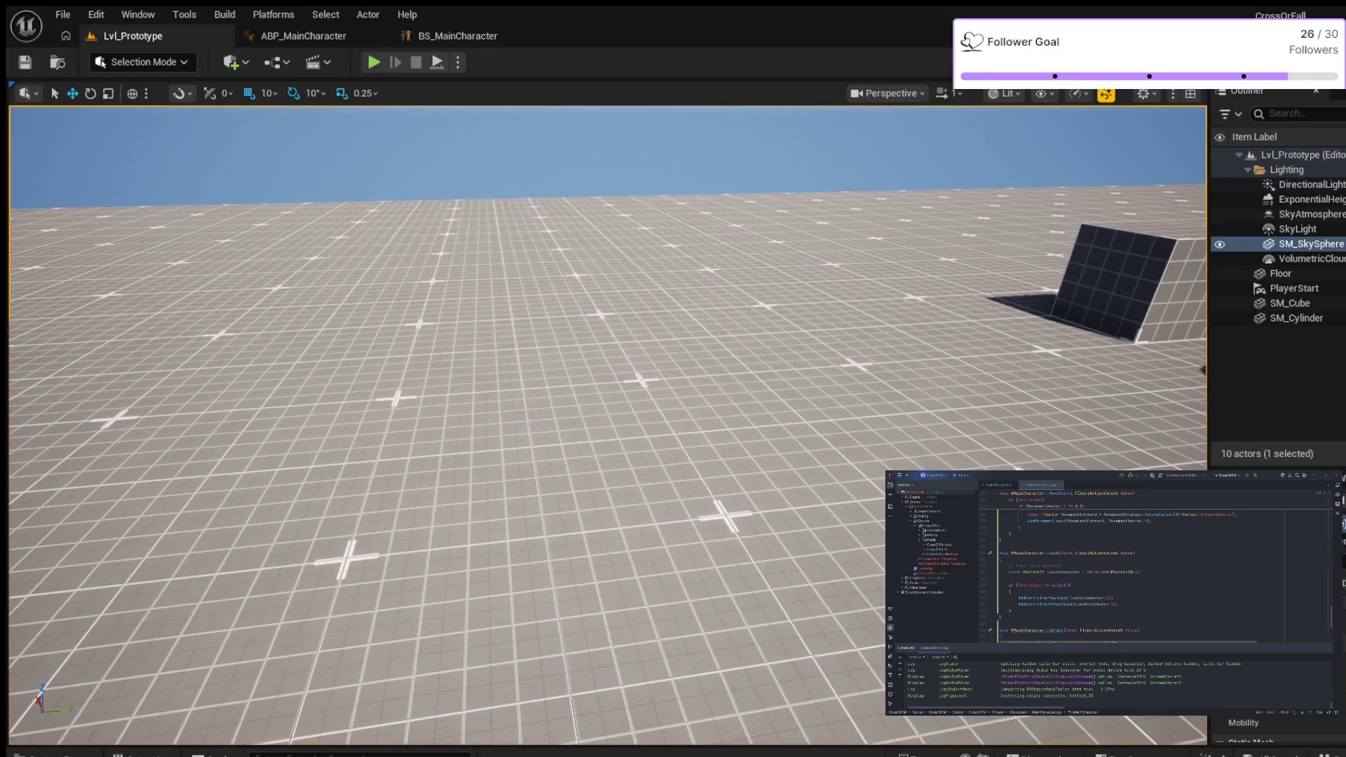
key(ctrl+space)
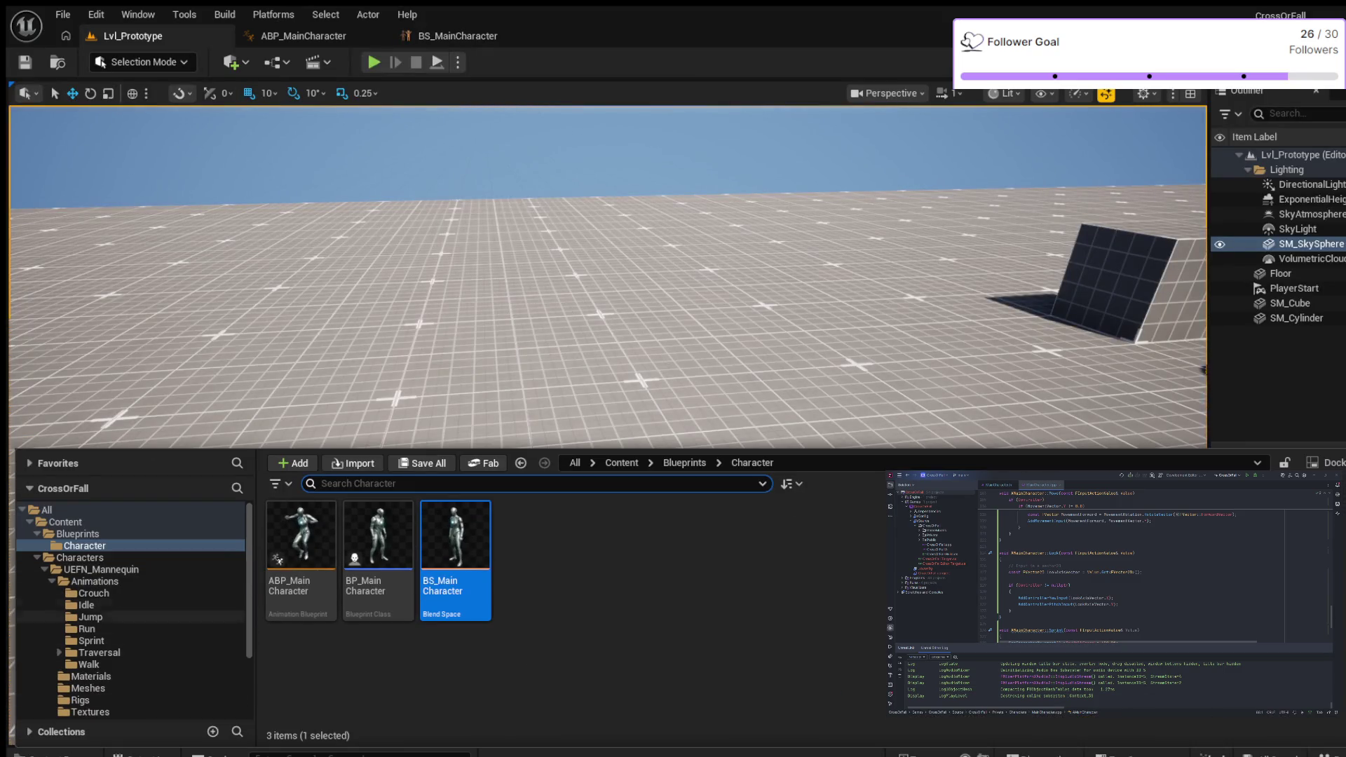
Step: Add an Input Action named IA_Sprint in Content/Input/Actions and open it
scroll(133, 641, down, 2)
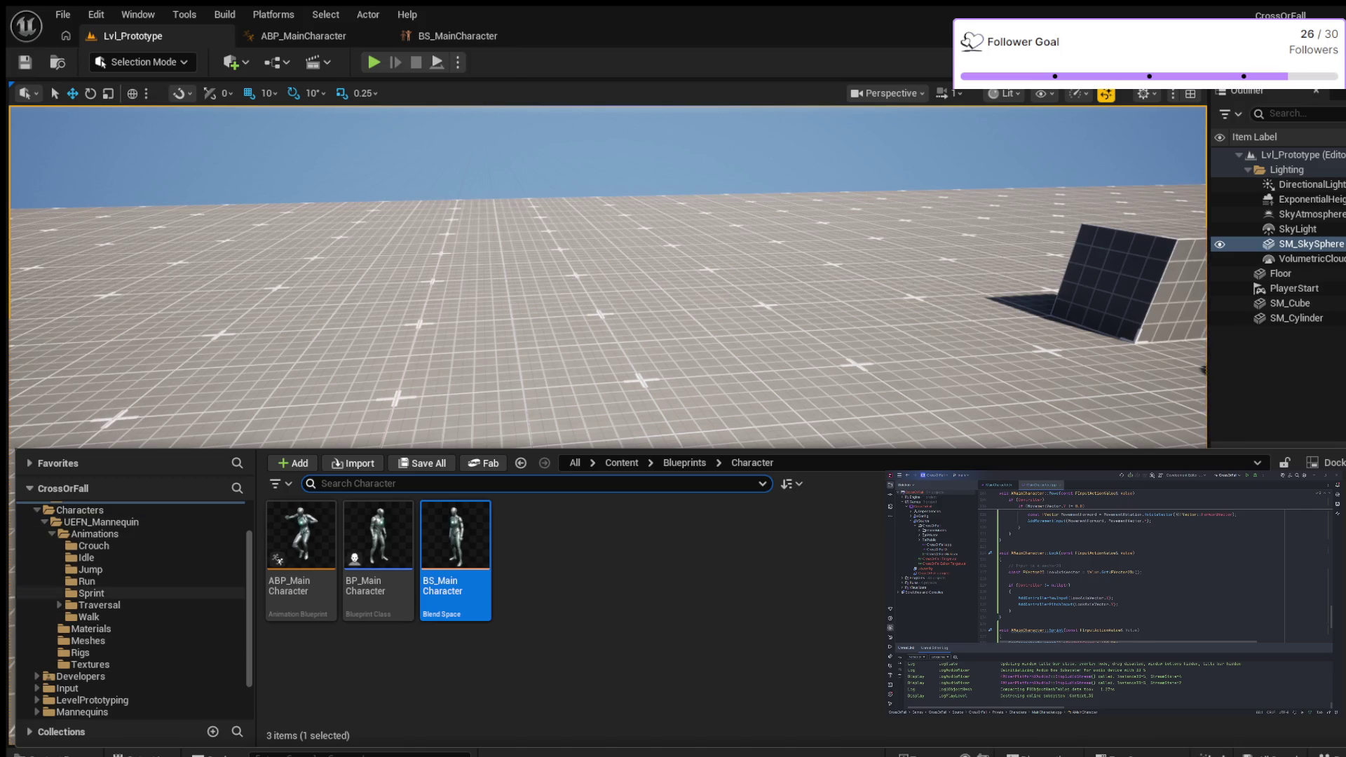
click(36, 687)
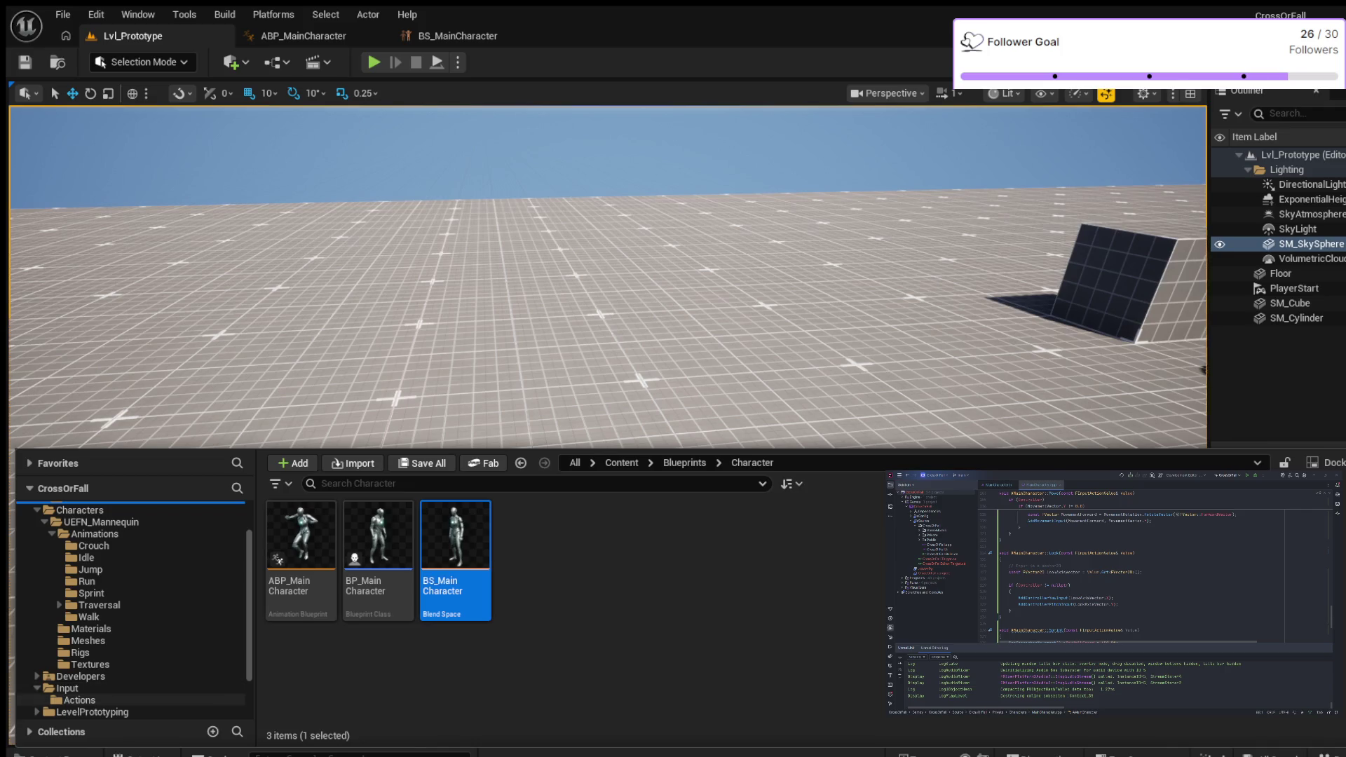
click(80, 700)
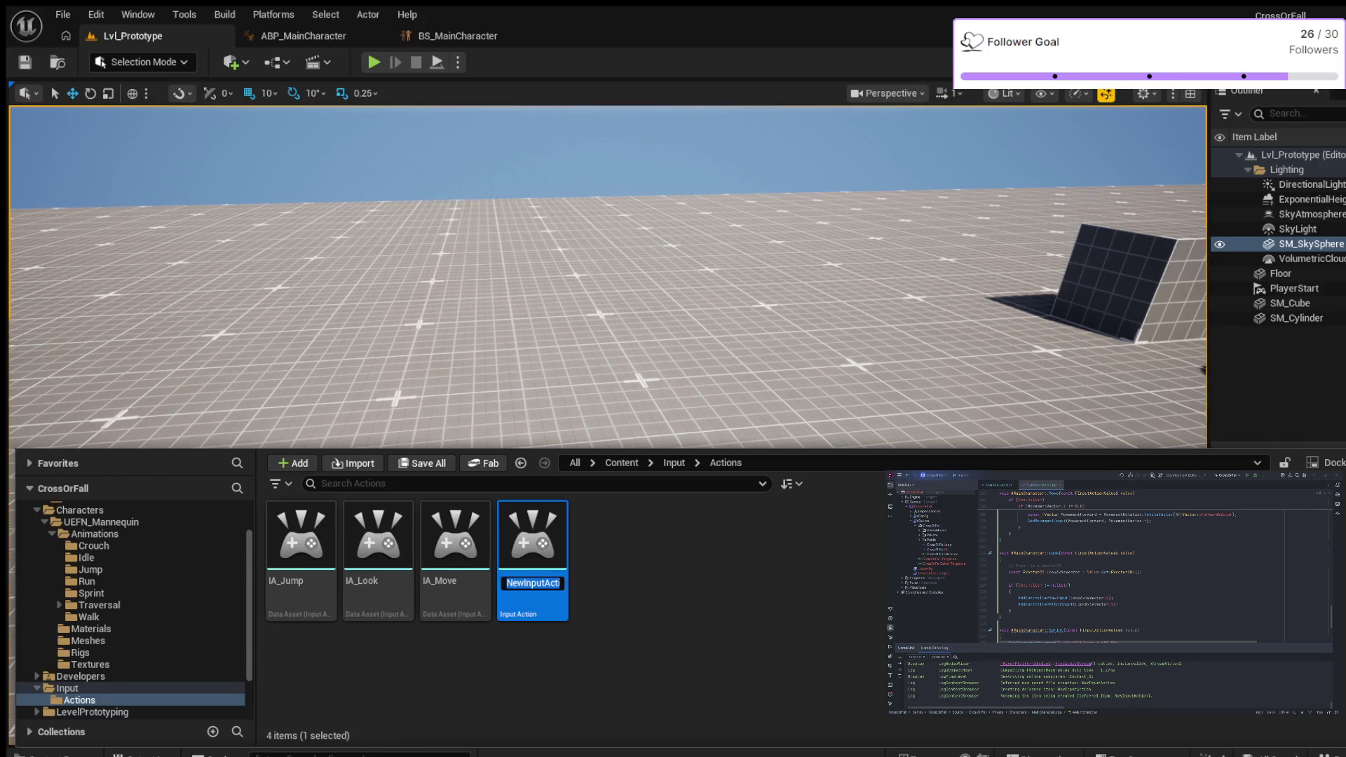
text(IA_)
text(Sprint)
key(Return)
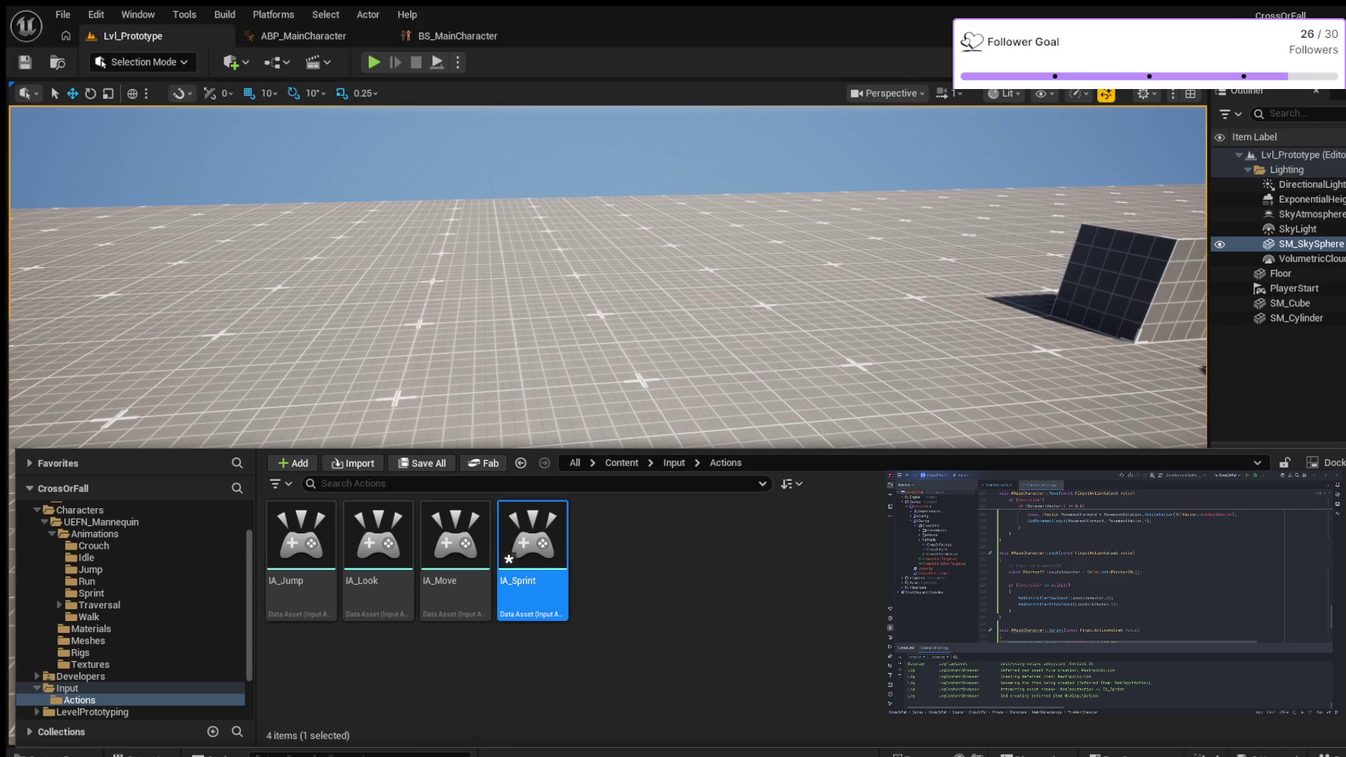
key(Return)
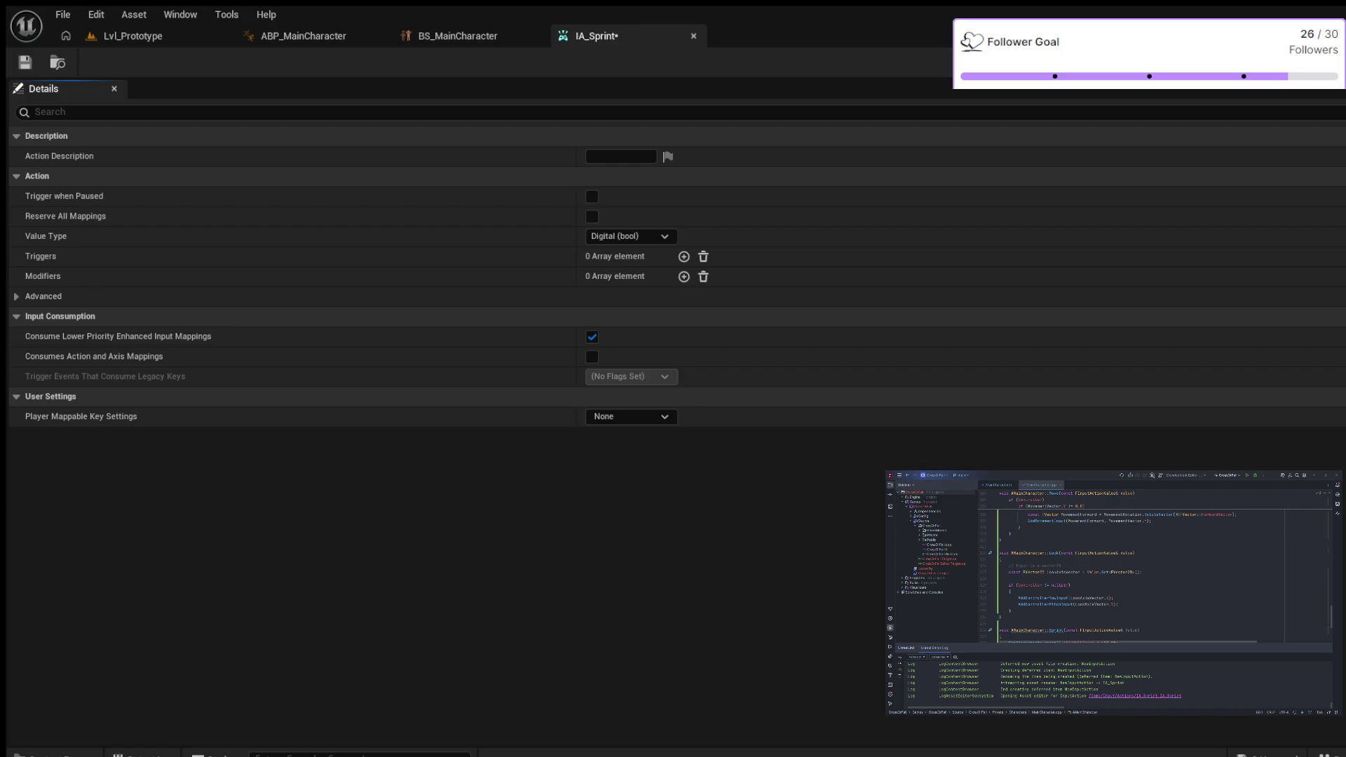
Step: Save IA_Sprint with Ctrl+S, close its editor, and reopen the Content Drawer
key(ctrl+s)
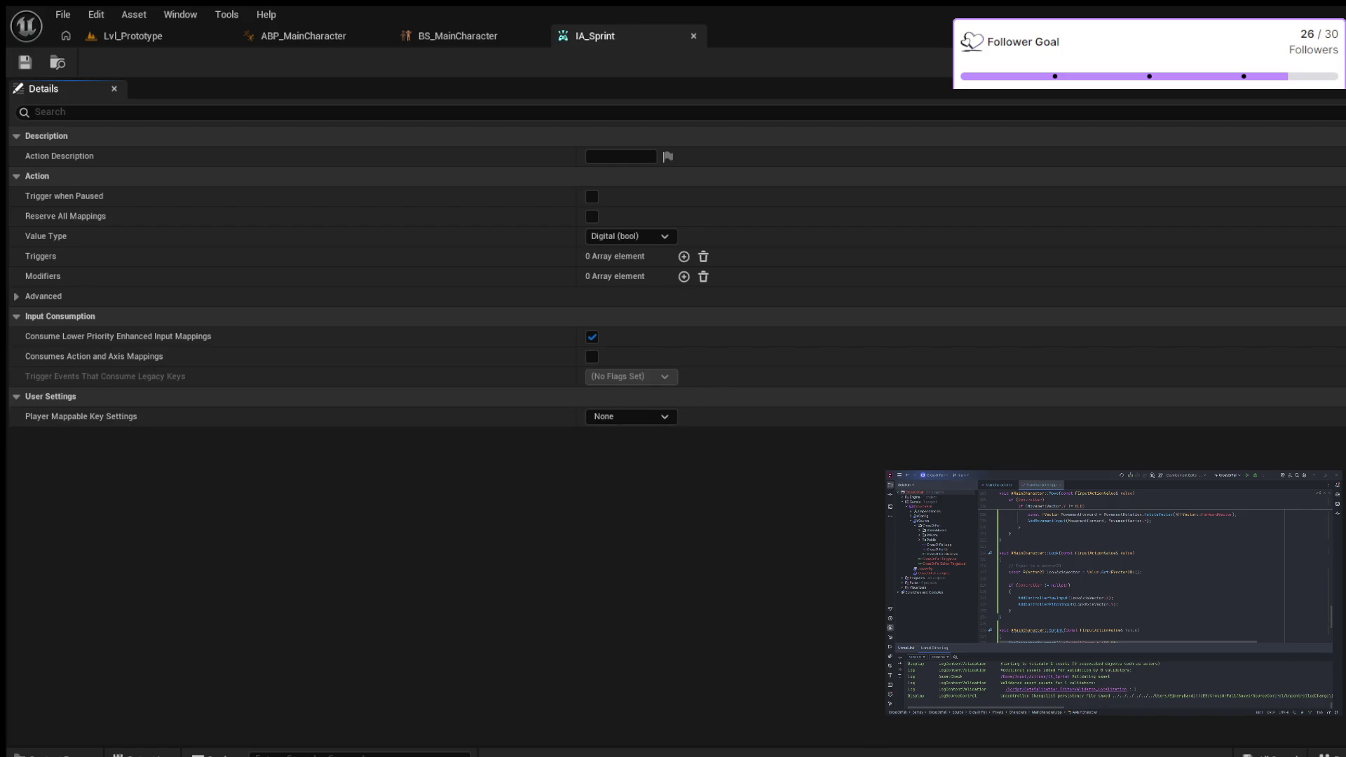
key(ctrl+w)
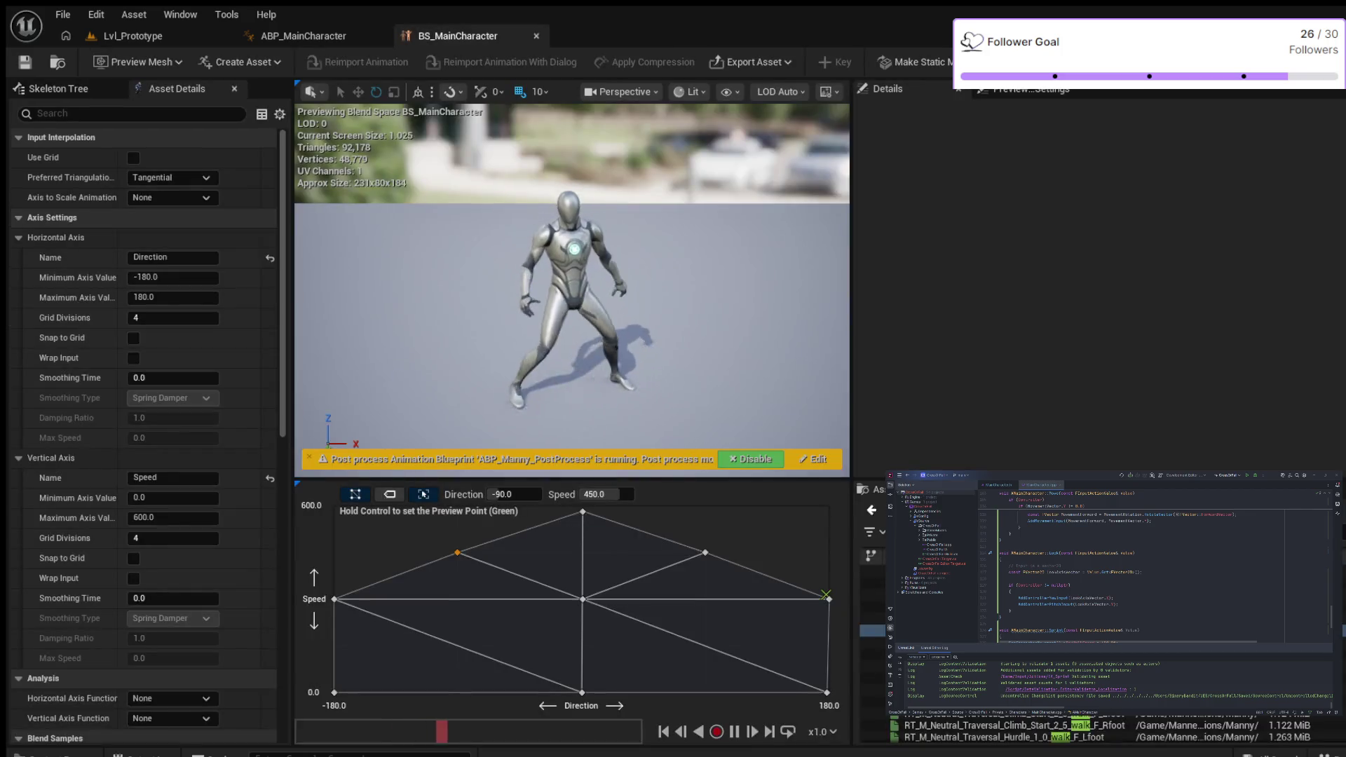
key(ctrl+space)
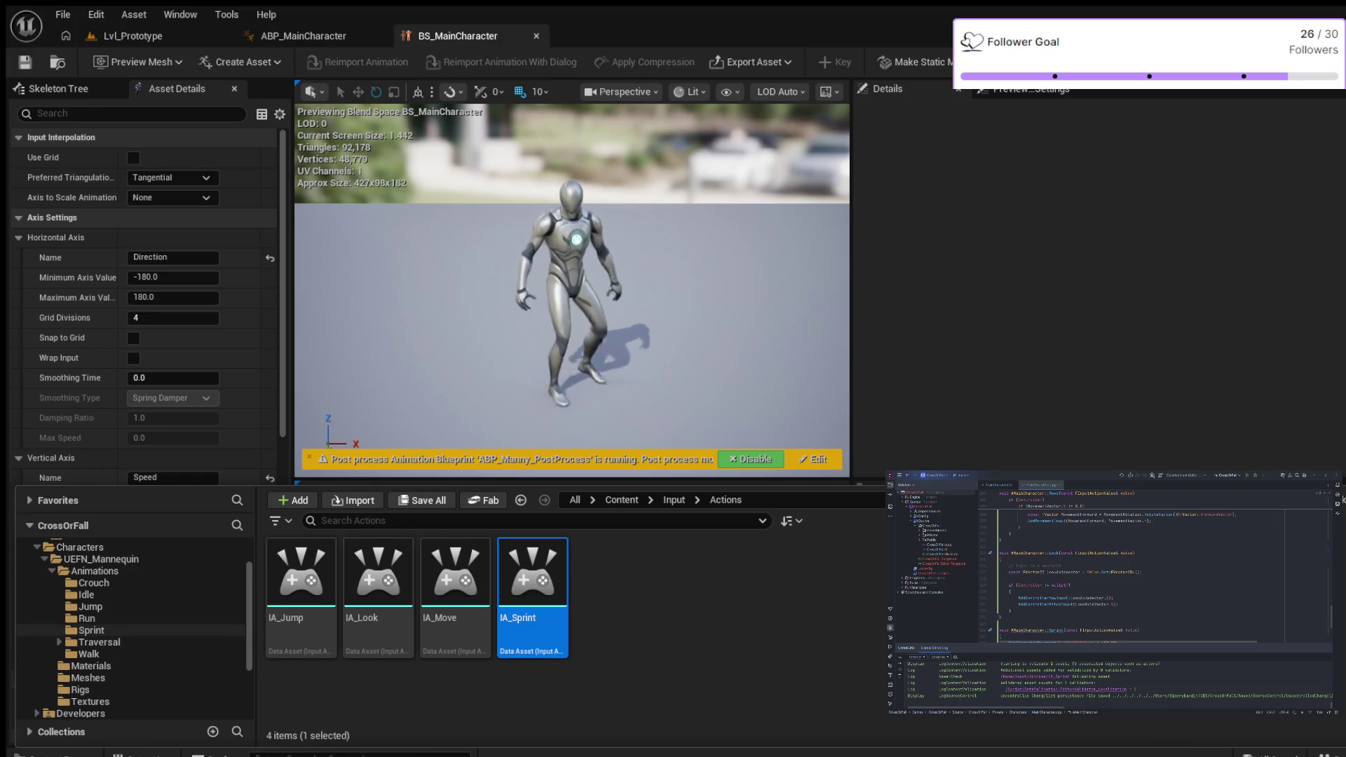
scroll(133, 631, down, 3)
Step: Open IMC_Default from the Input folder and add a new mapping entry, collapsing the existing ones
click(68, 629)
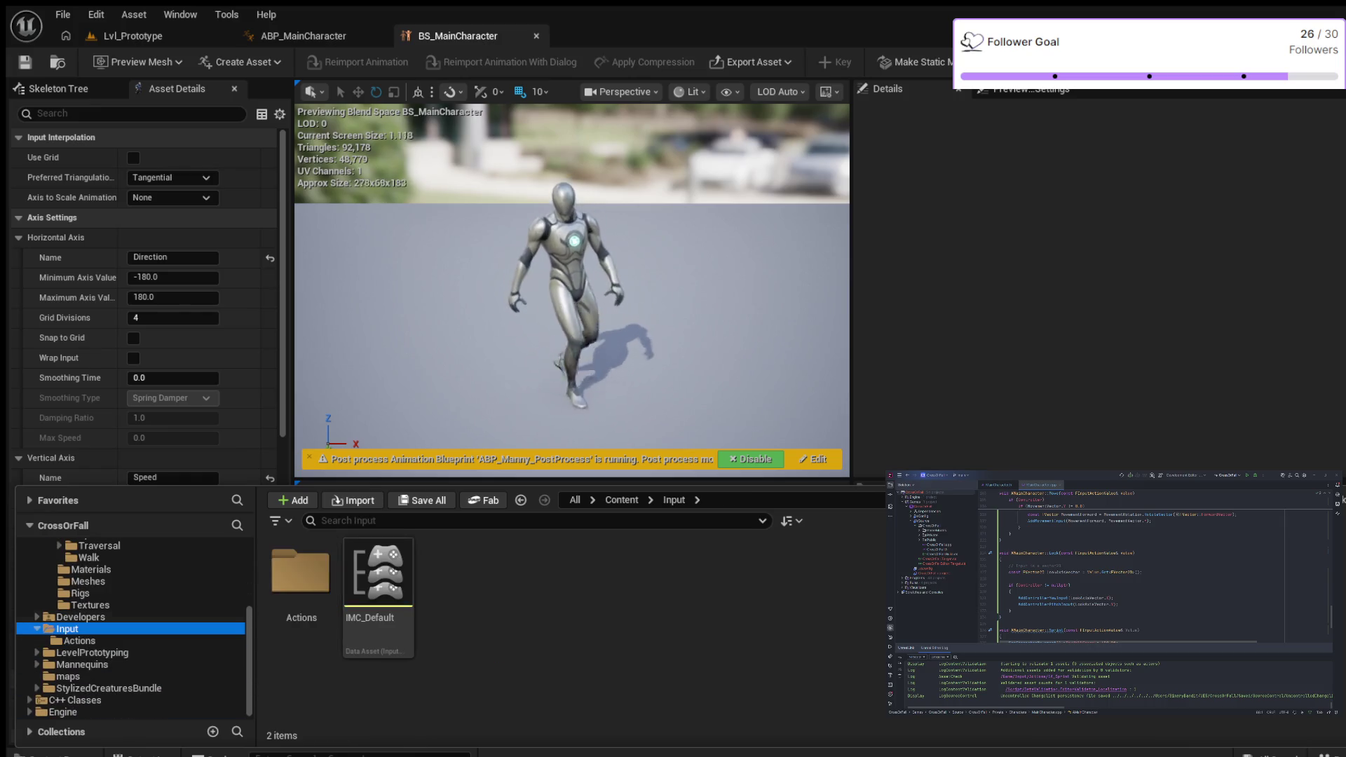
click(378, 582)
double_click(378, 581)
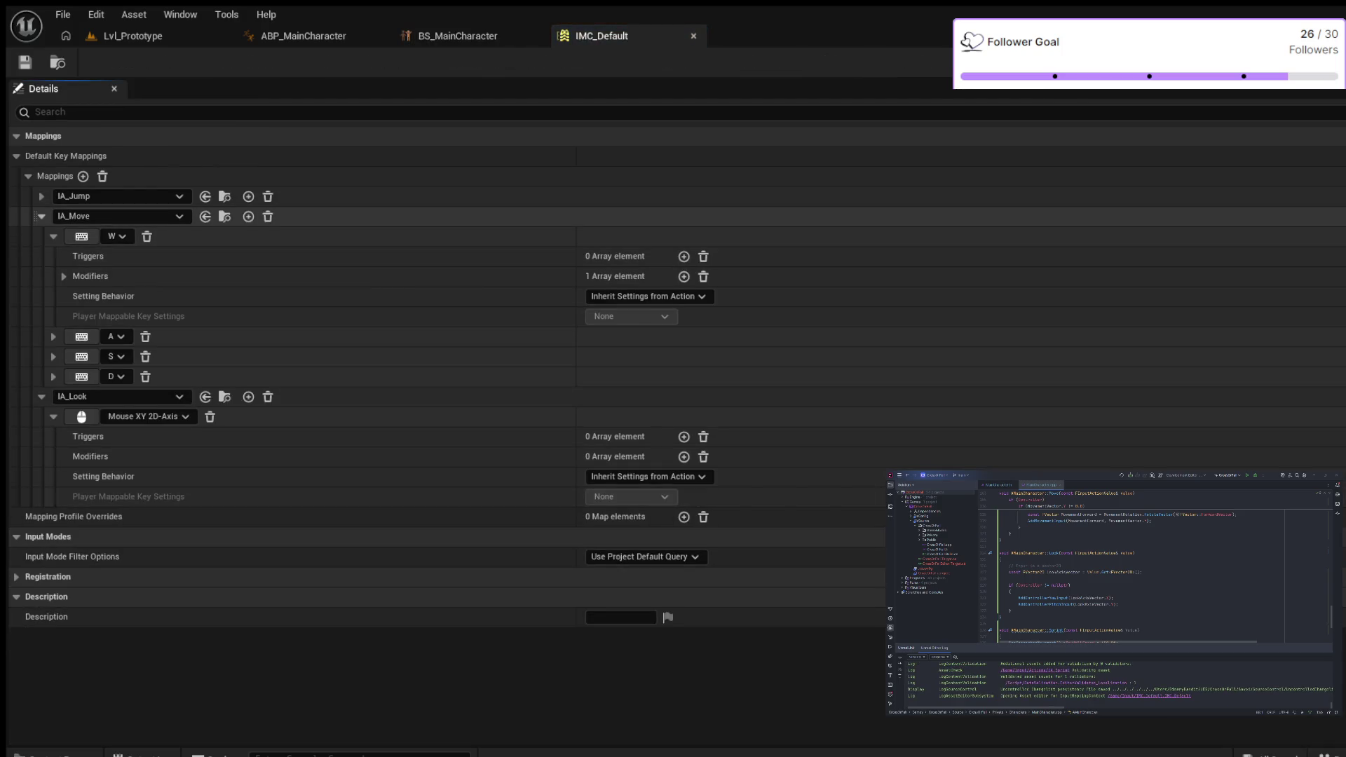
click(41, 216)
click(41, 236)
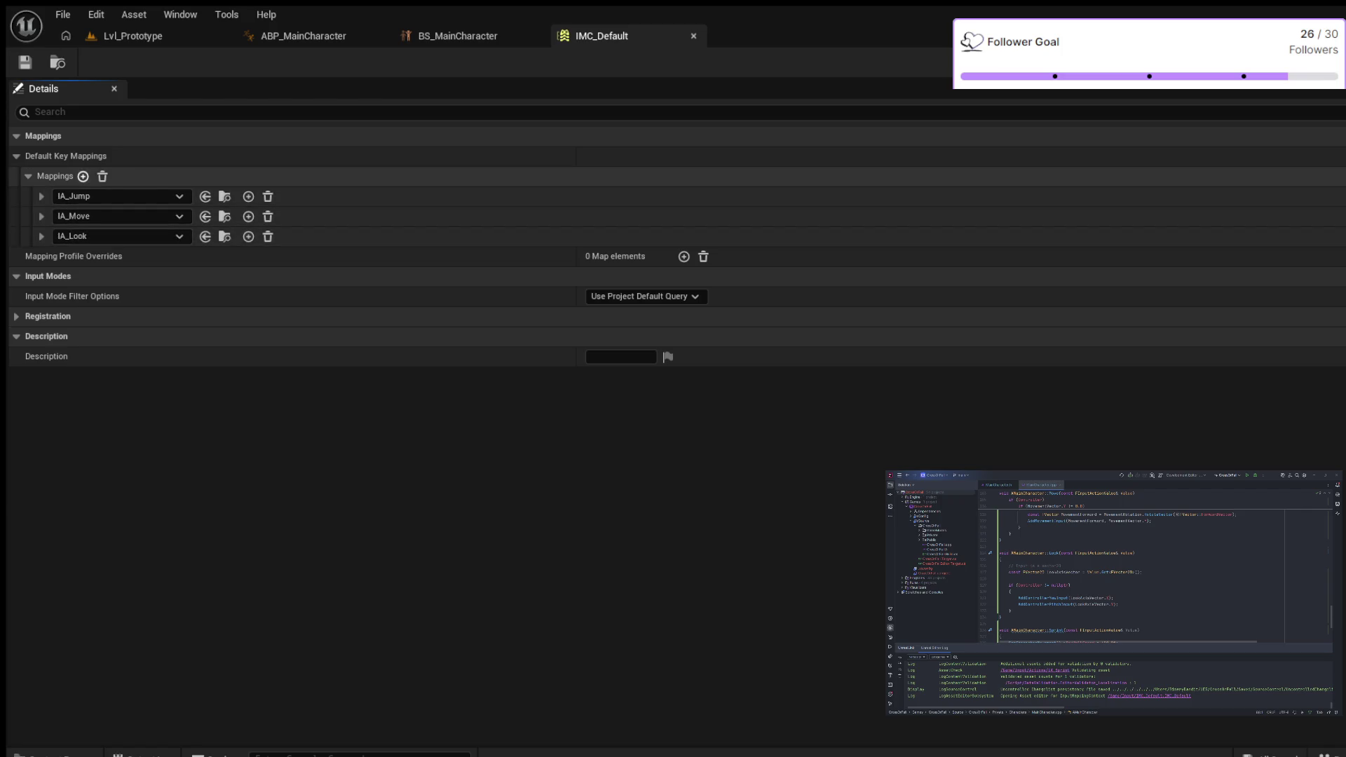
click(83, 176)
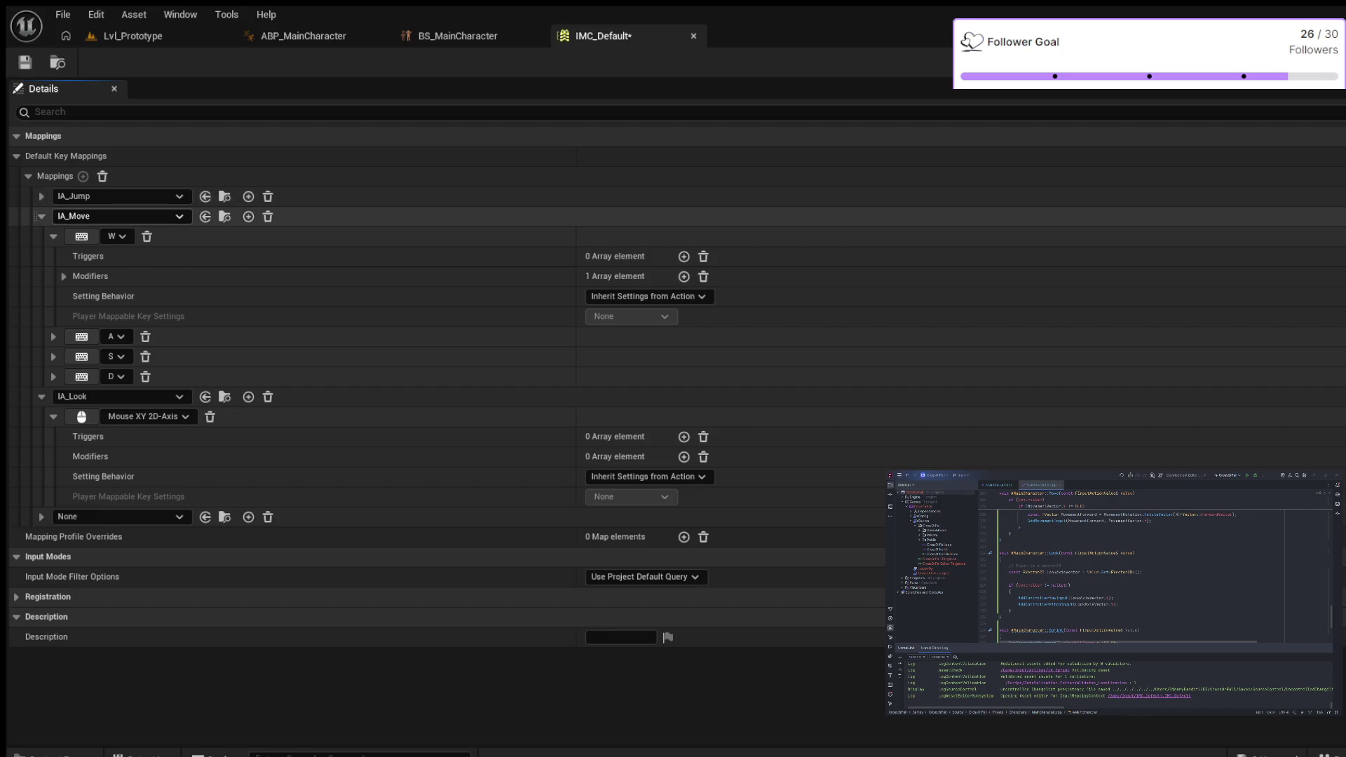
click(54, 237)
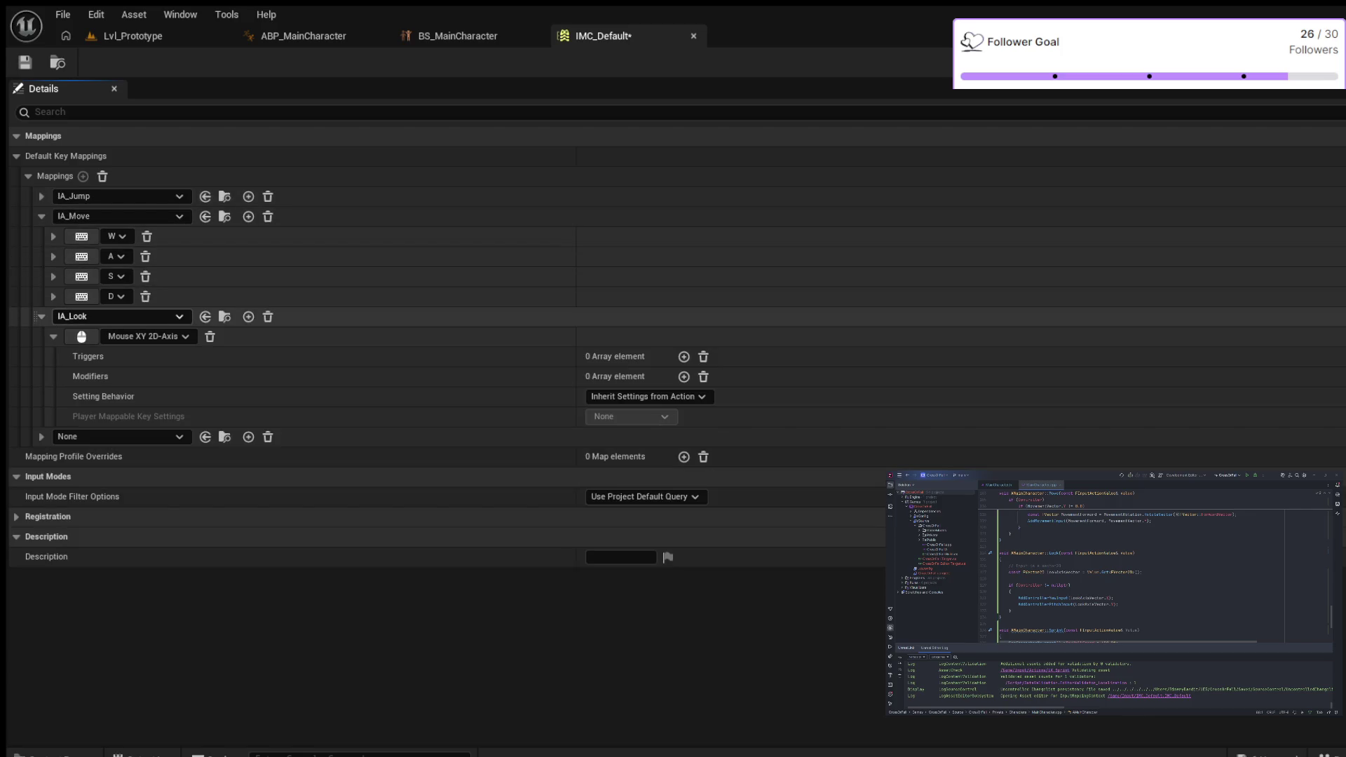
click(41, 216)
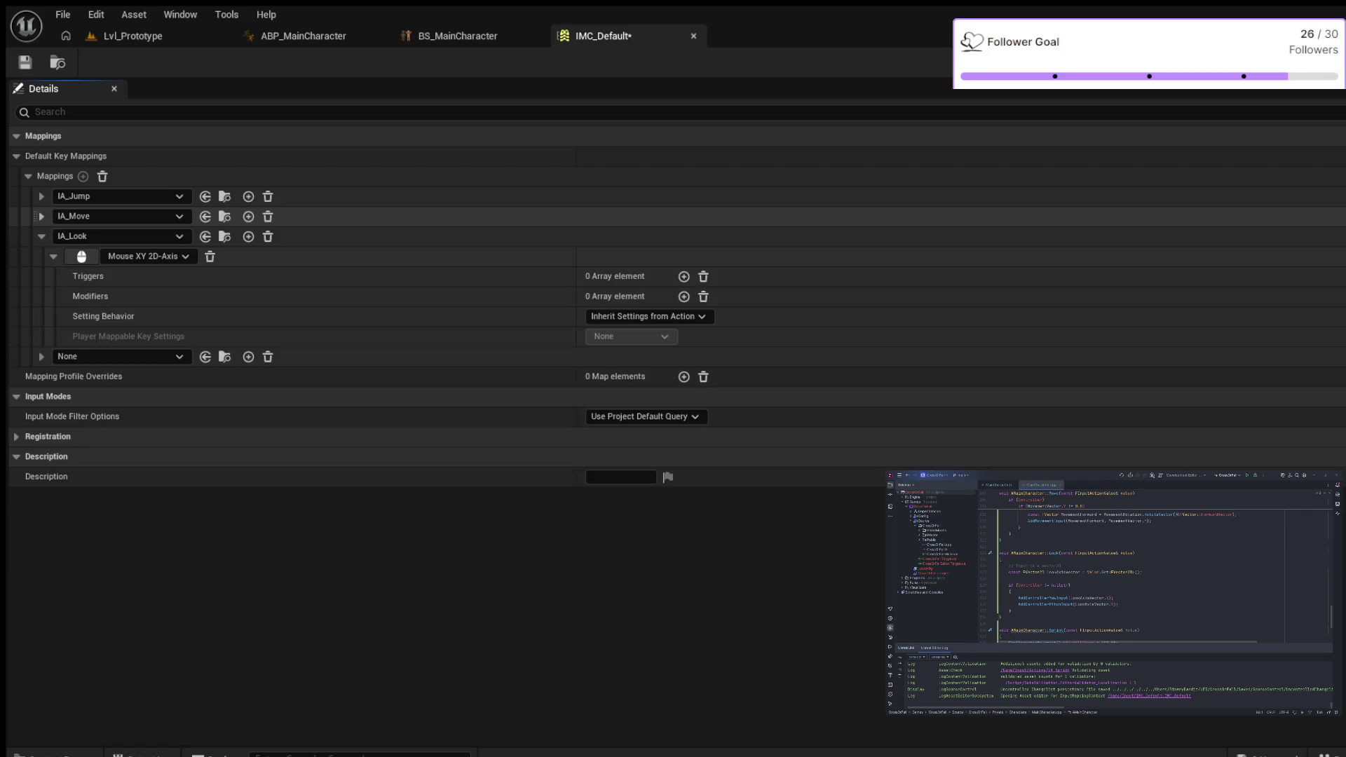
click(41, 237)
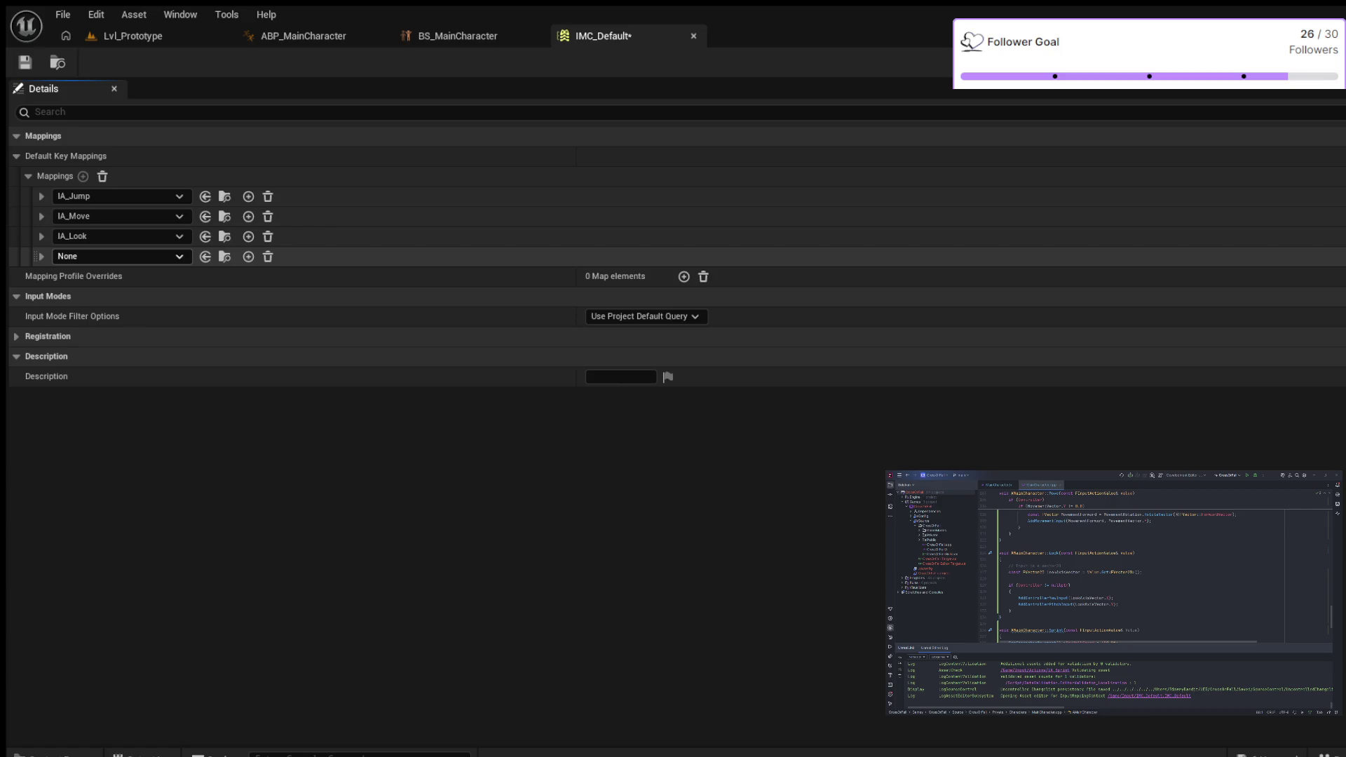
click(42, 256)
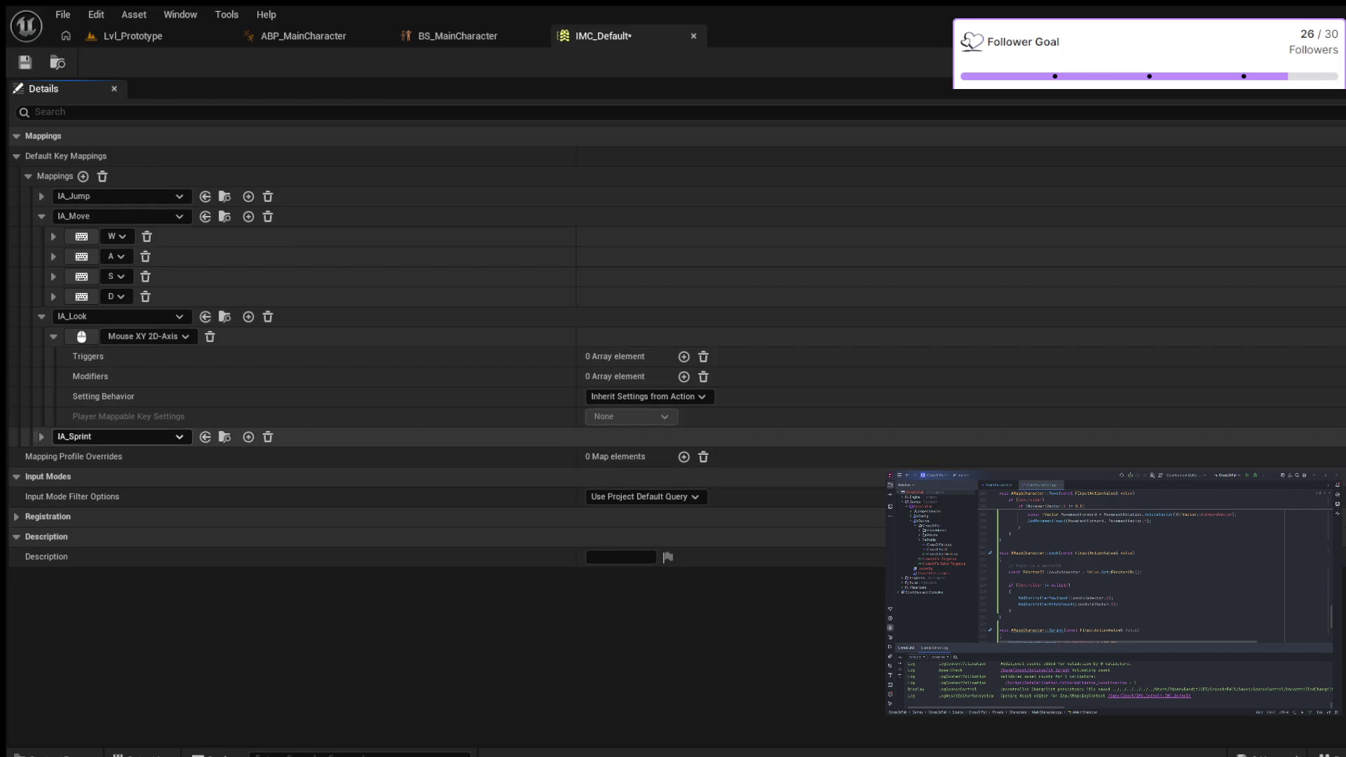
Step: Bind the IA_Sprint mapping to Left Shift, then save and close IMC_Default
click(42, 436)
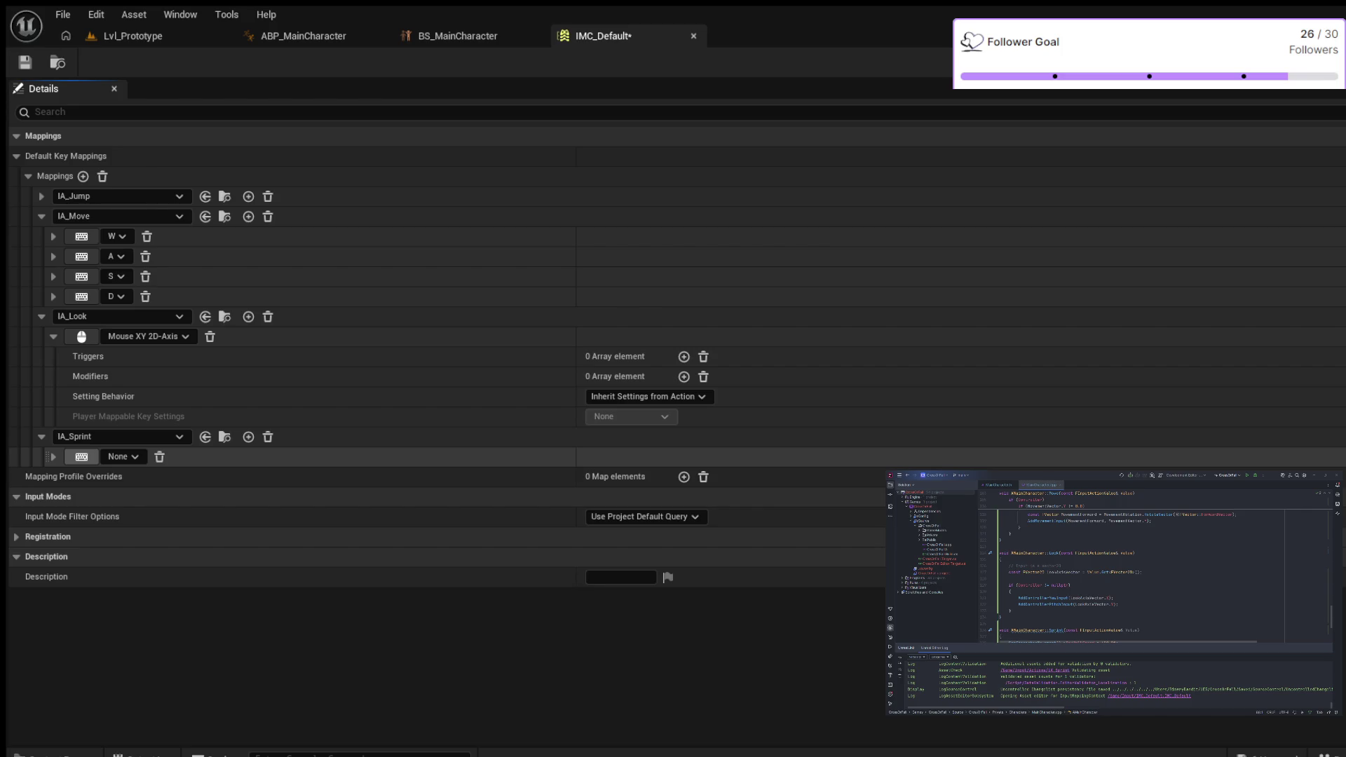
click(81, 457)
key(shift)
click(53, 456)
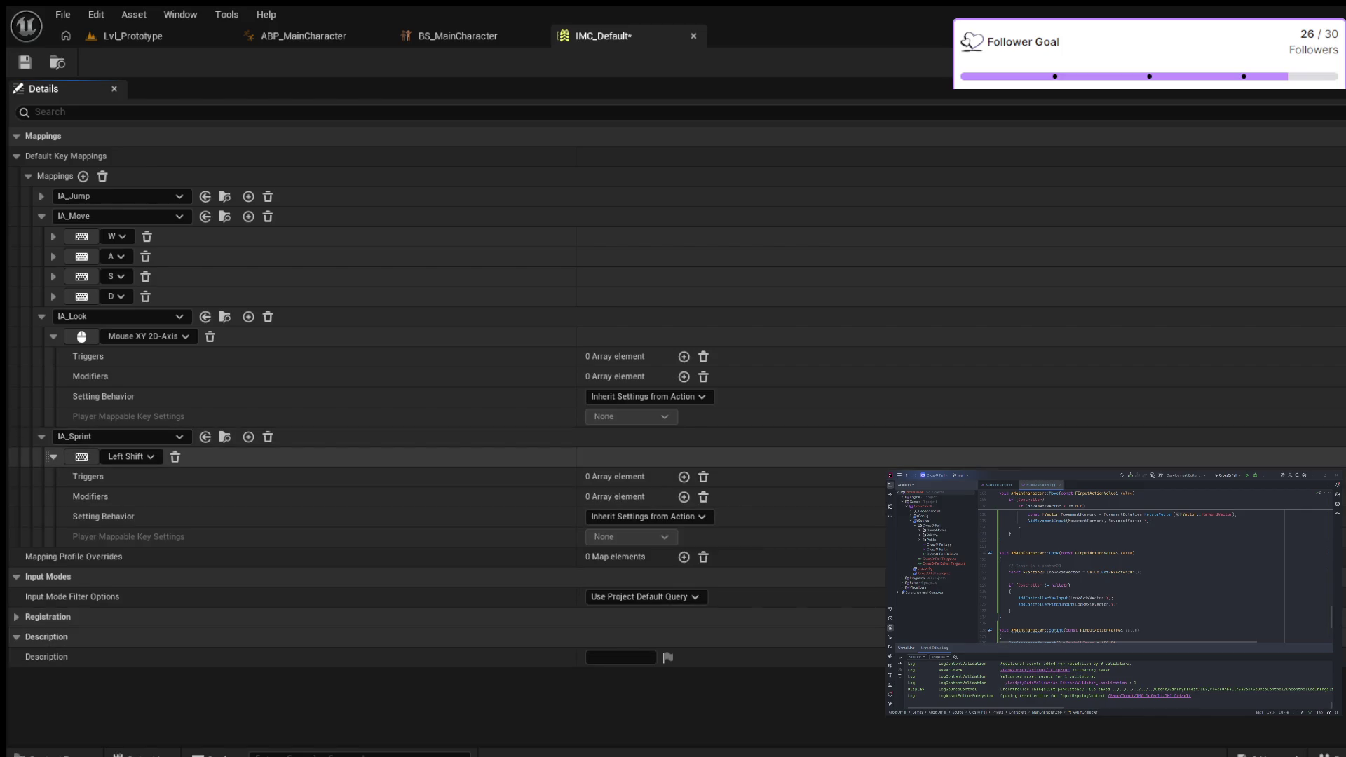
click(53, 457)
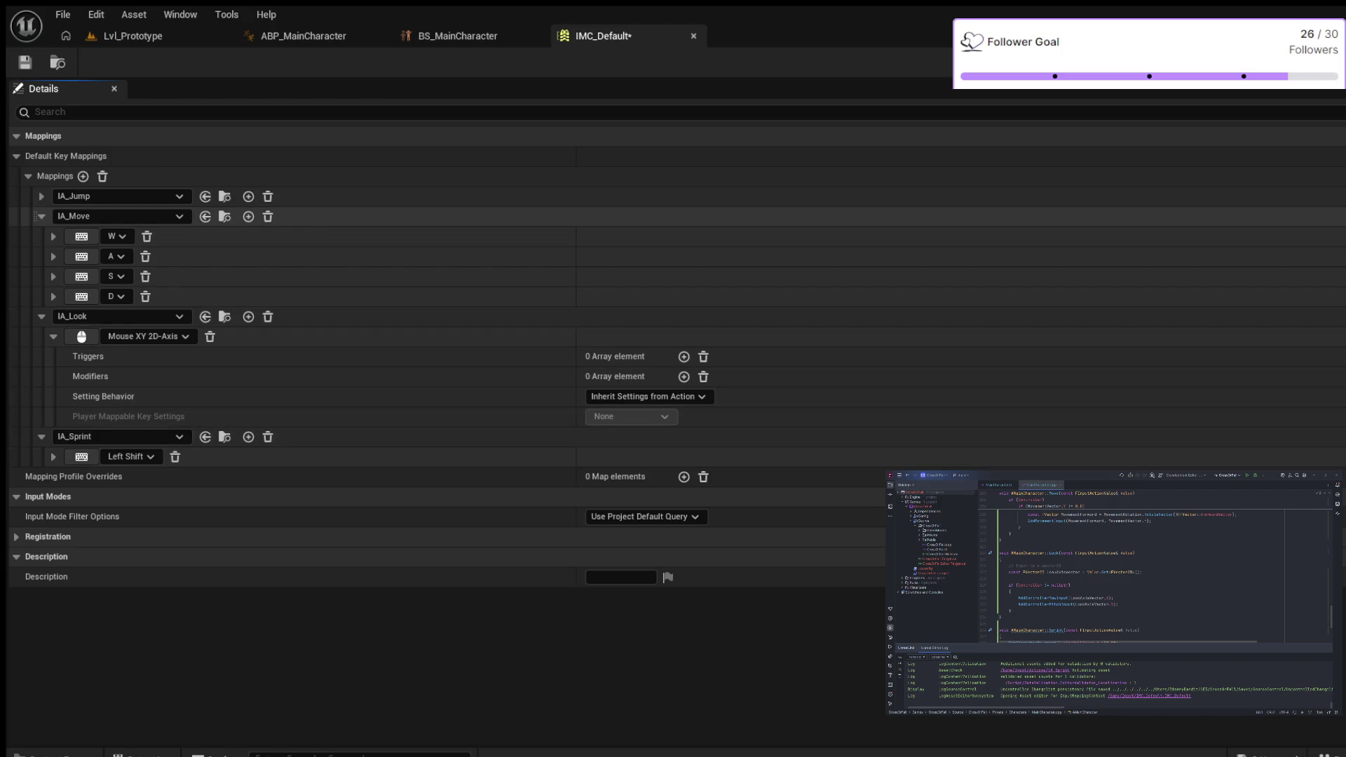
key(ctrl+s)
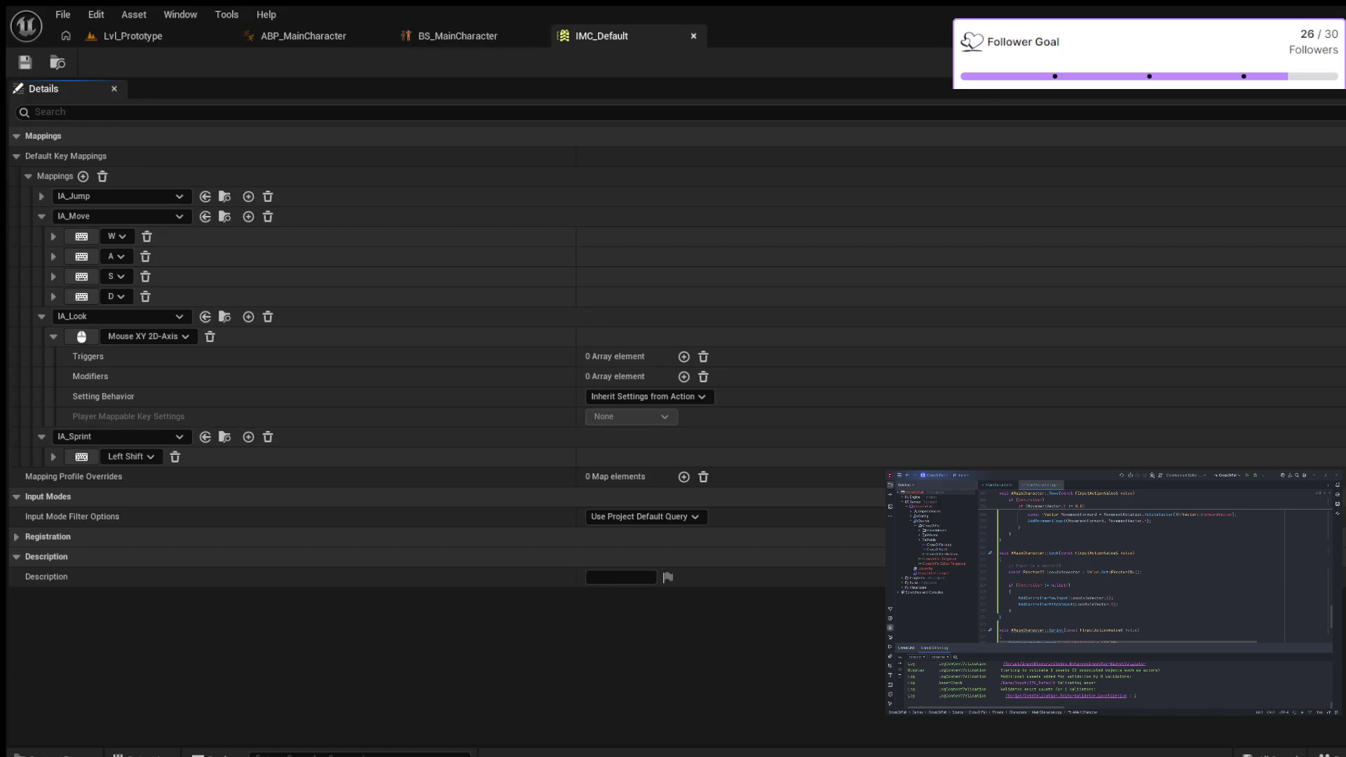
click(694, 36)
Step: Set BP_MainCharacter's Sprint Action to IA_Sprint, compile it, and play Lvl_Prototype
key(ctrl+space)
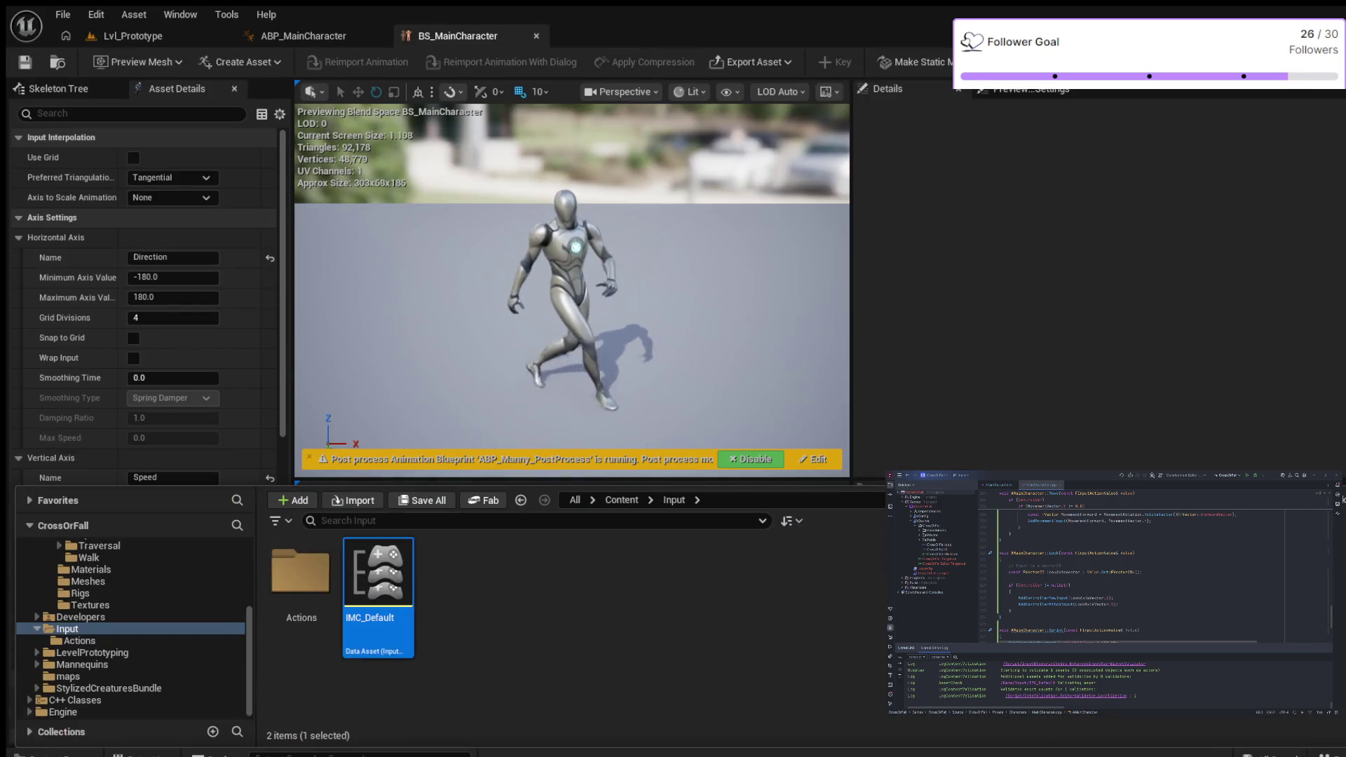
scroll(133, 640, up, 4)
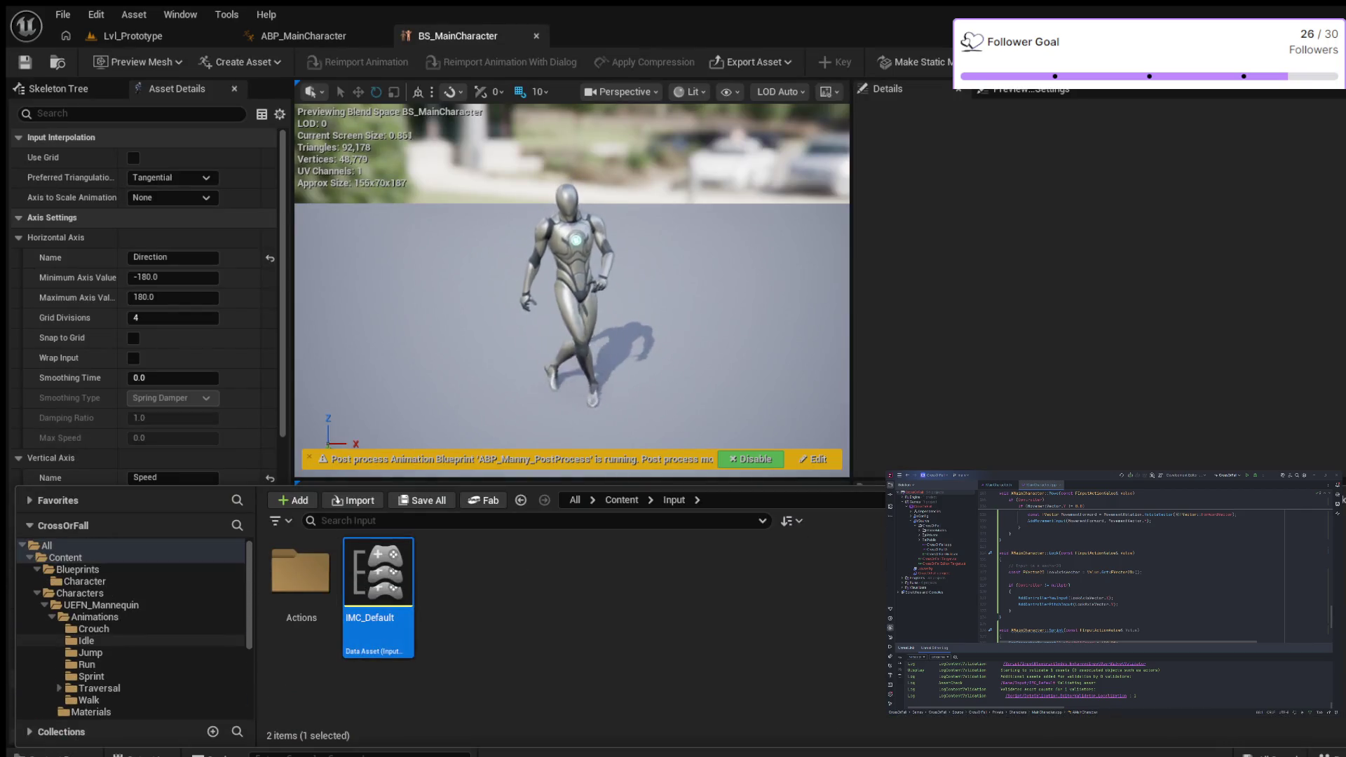
click(84, 582)
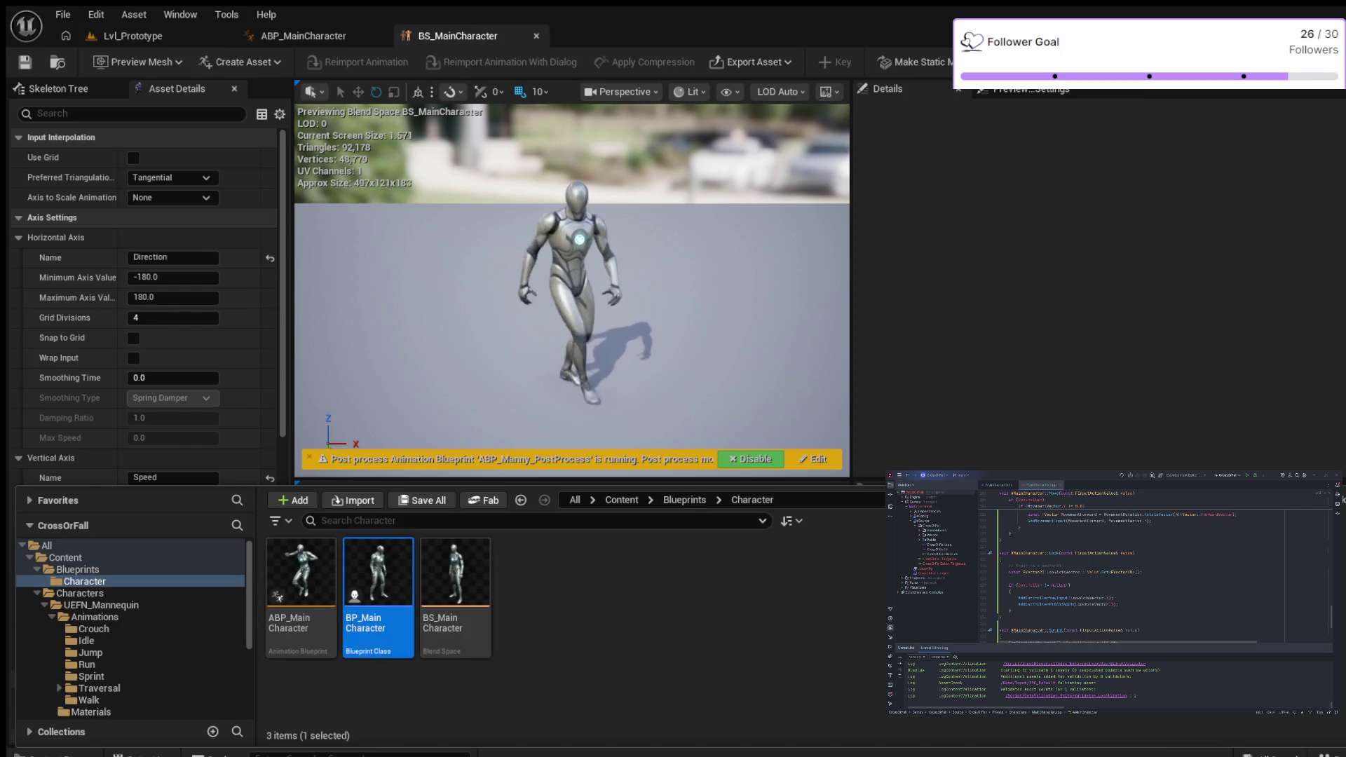
double_click(378, 571)
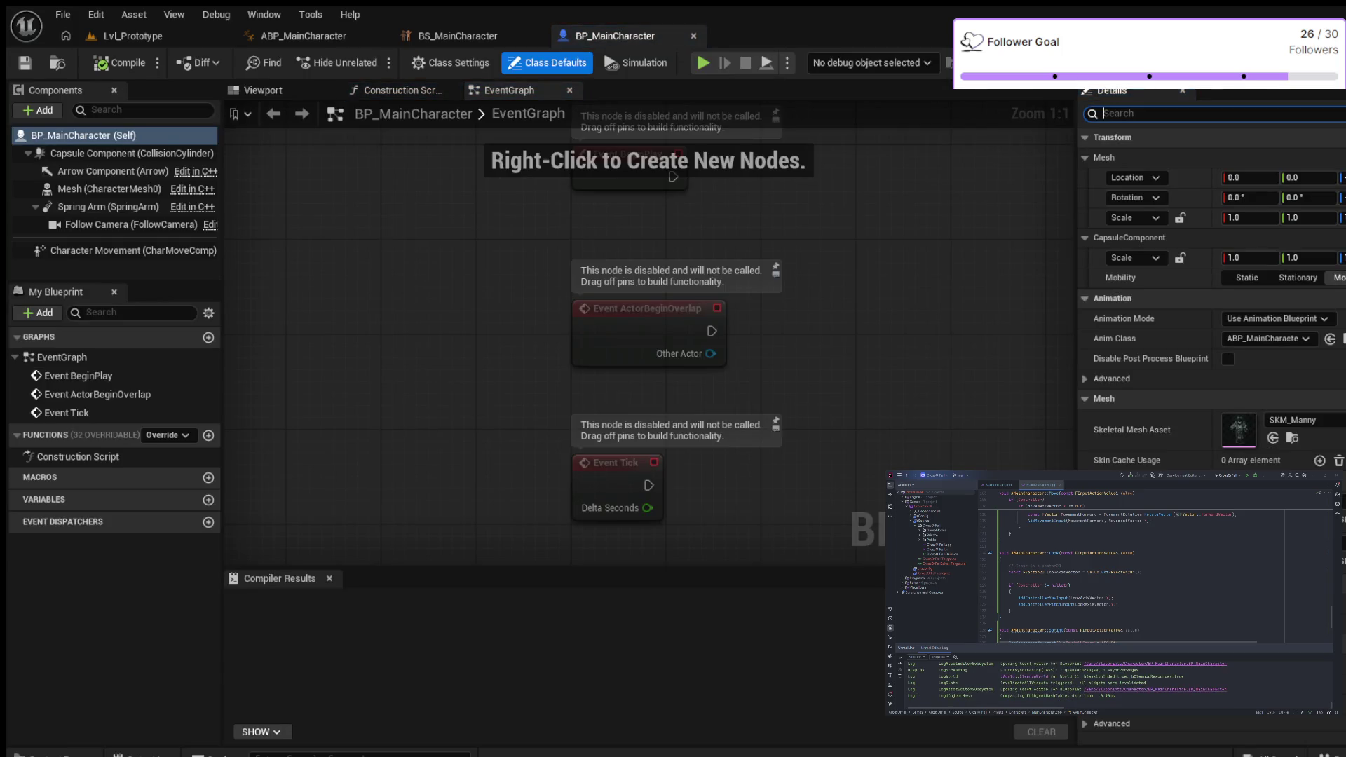
text(inpu)
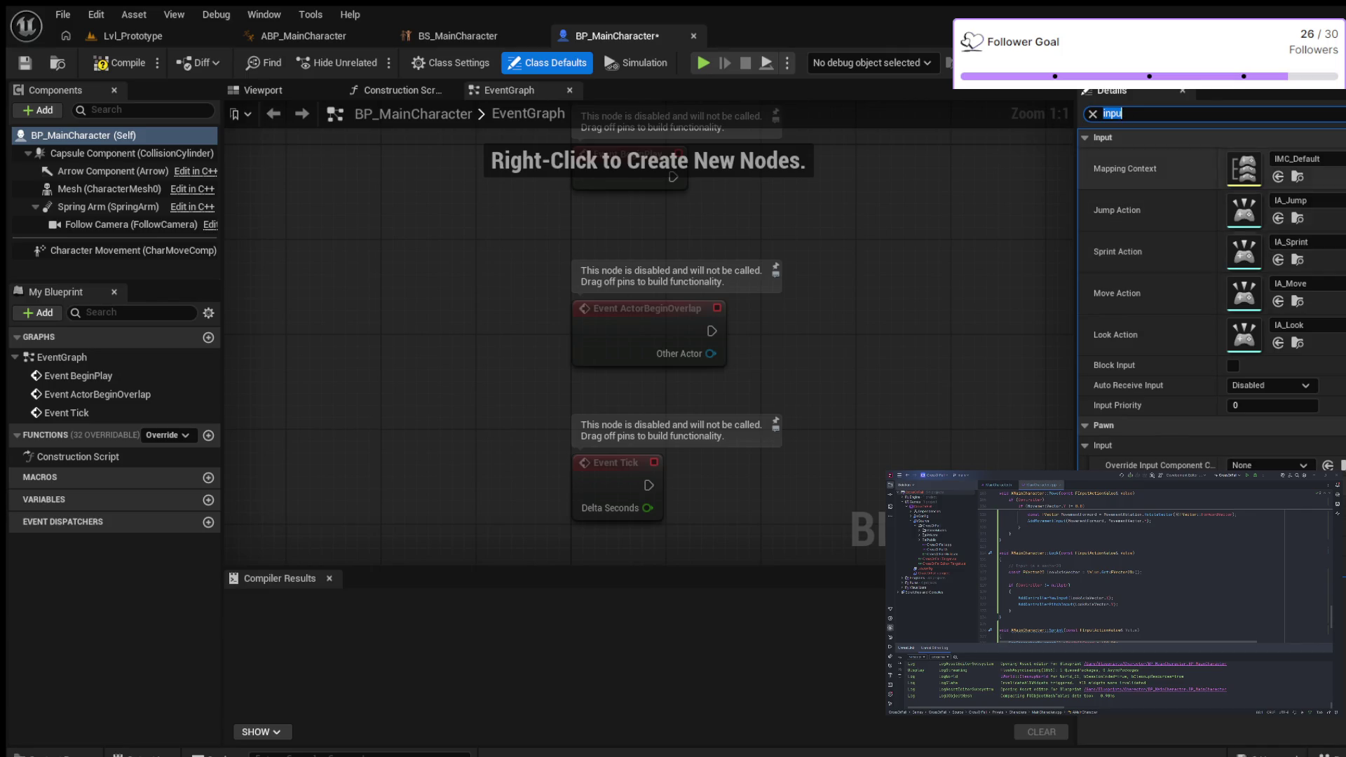
click(119, 62)
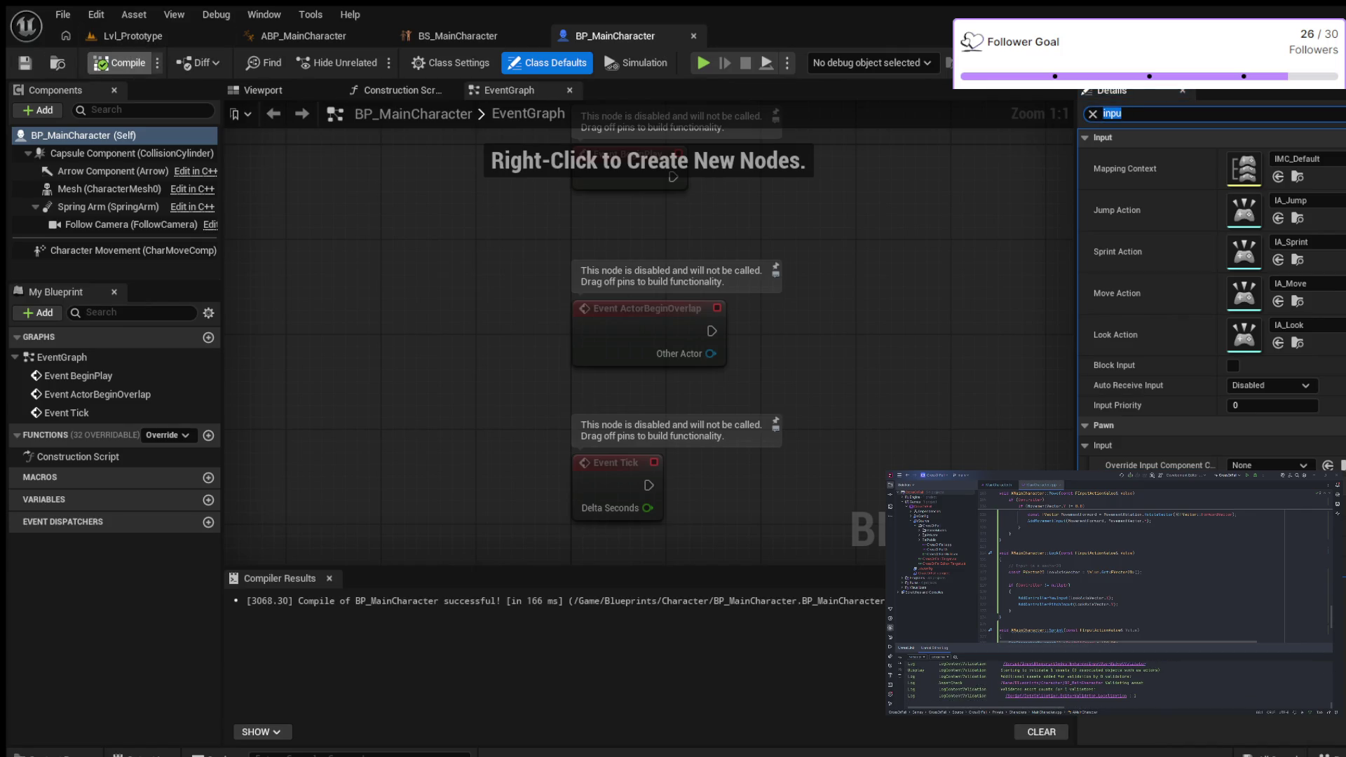
click(133, 36)
click(375, 63)
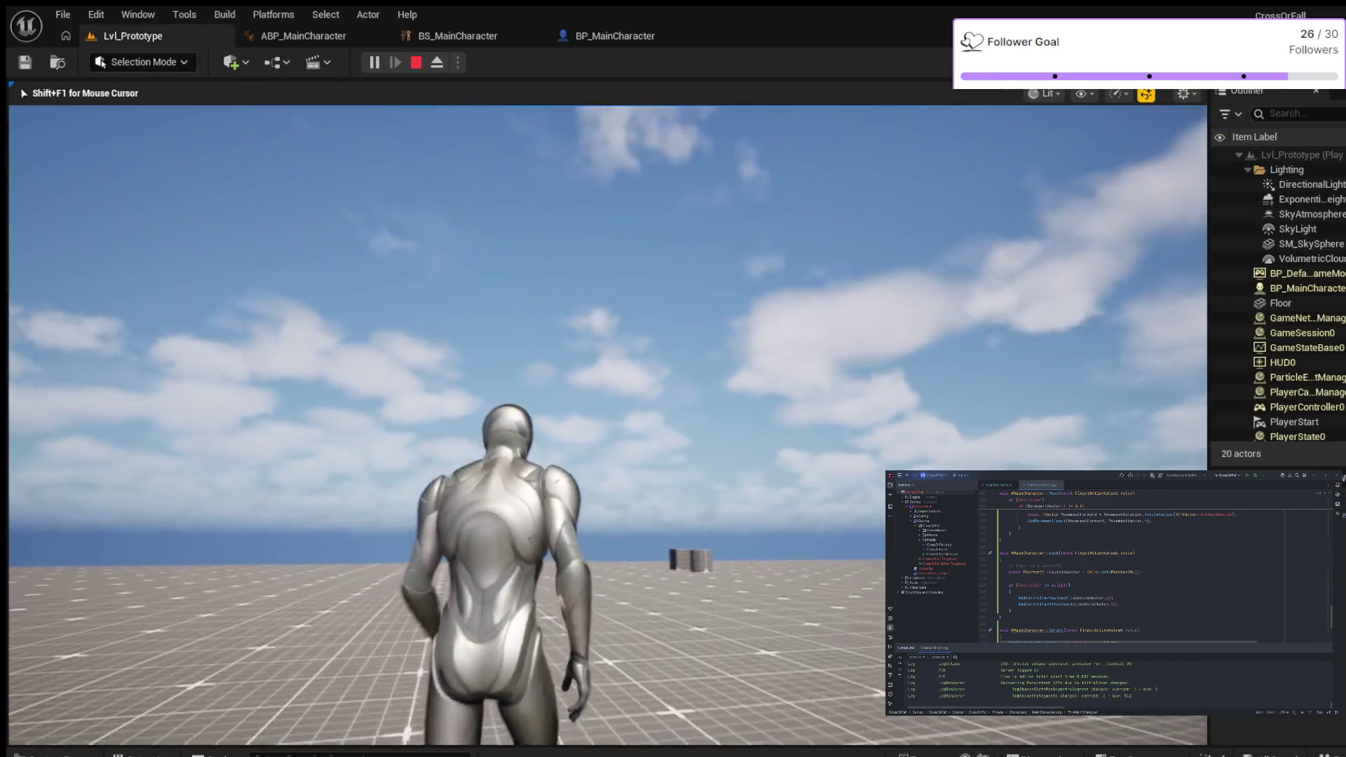
key(w)
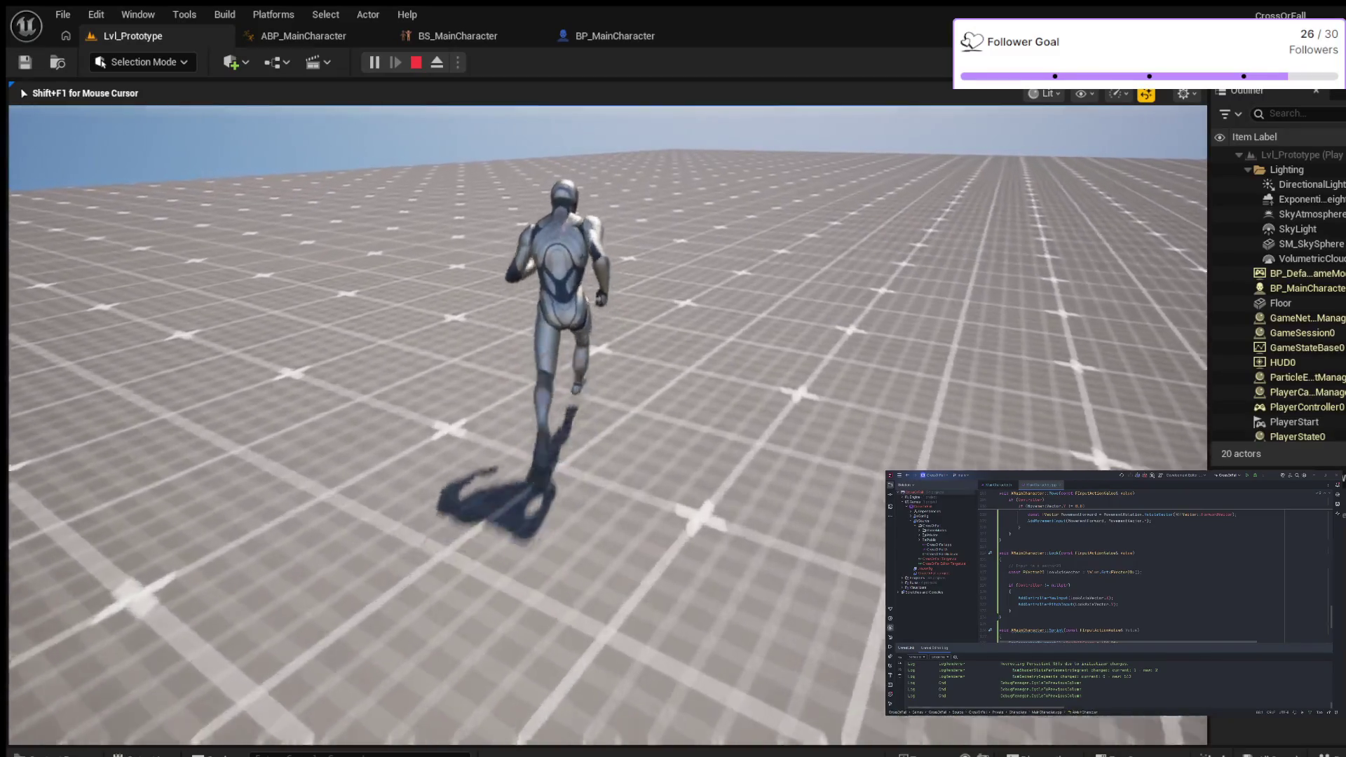
key(Escape)
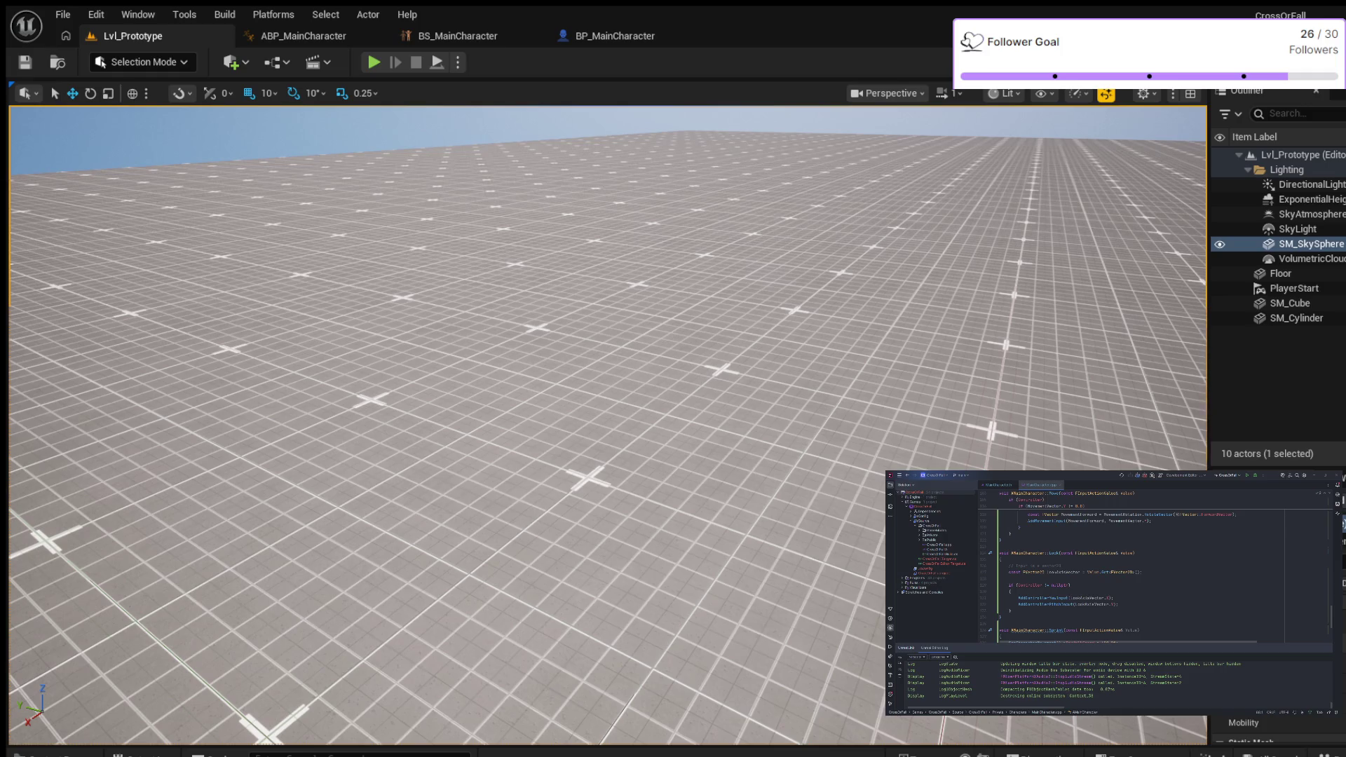
key(ctrl+space)
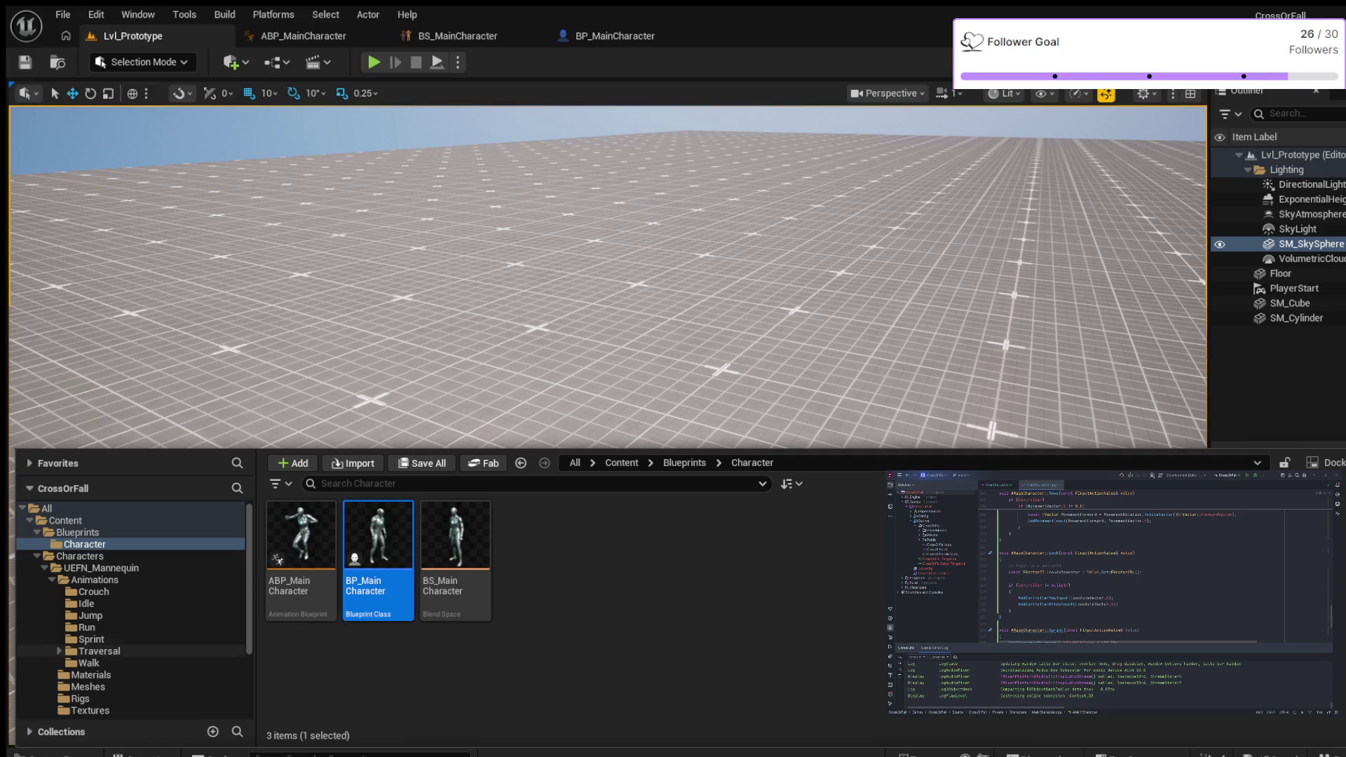
Step: Open the IA_Sprint input action from Input > Actions in the Content Drawer
scroll(140, 687, down, 1)
scroll(133, 610, down, 3)
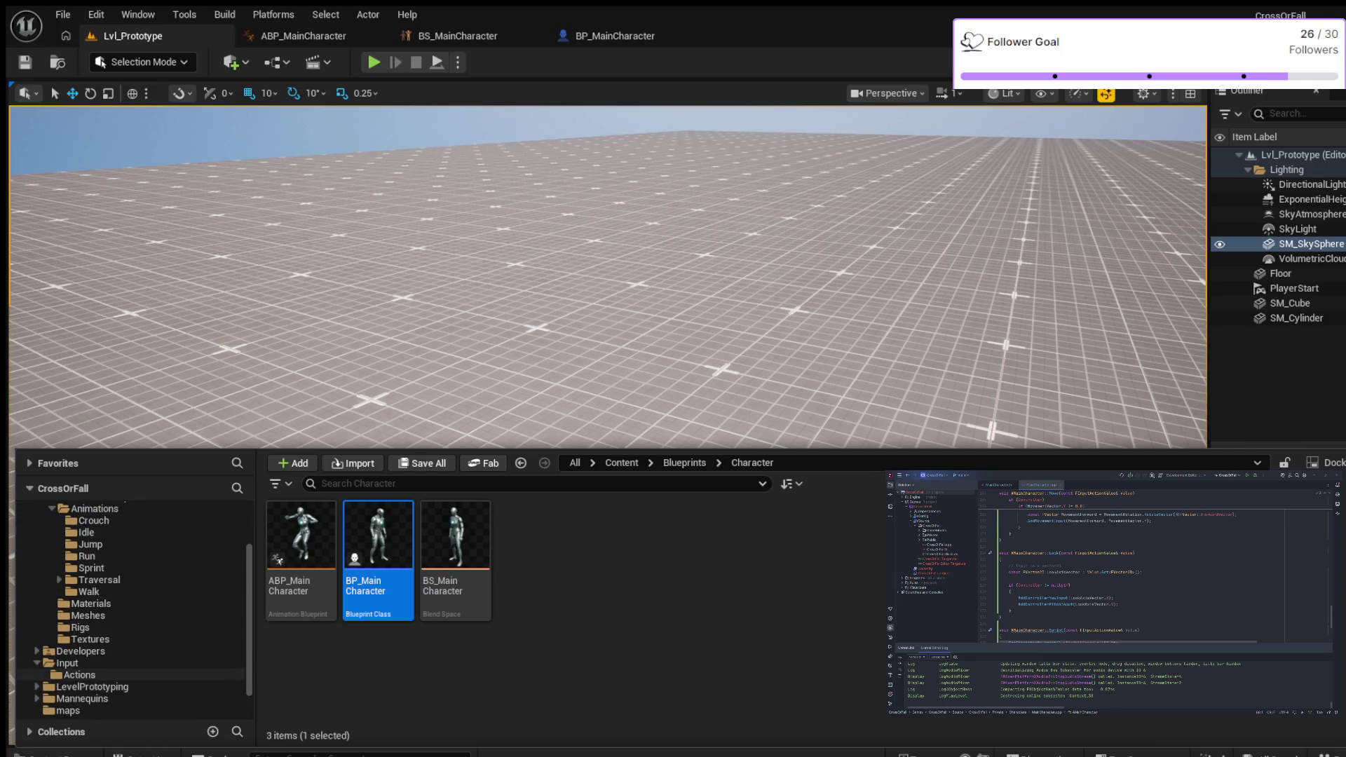
scroll(140, 634, down, 2)
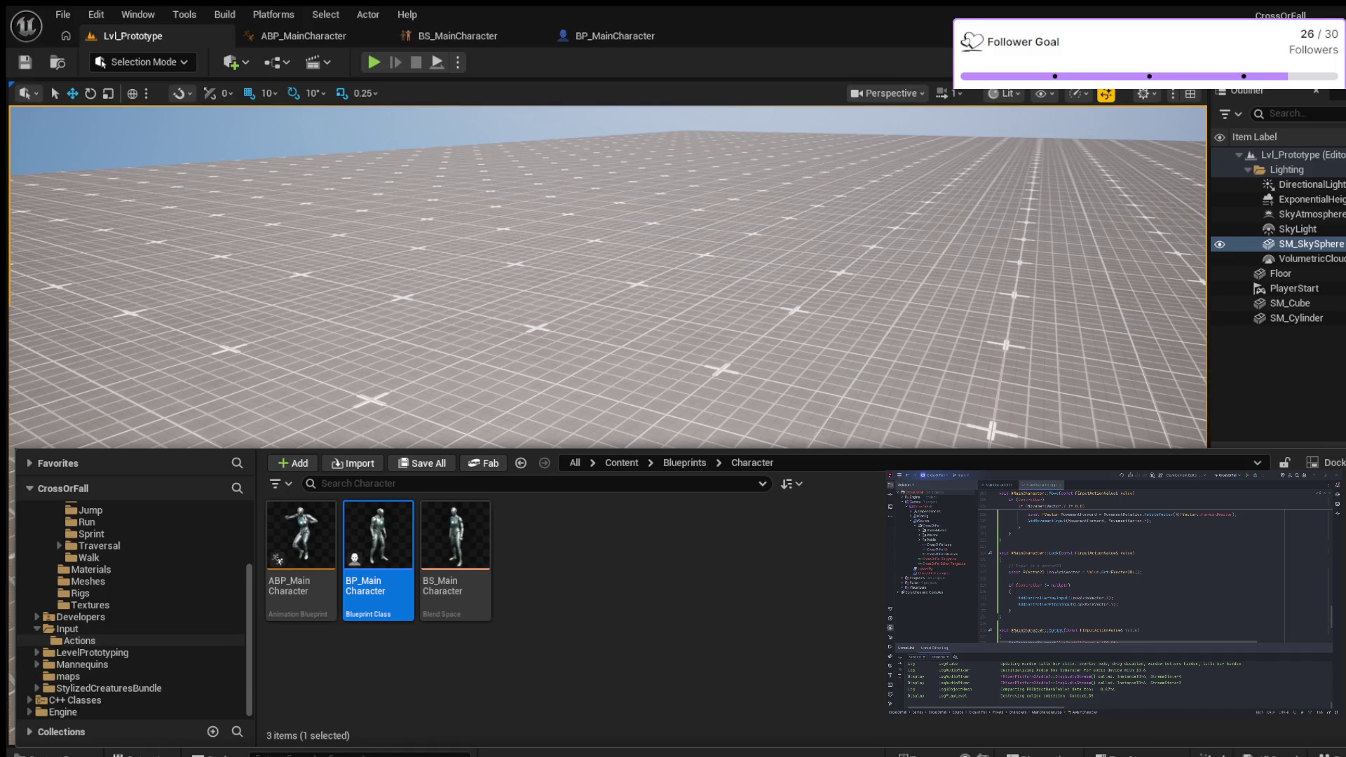
click(67, 629)
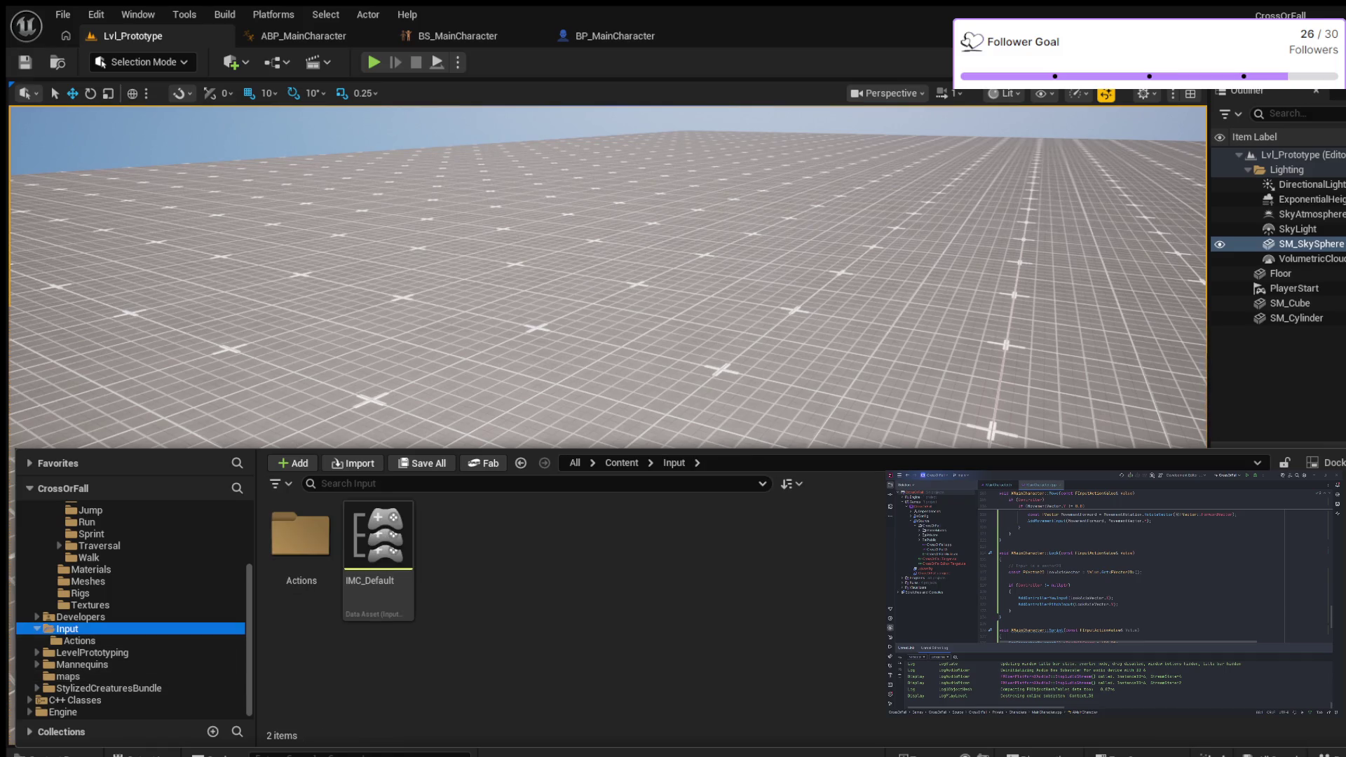
click(78, 641)
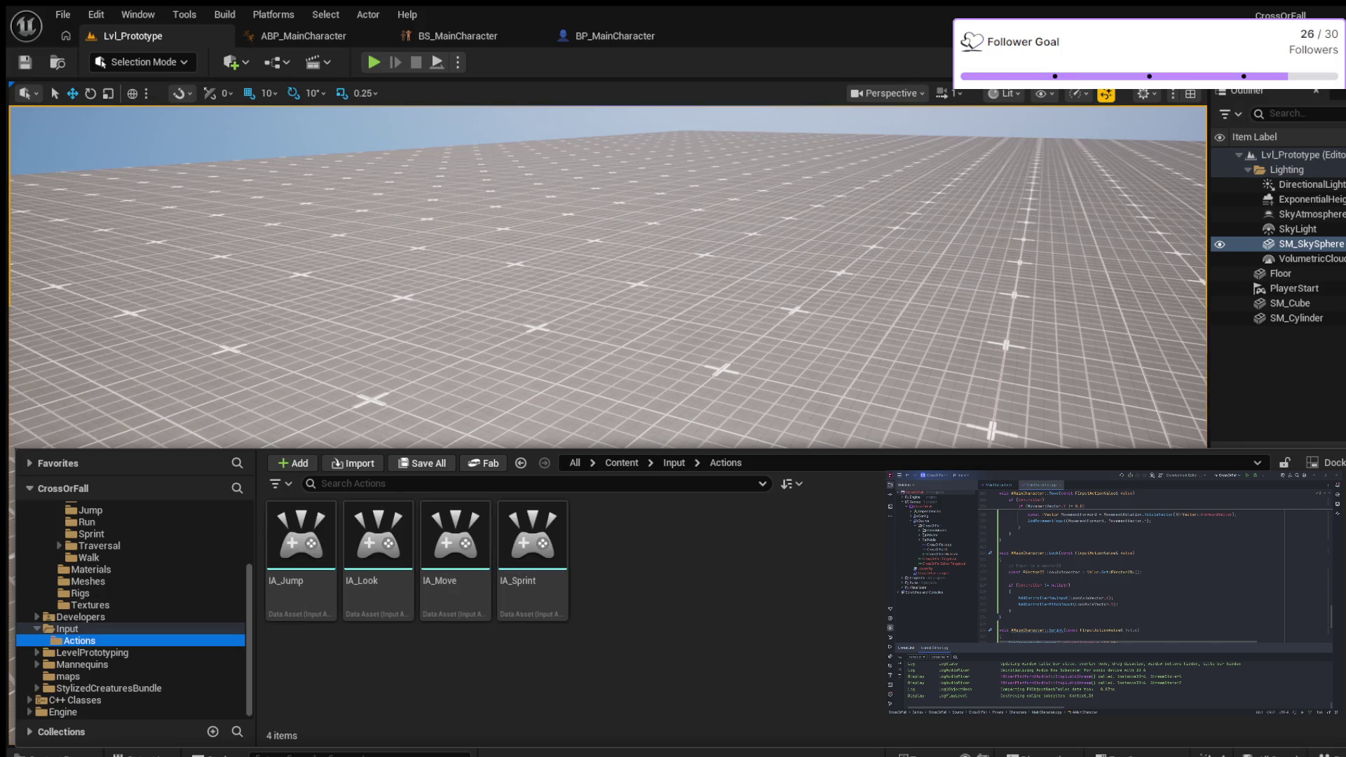
double_click(532, 540)
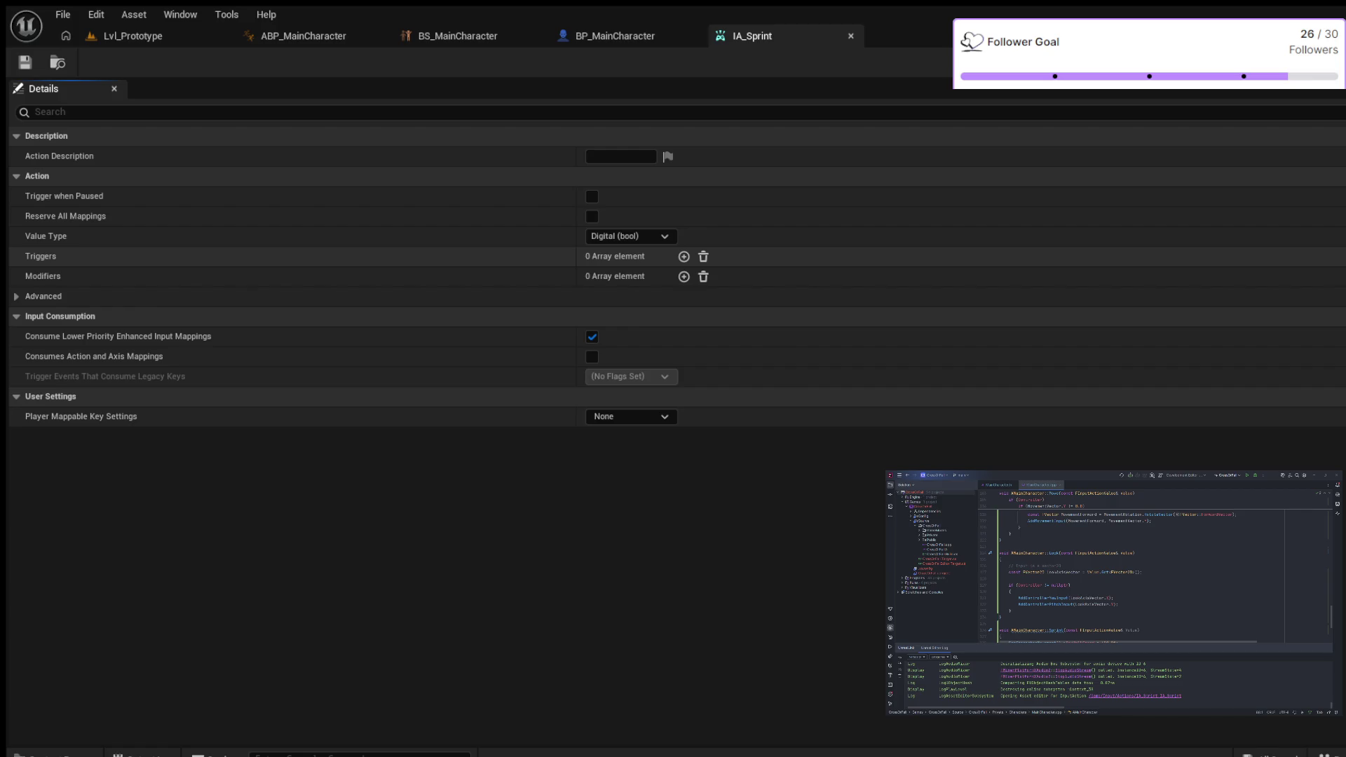
Step: Add and then remove a modifier on IA_Sprint, and add one empty trigger entry
click(683, 276)
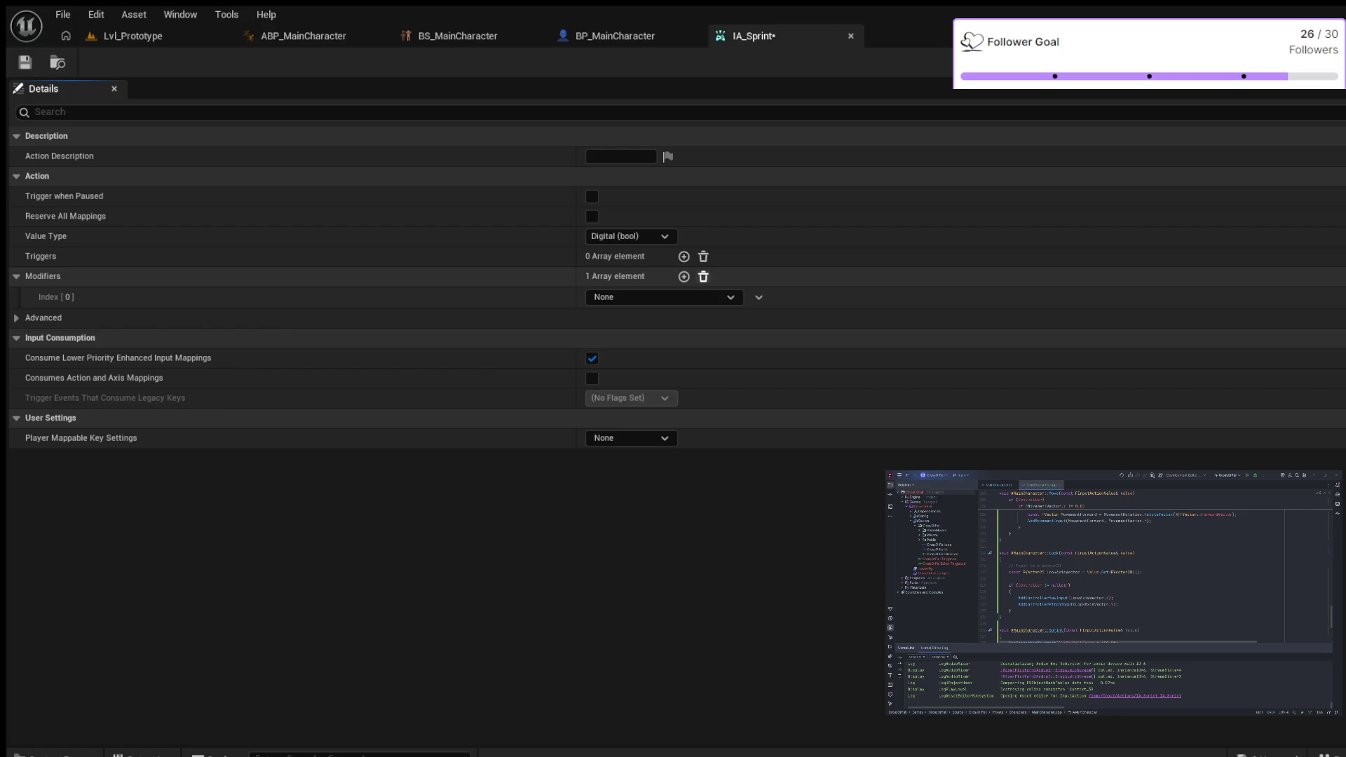
click(703, 276)
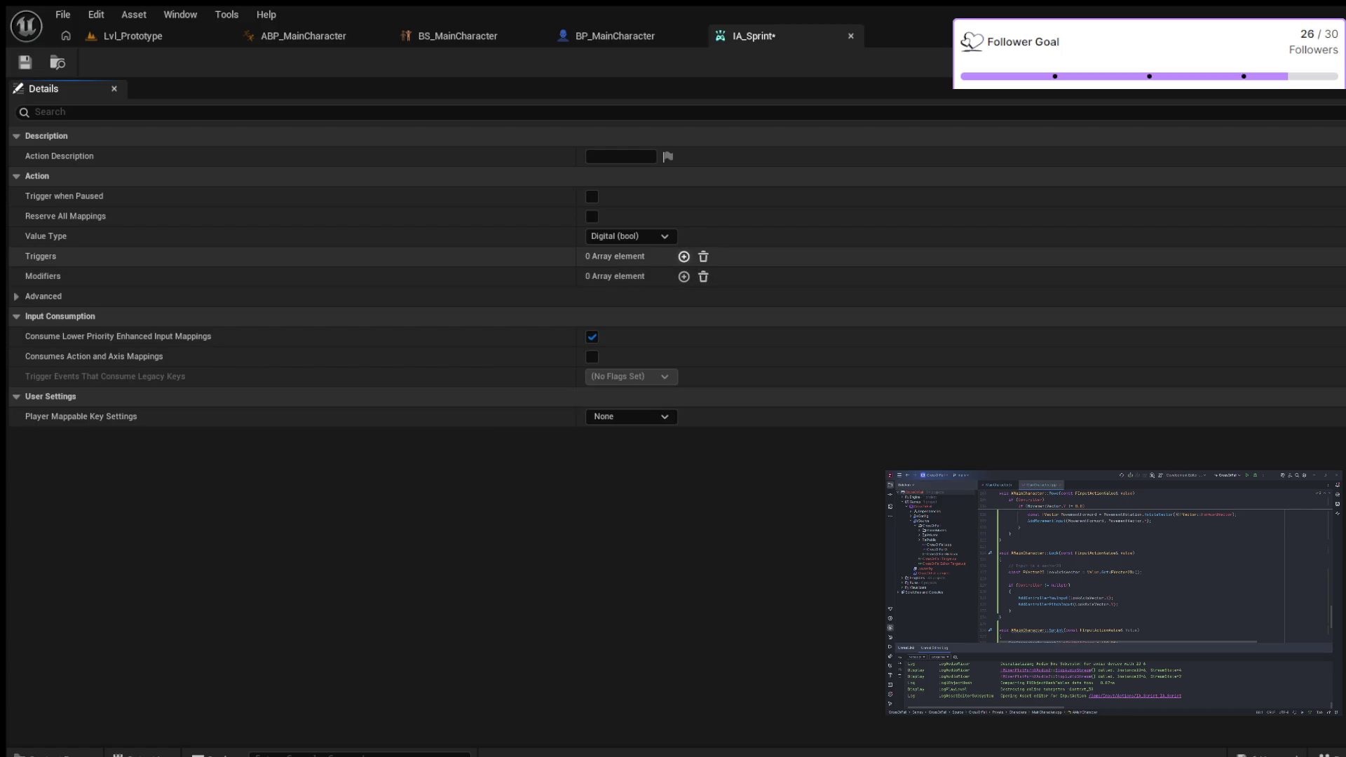
click(683, 257)
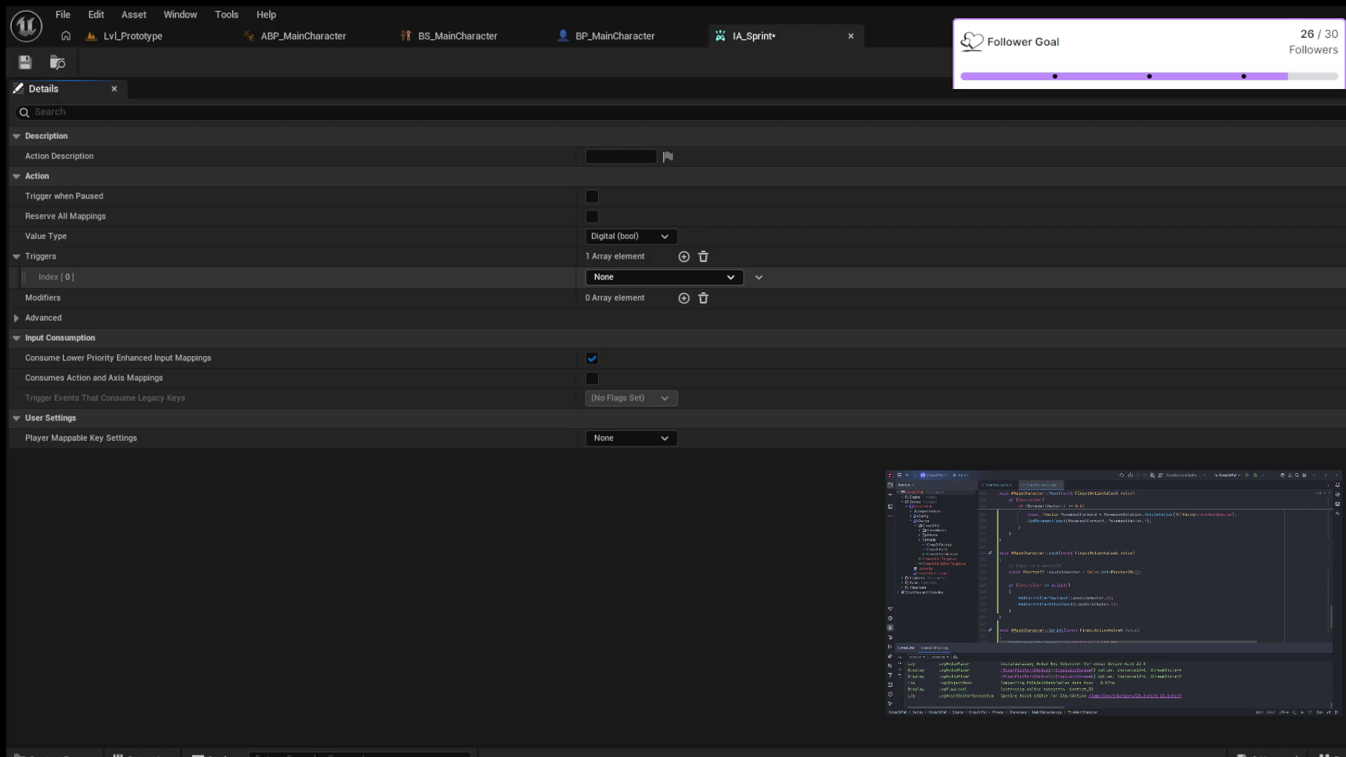
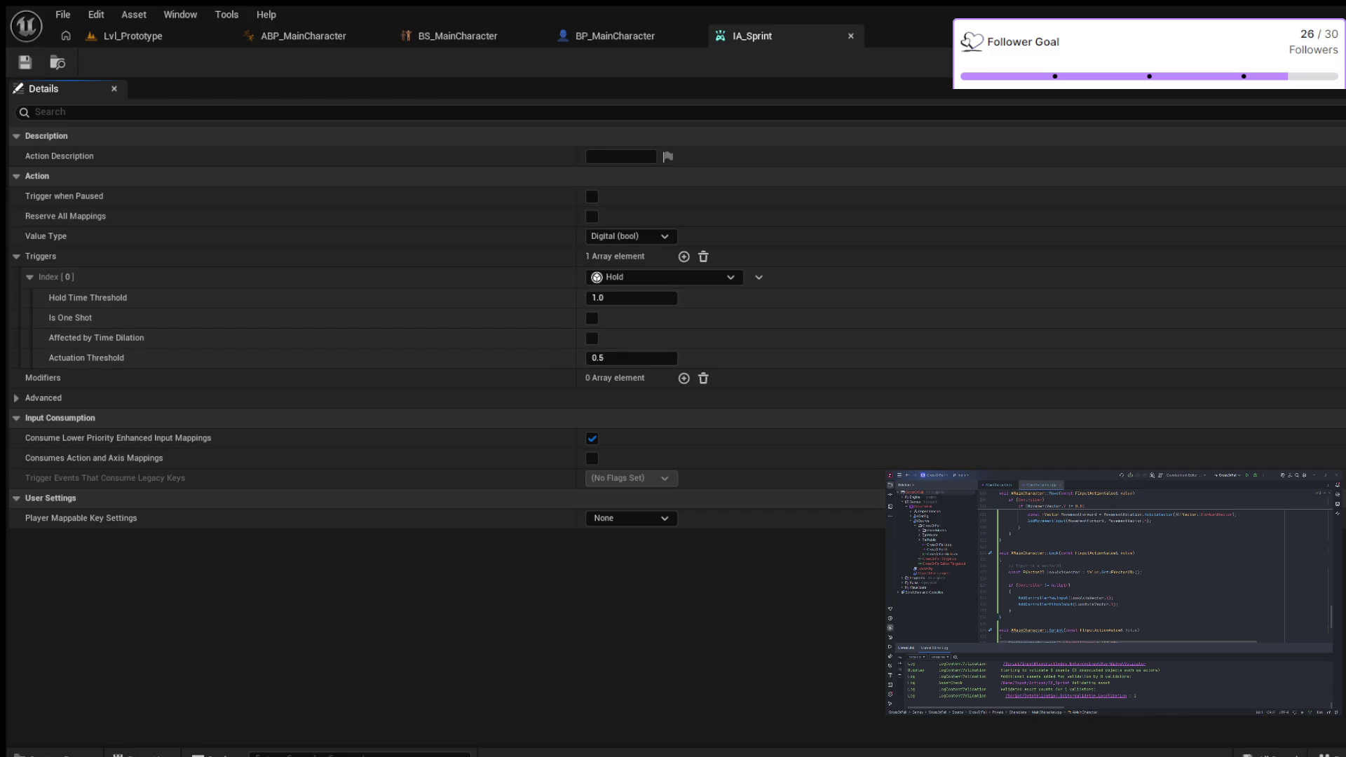
Step: Review IMC_Default in Content/Input, expanding IA_Sprint's Left Shift and the S bindings, then return to Lvl_Prototype
key(ctrl+space)
click(67, 614)
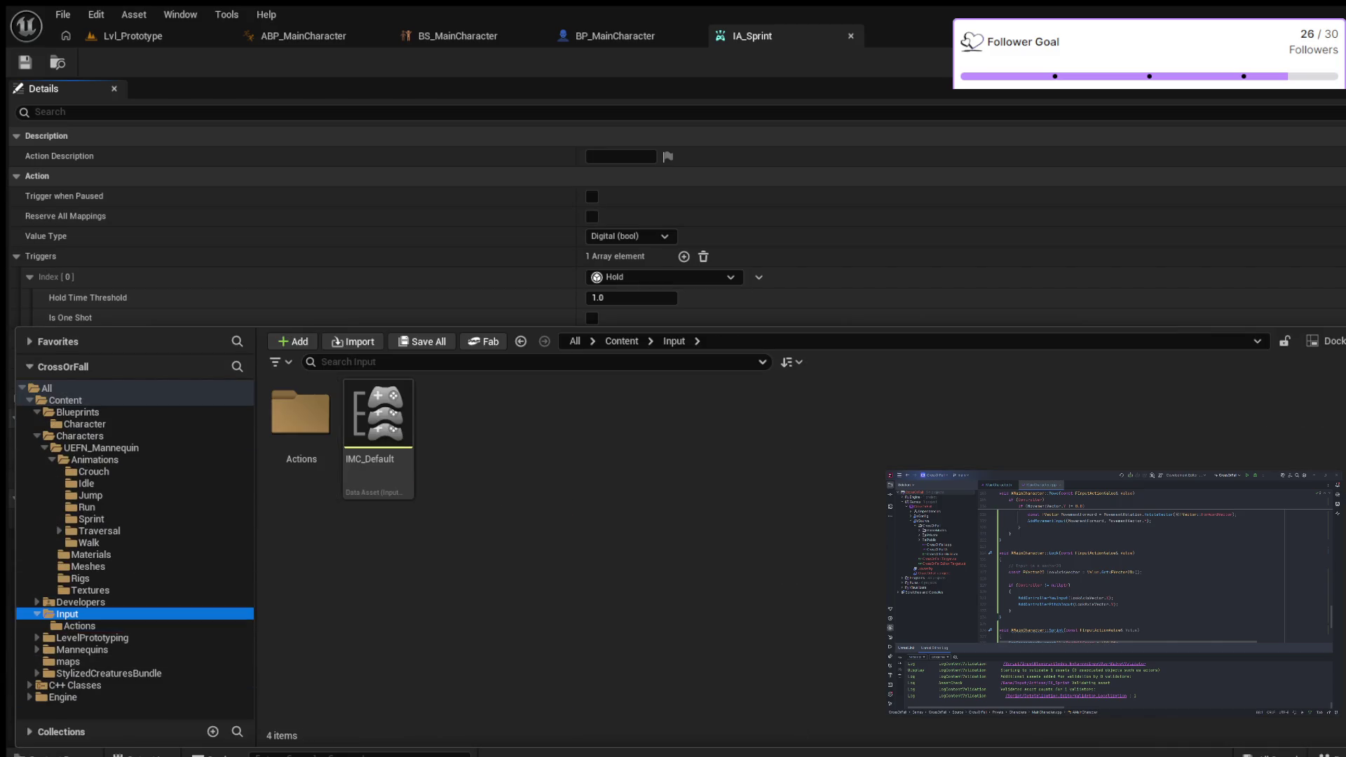
double_click(379, 414)
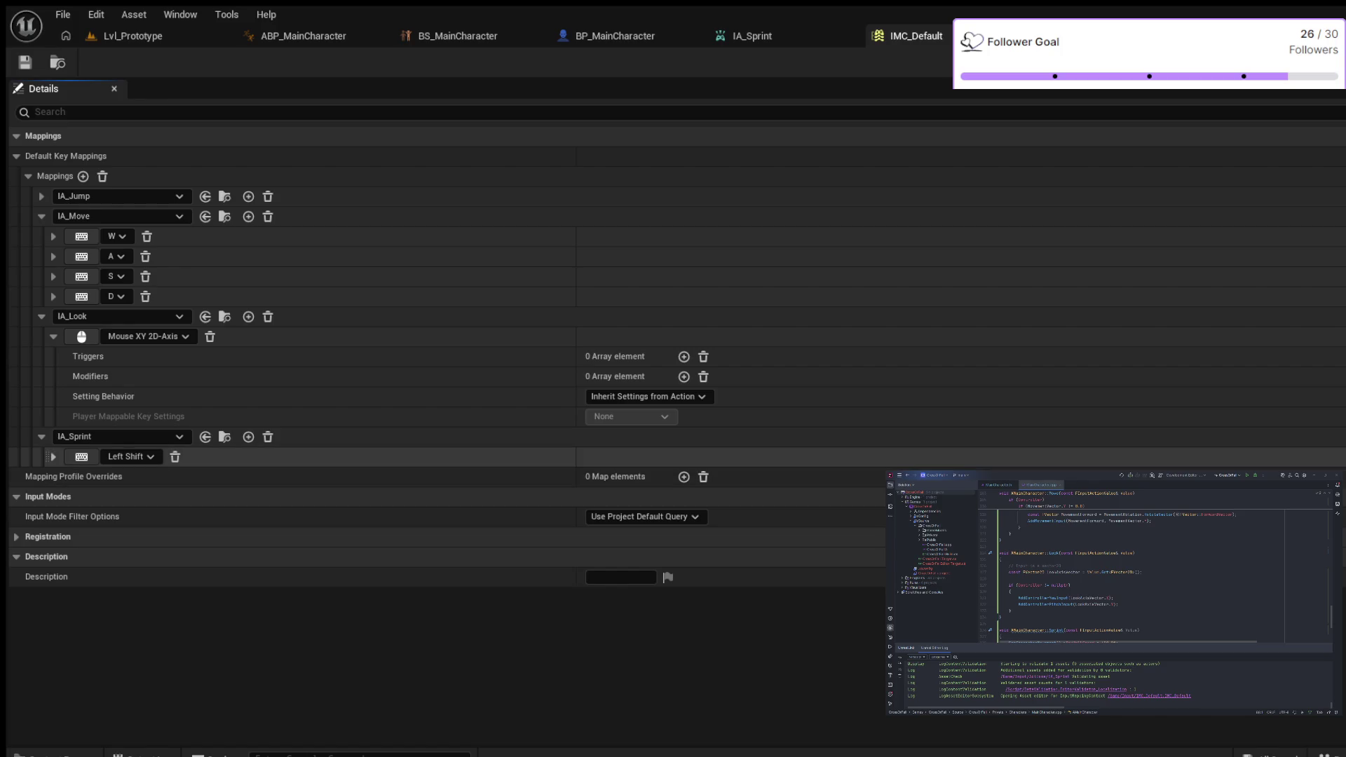
click(53, 457)
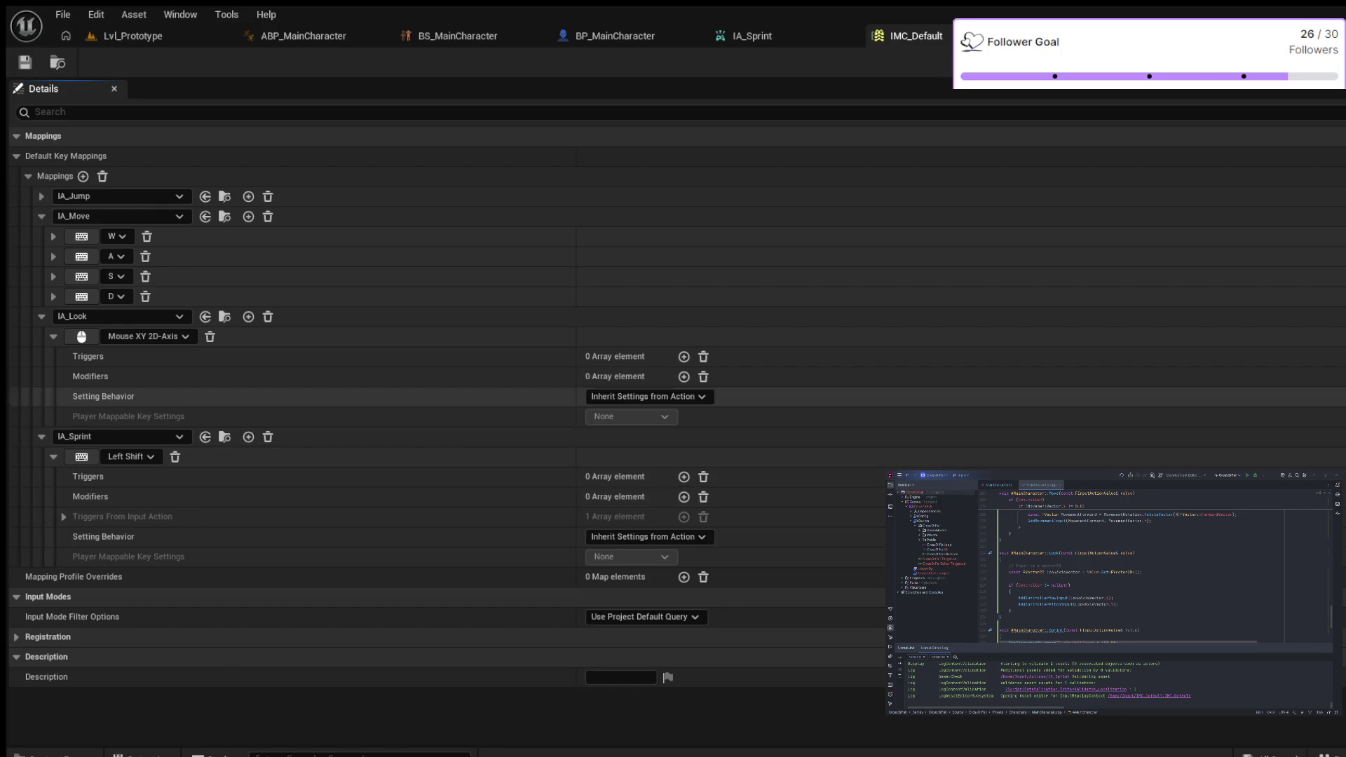
click(53, 276)
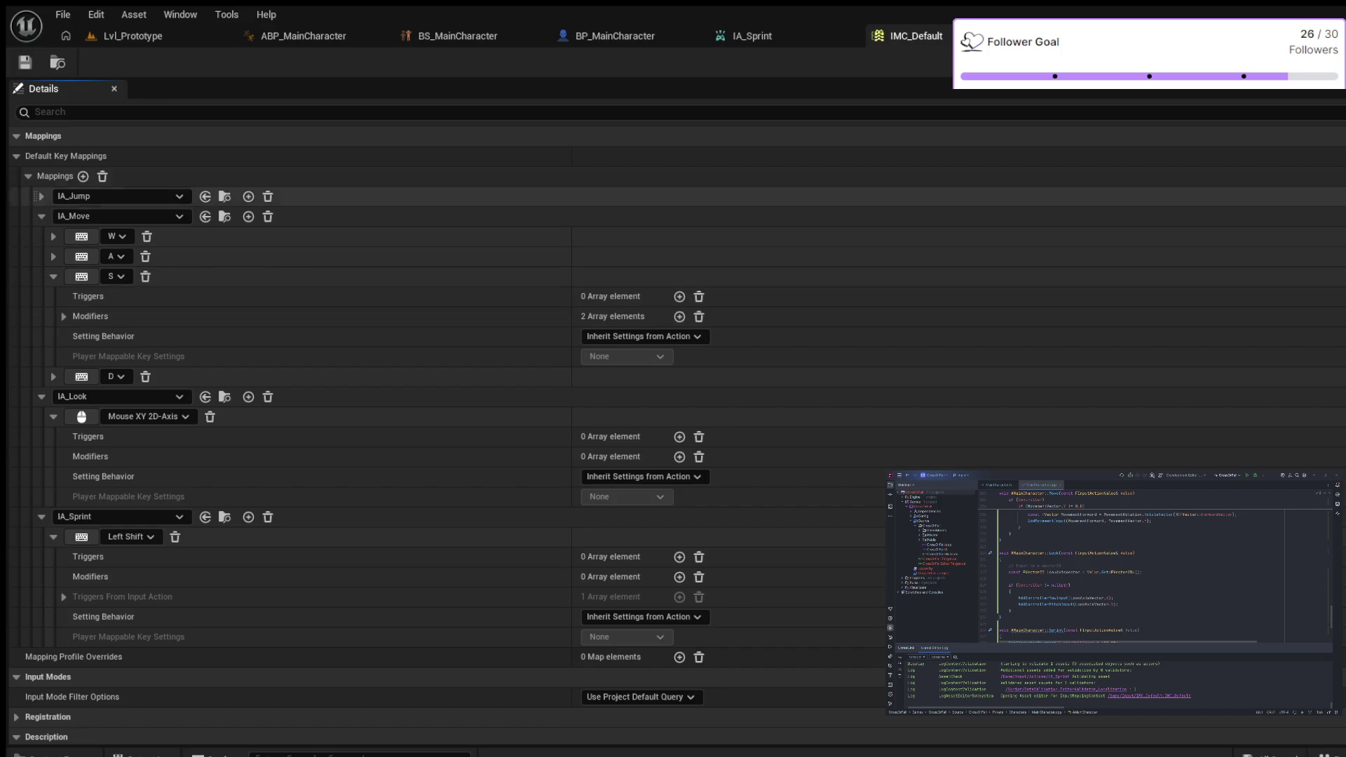
click(132, 35)
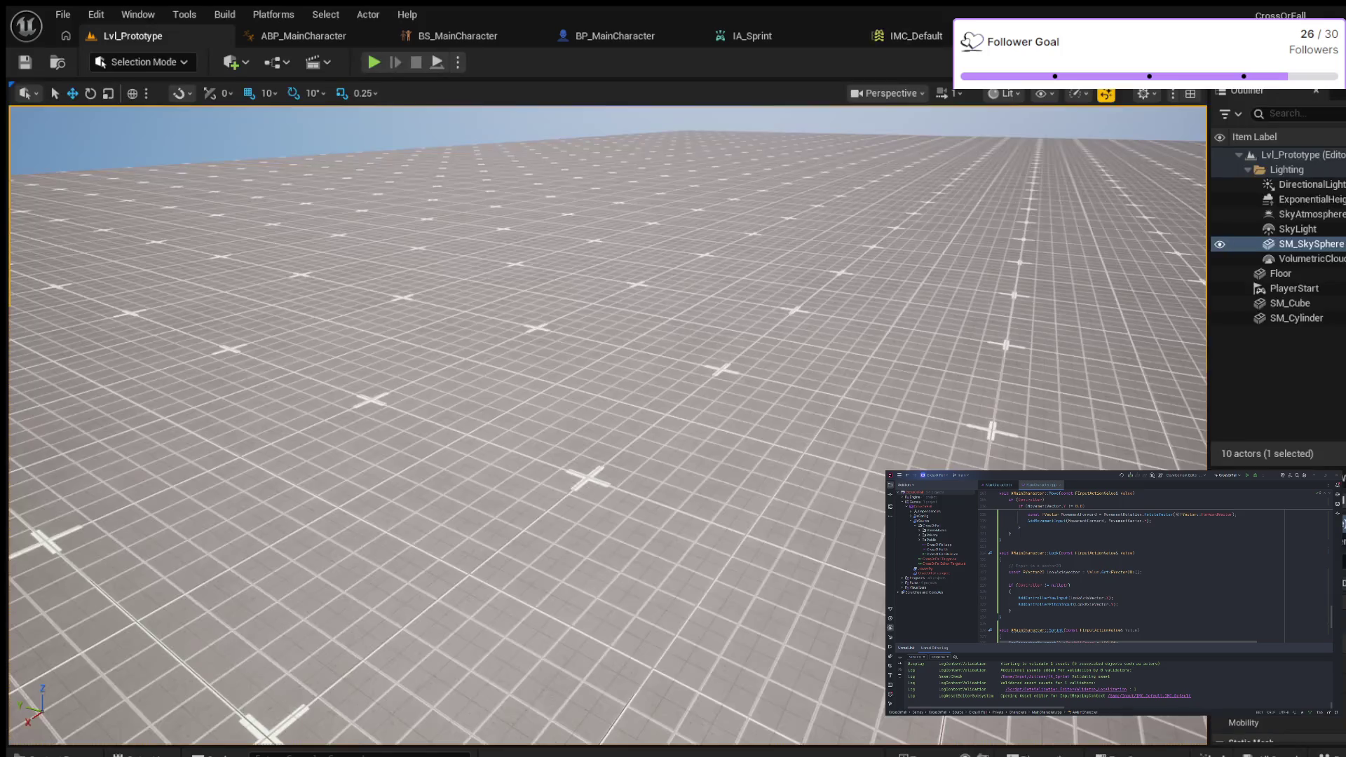
click(374, 62)
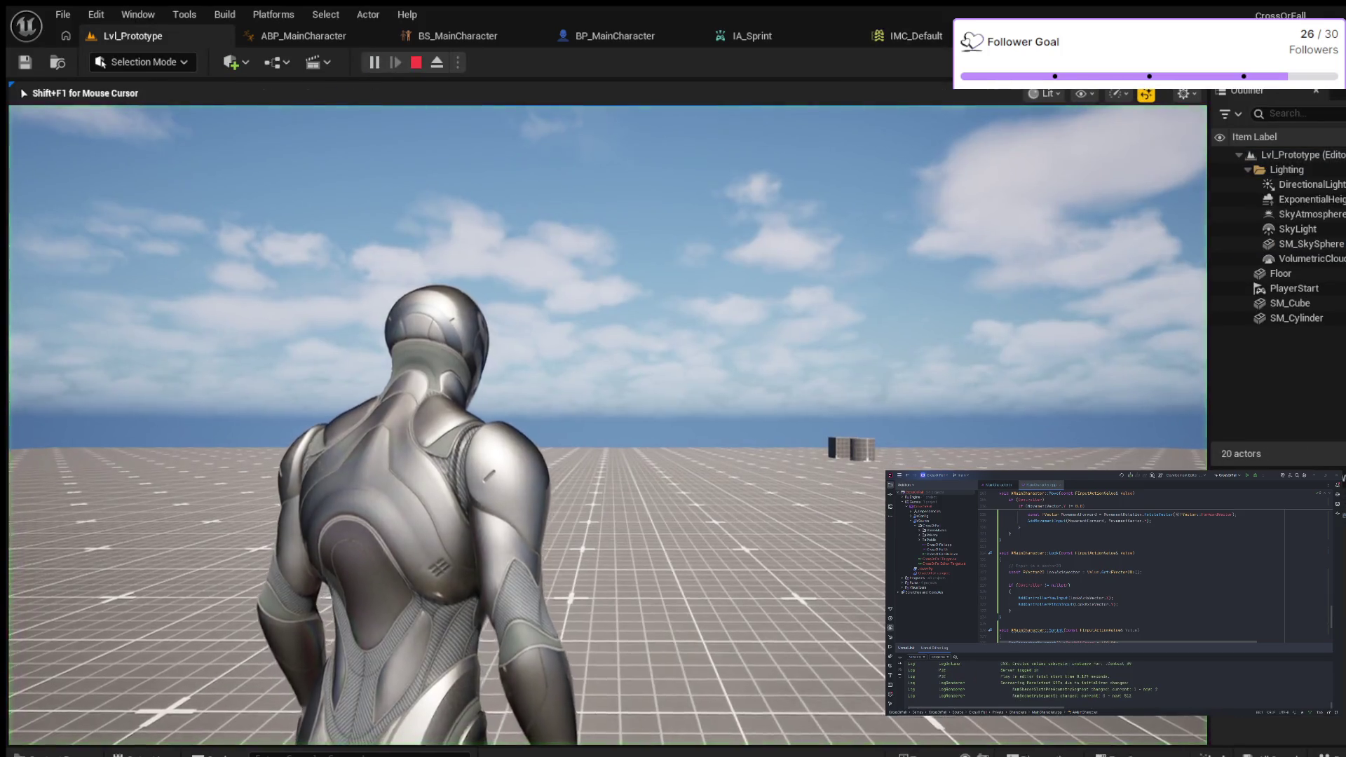
key(w)
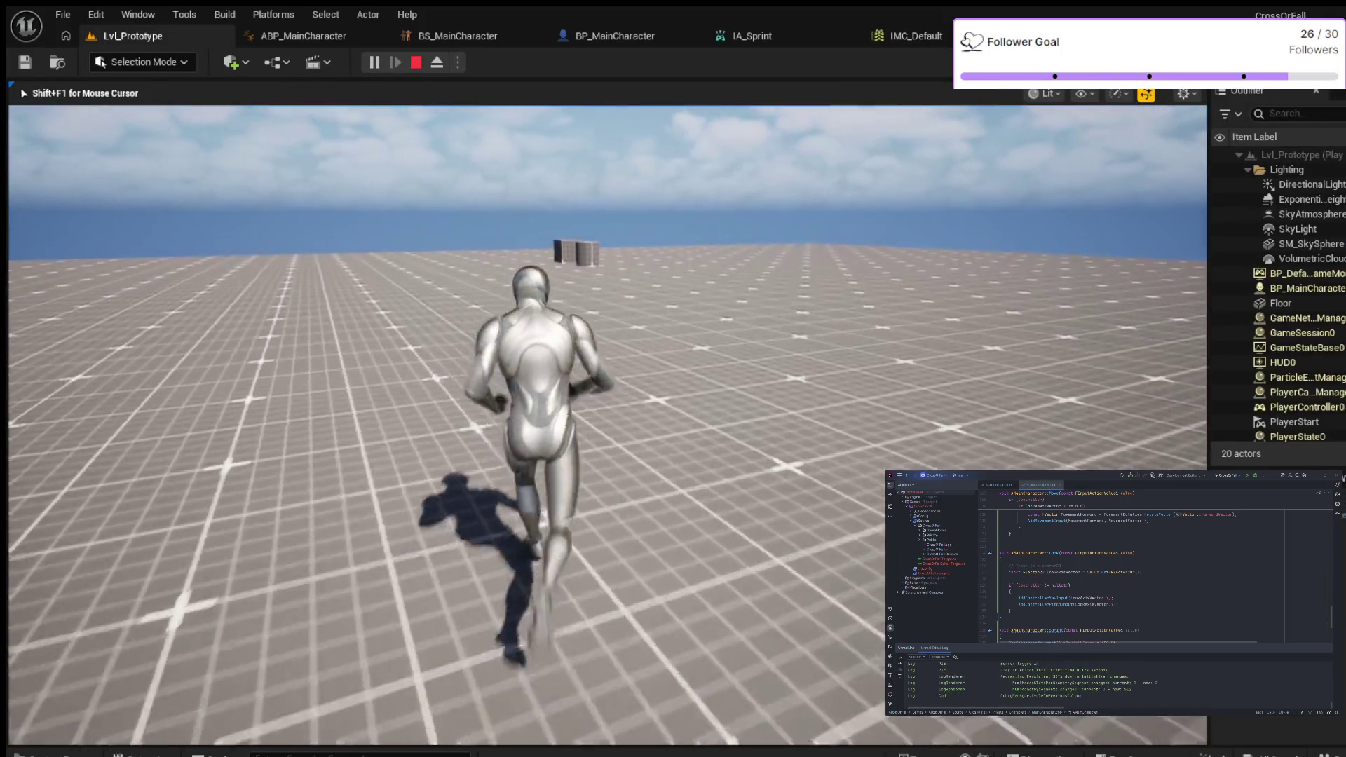
key(w)
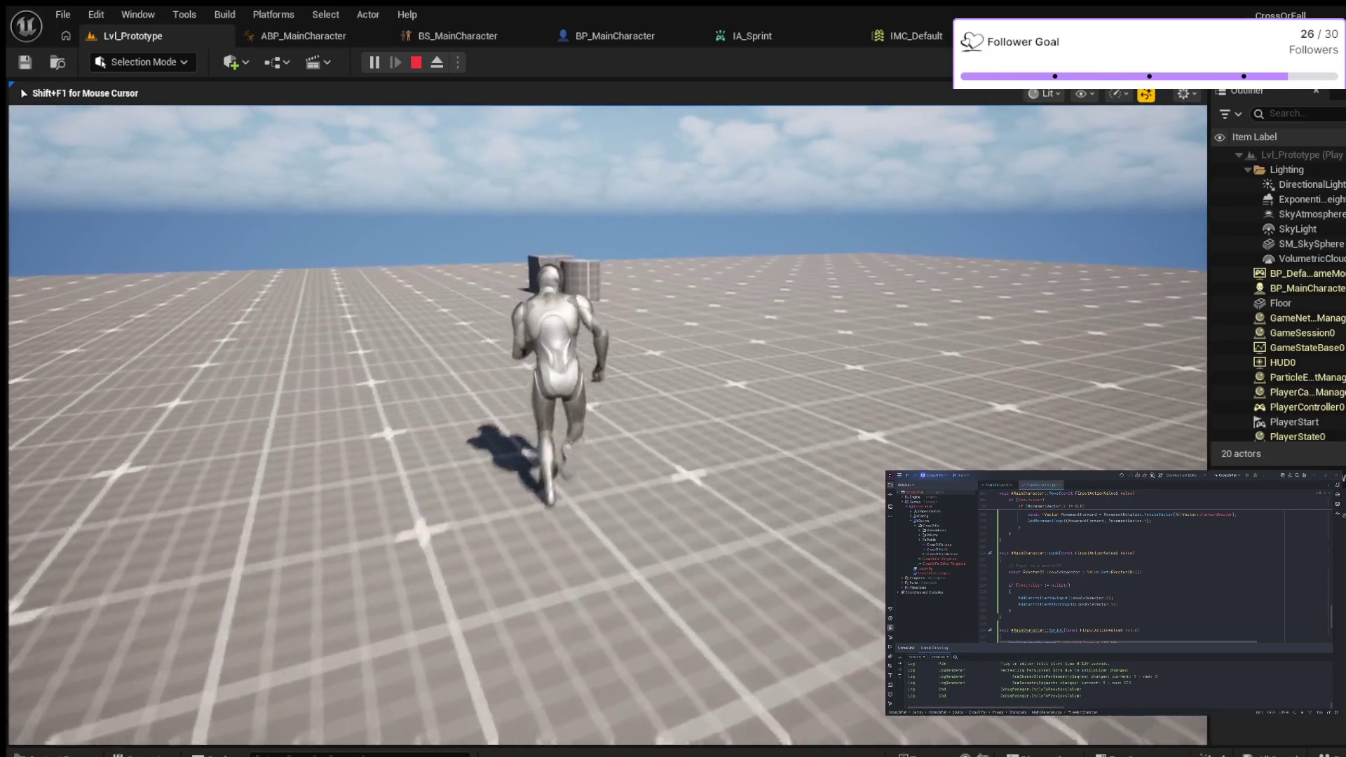
key(w)
key(w)
key(w)
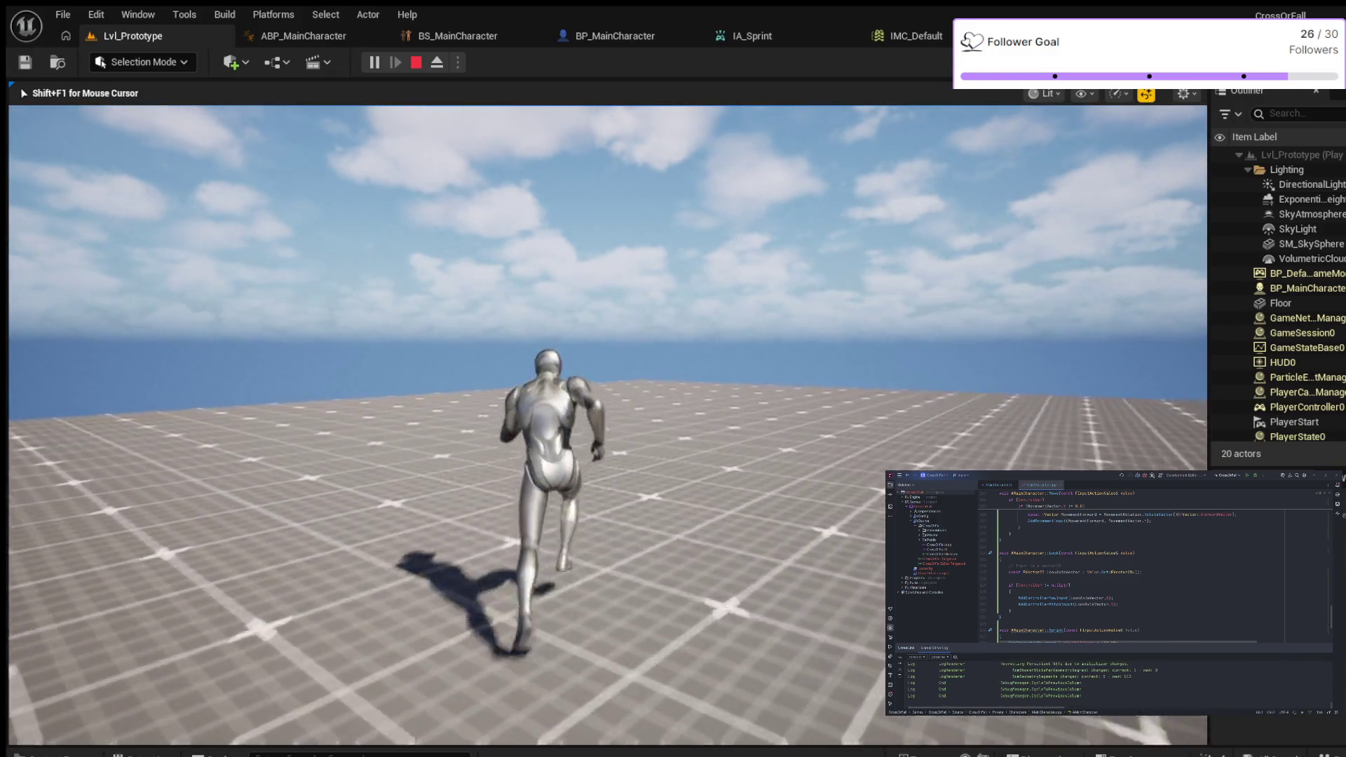
key(w)
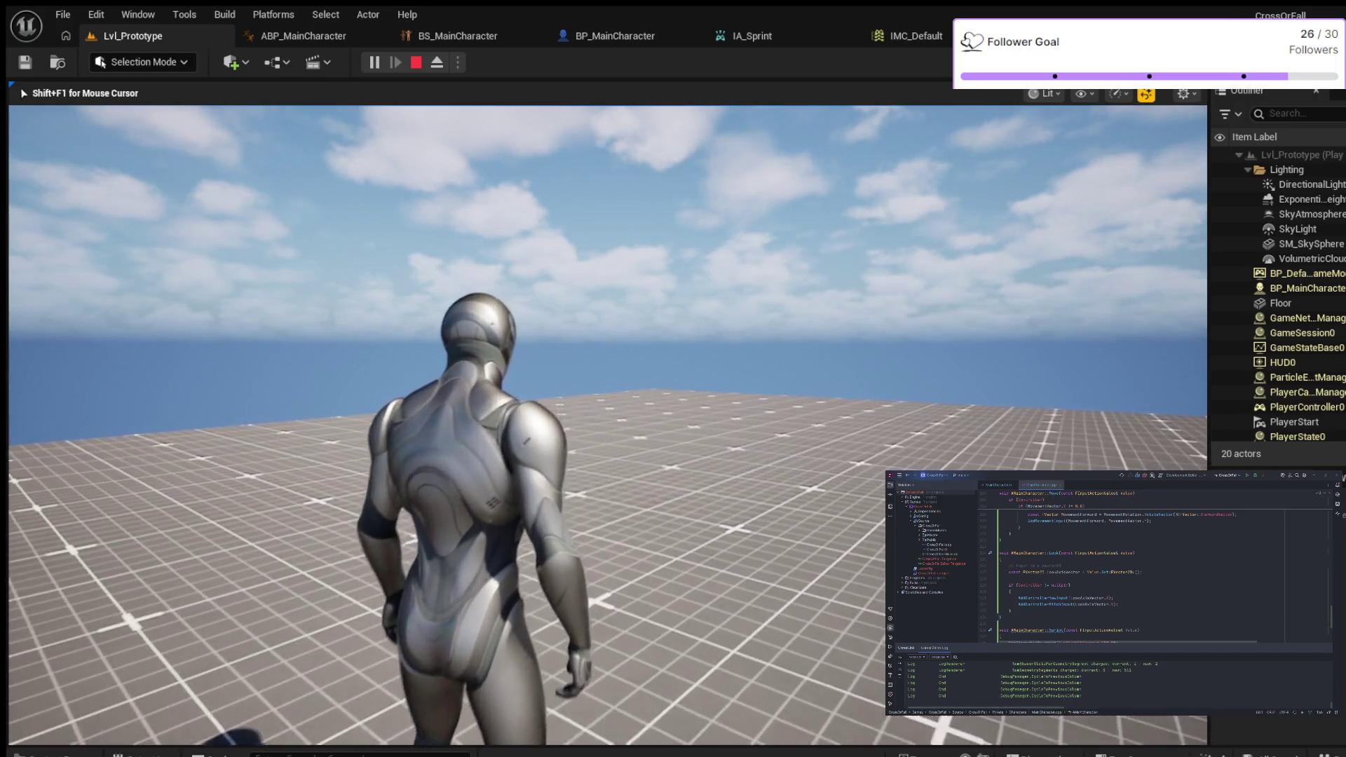
scroll(470, 420, up, 3)
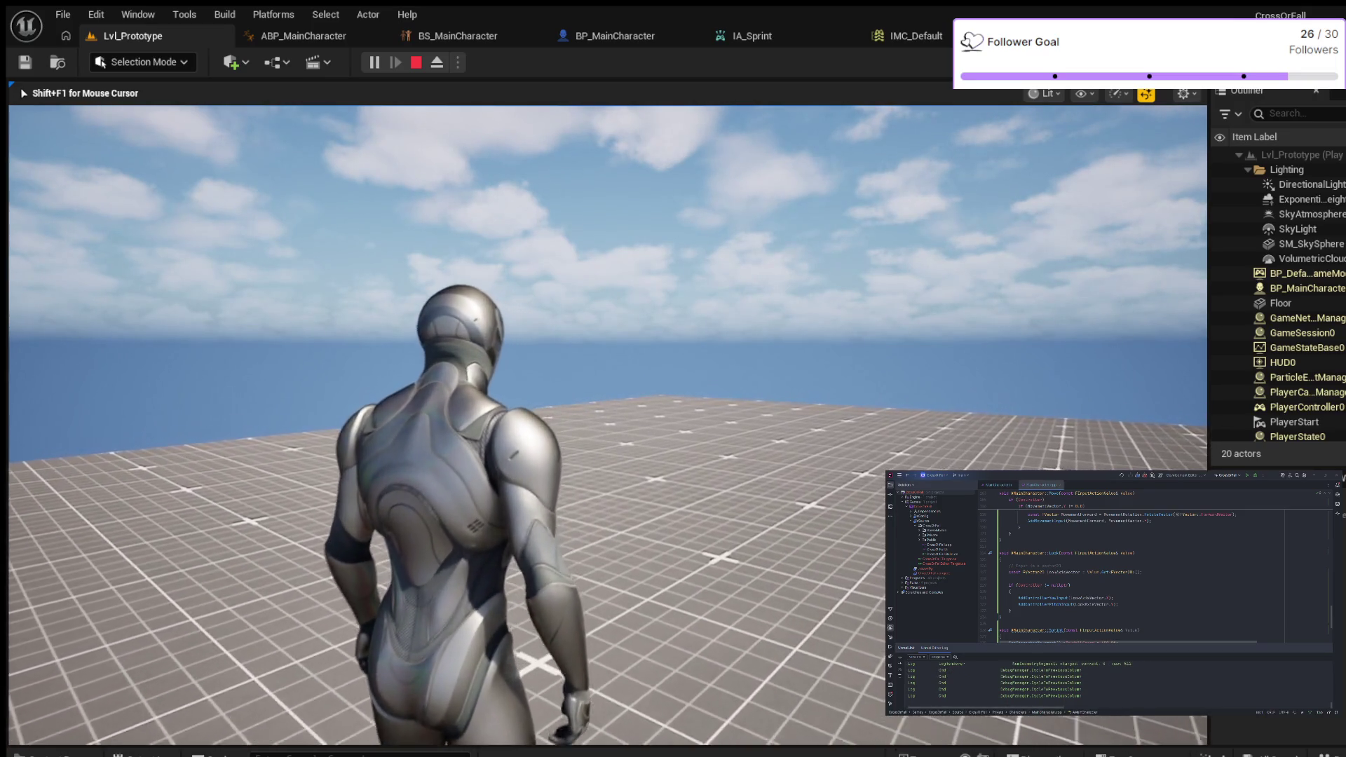
key(Escape)
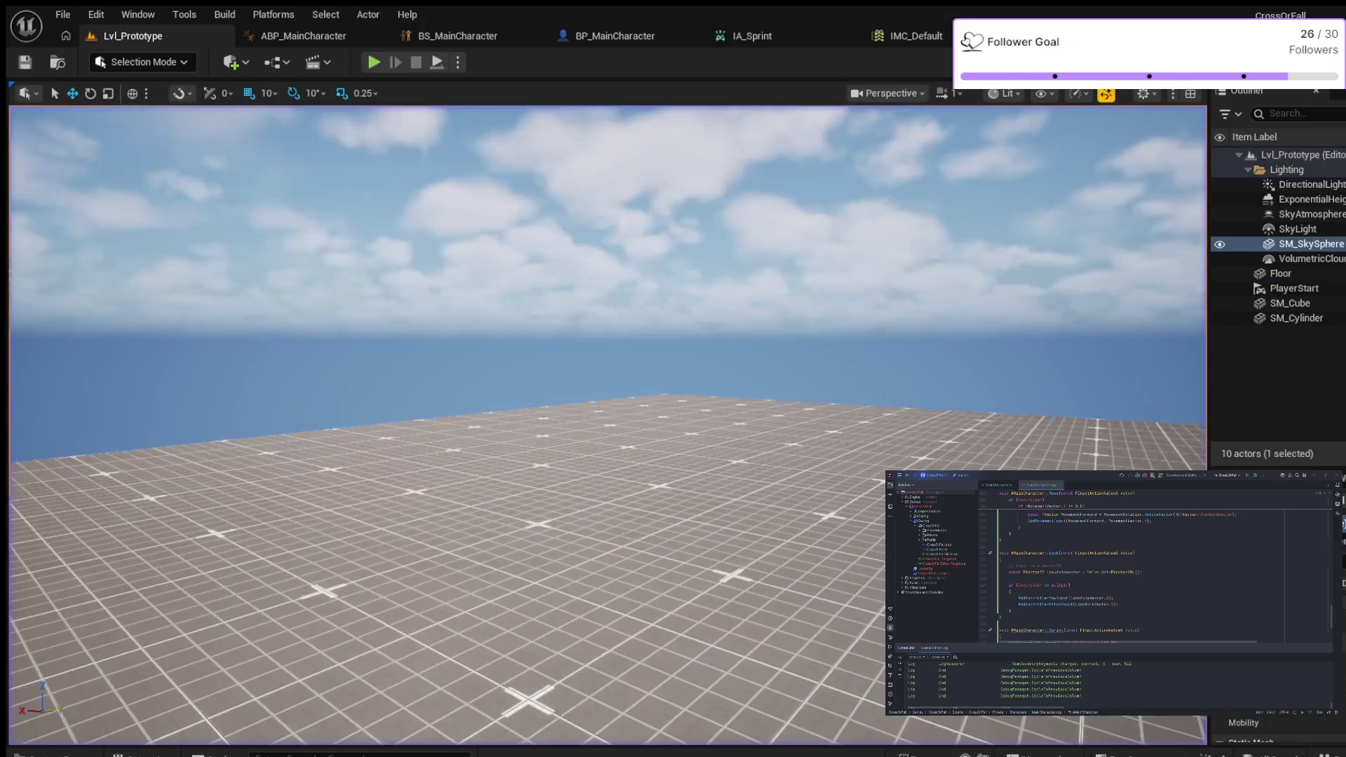
key(Down)
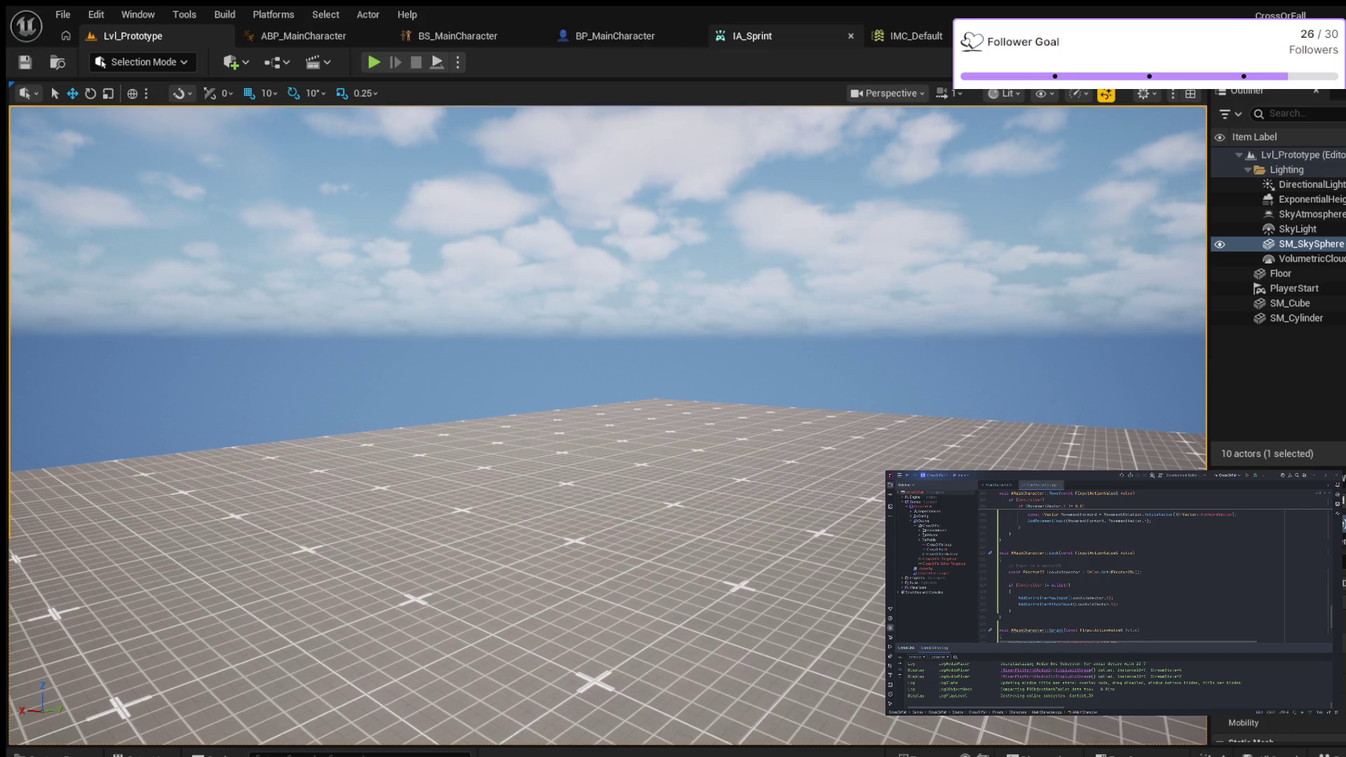
Step: Look over the IA_Sprint action, then scroll IMC_Default down to the Left Shift sprint binding
click(752, 35)
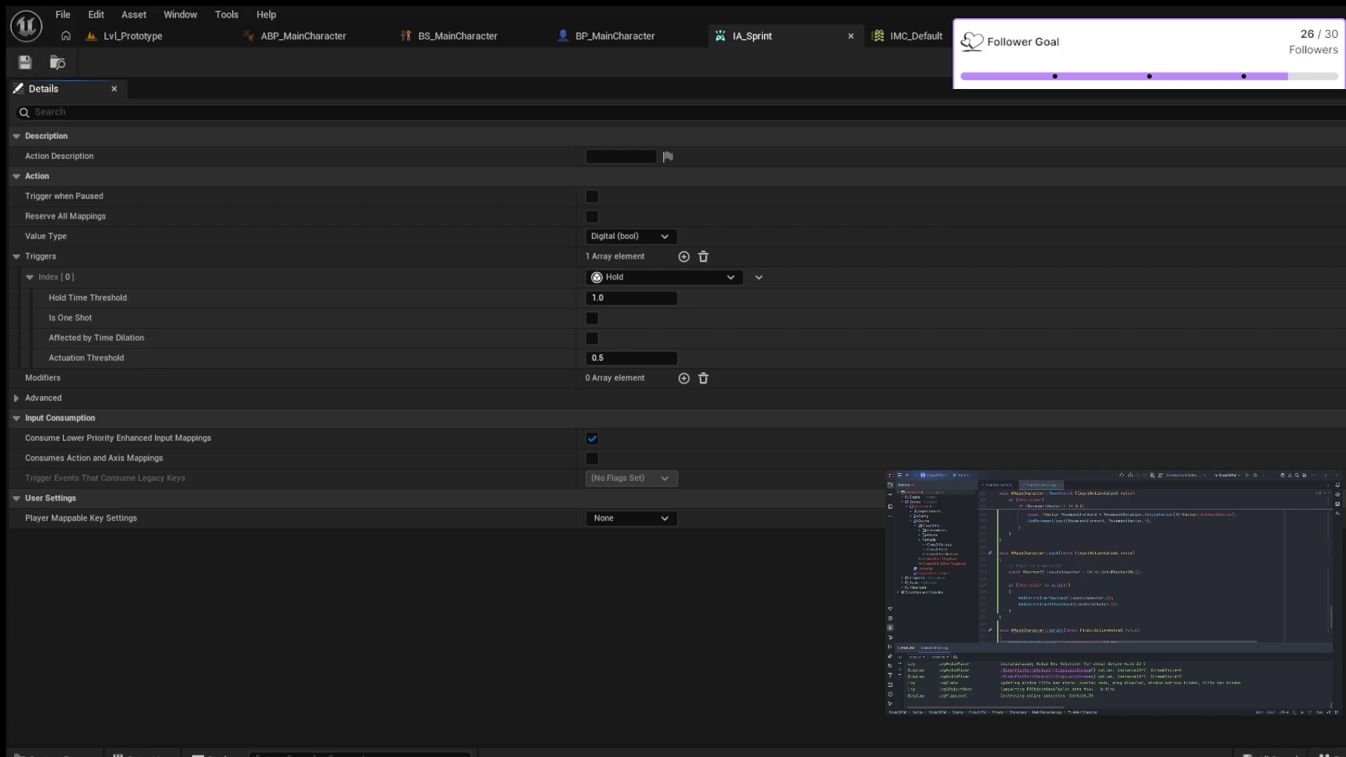
click(908, 36)
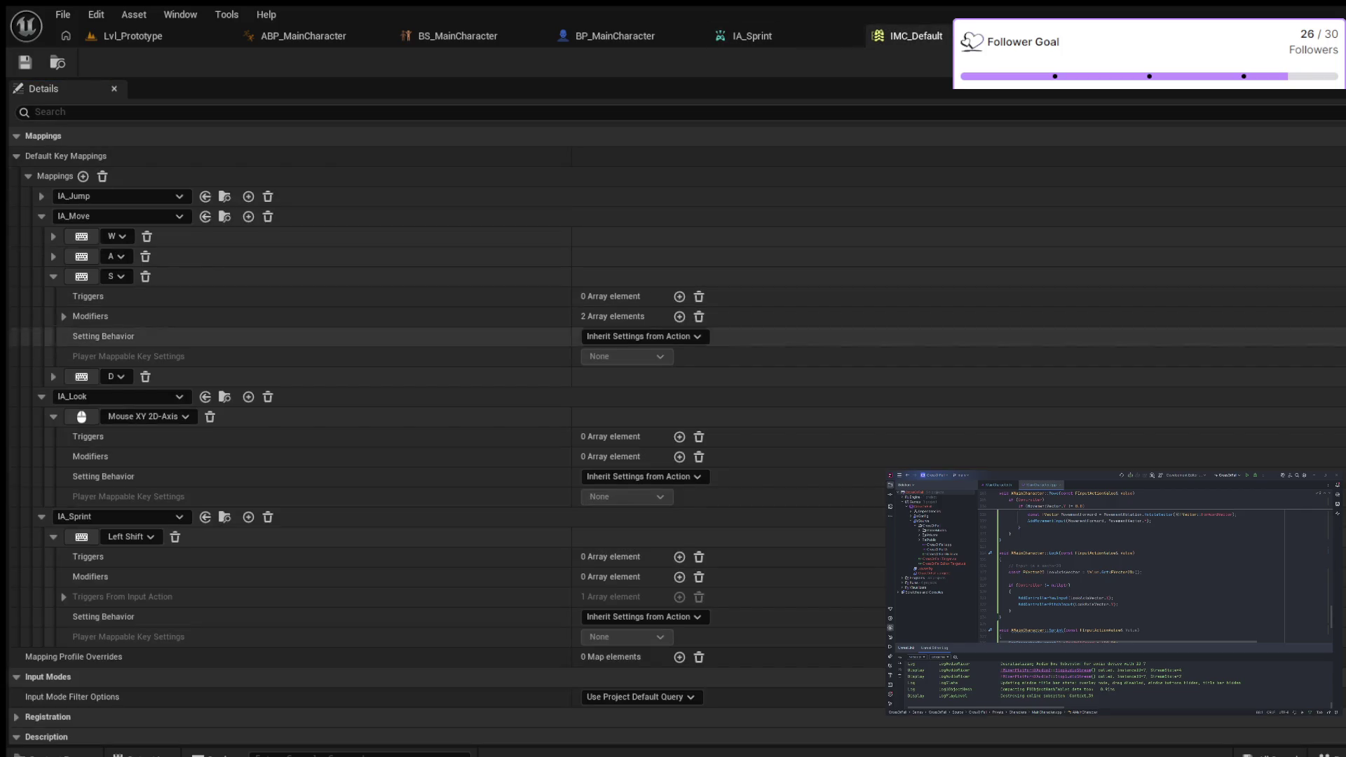
scroll(280, 533, down, 1)
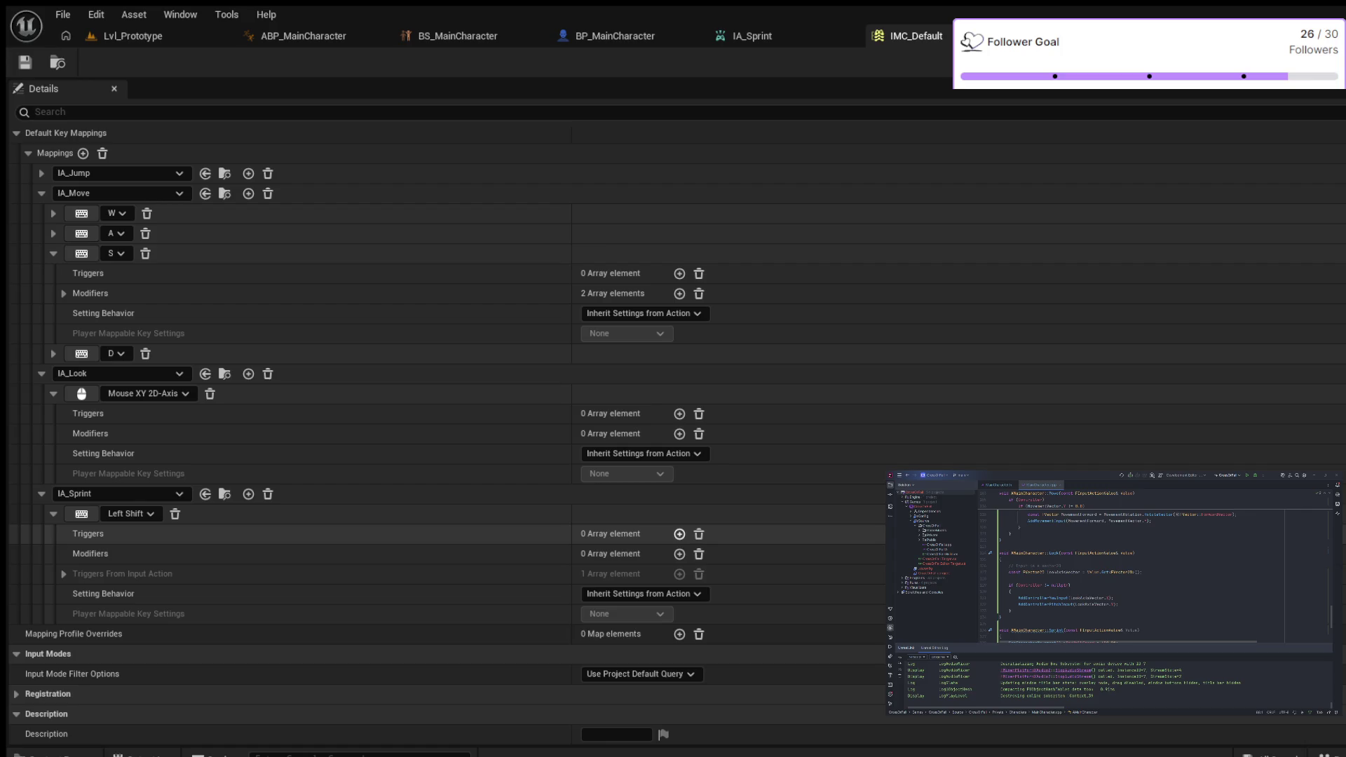
Step: Add and remove a trigger, then a modifier, leaving the Left Shift sprint binding bare
click(679, 534)
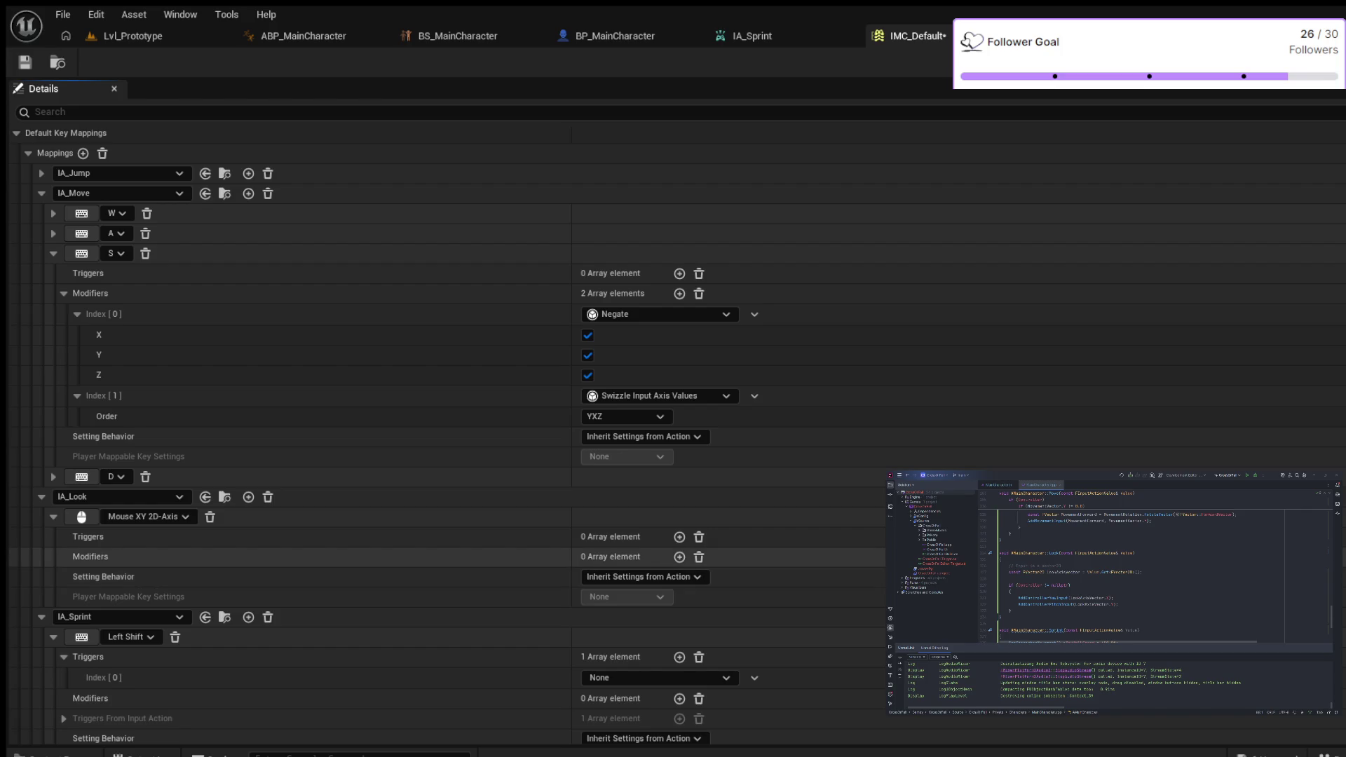
scroll(280, 537, down, 2)
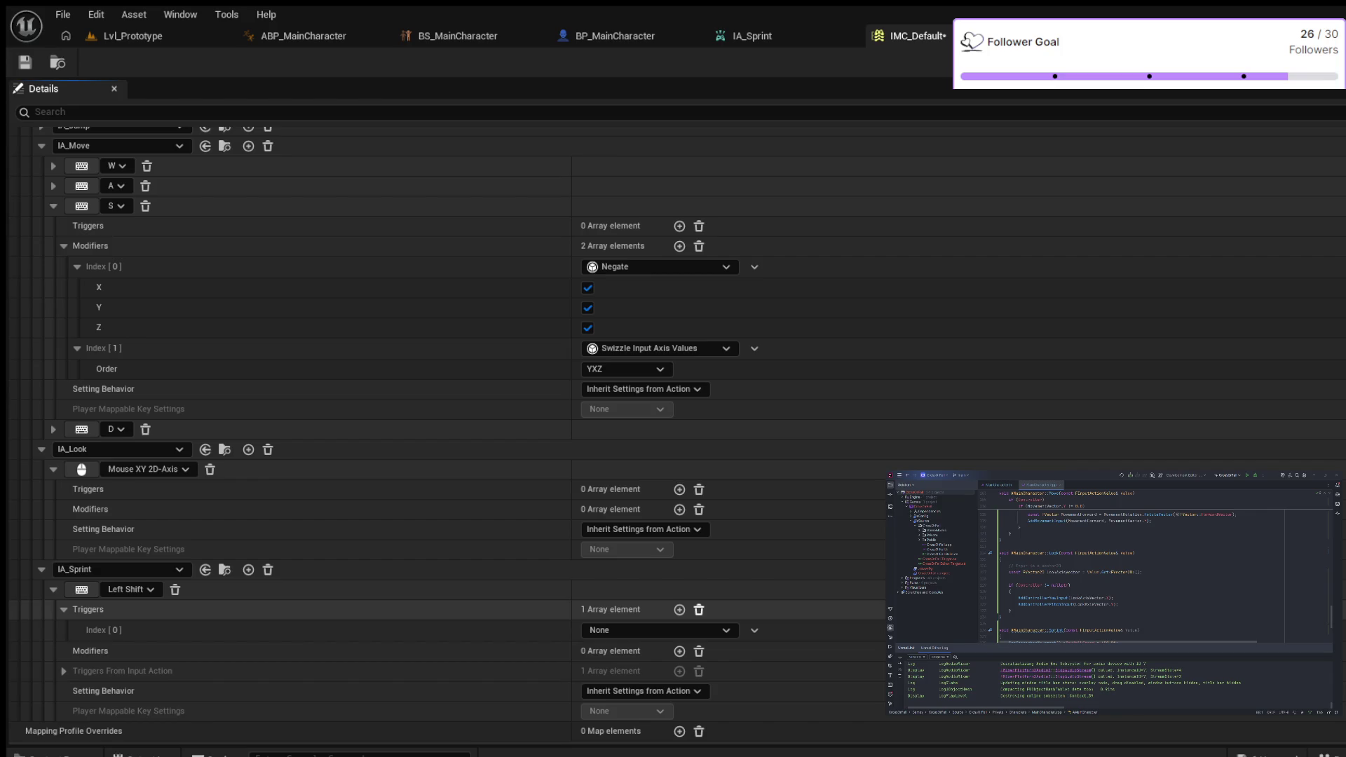
click(699, 610)
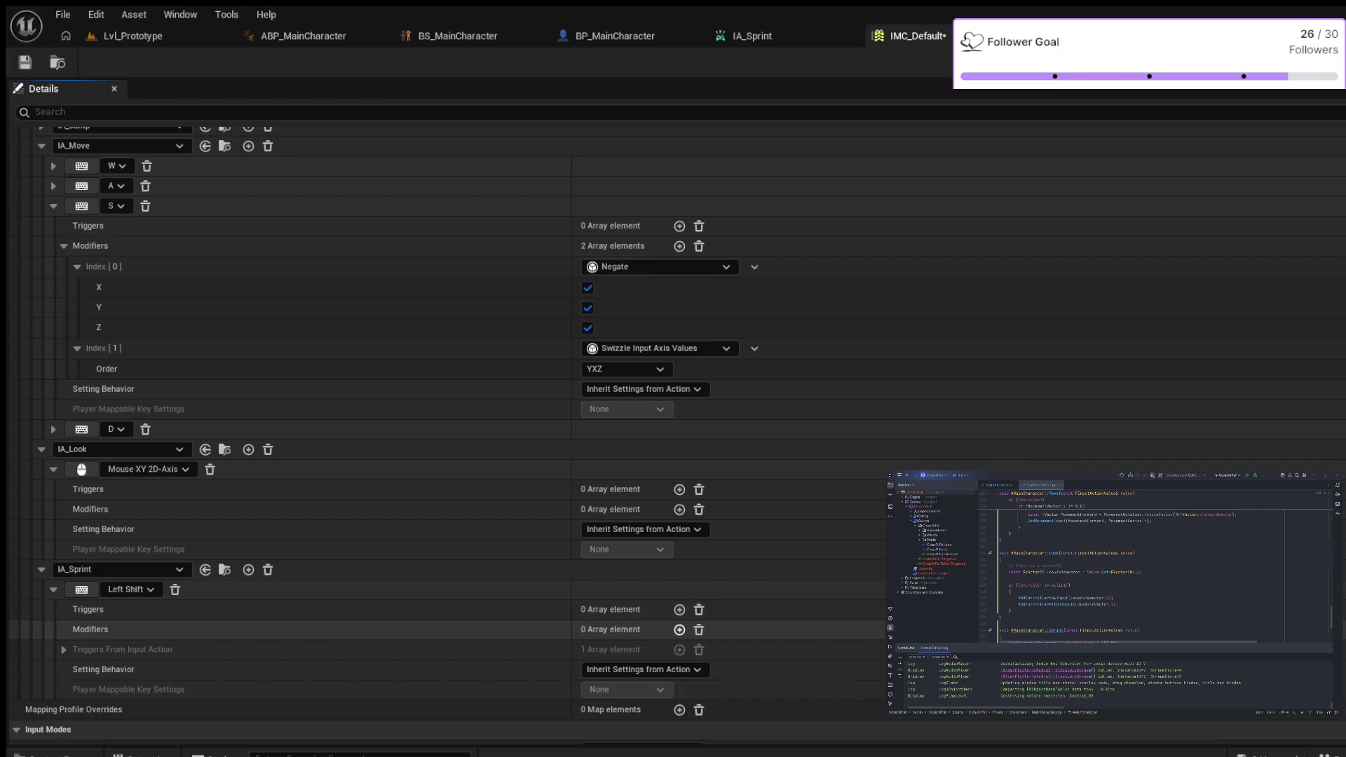
click(679, 630)
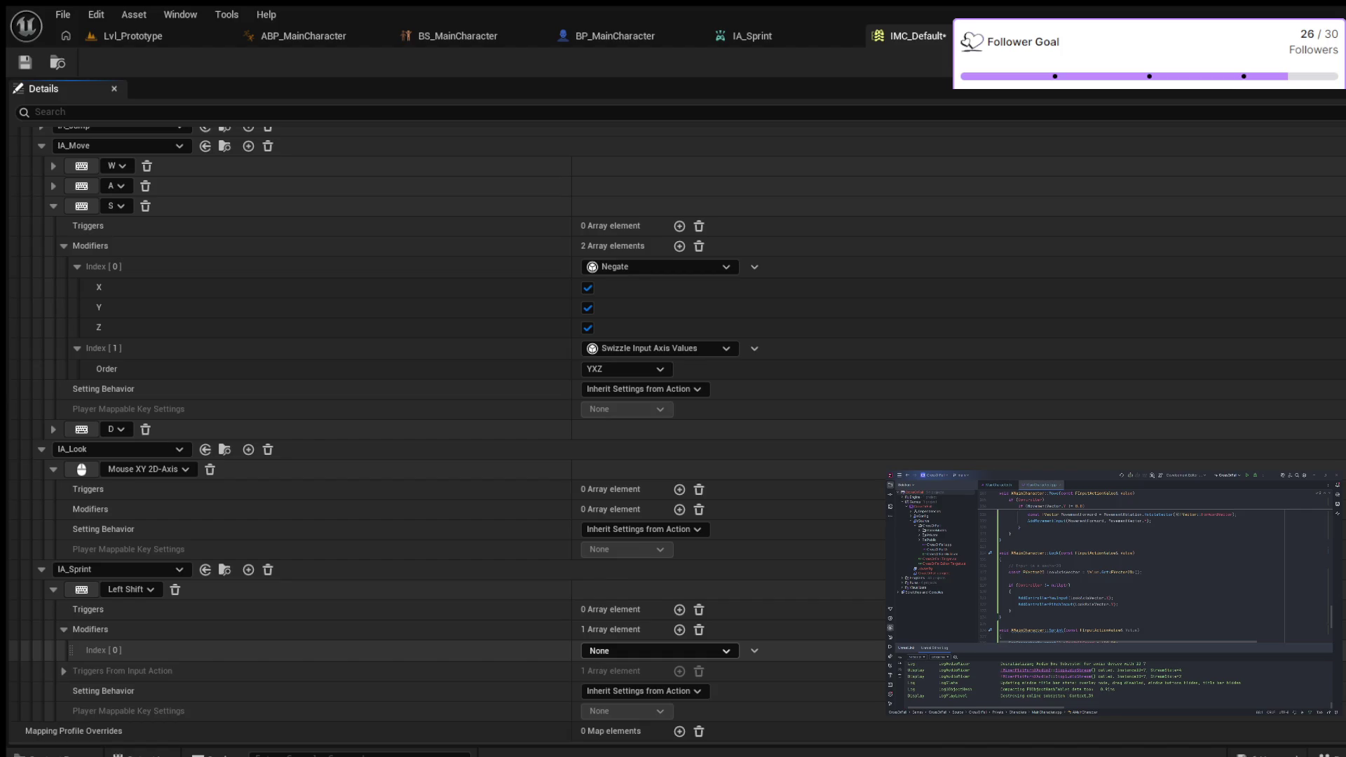
click(699, 629)
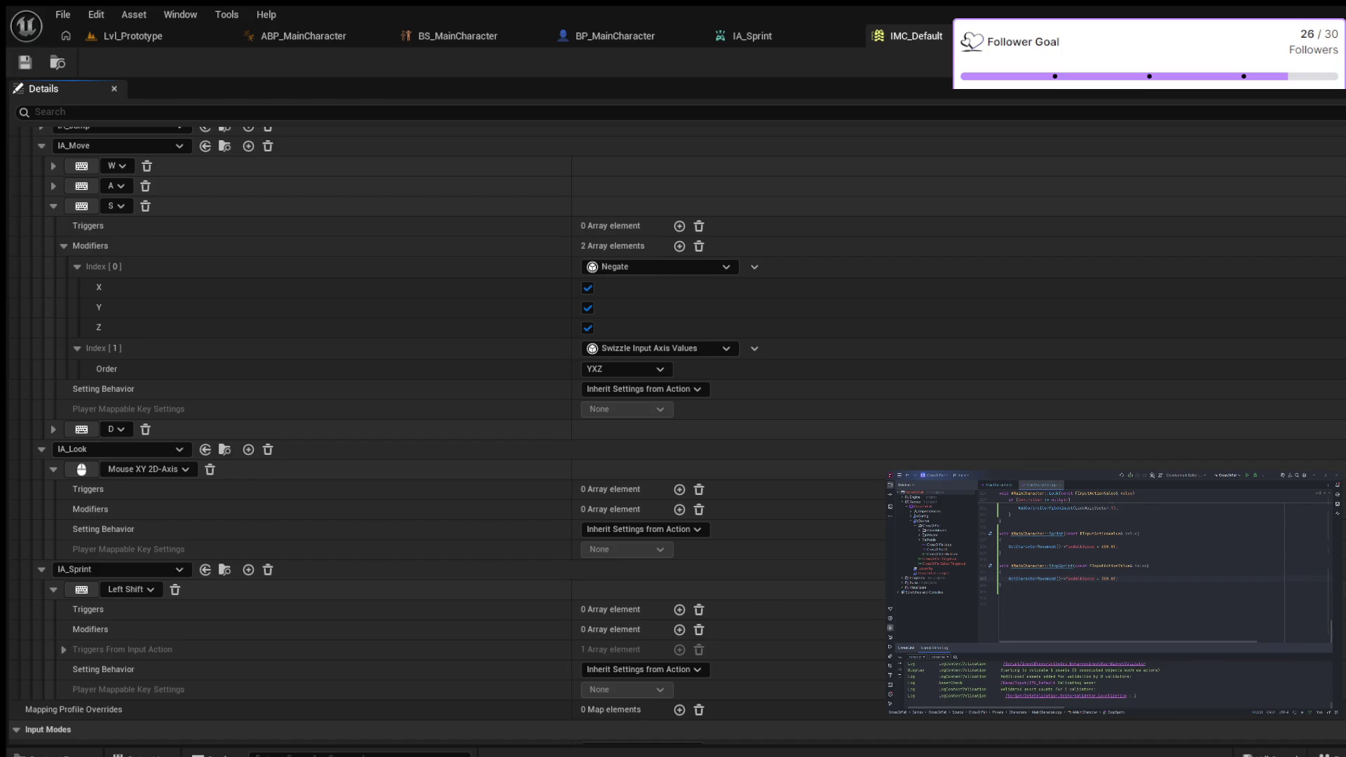
Step: Delete IA_Sprint's Hold trigger, then Live Coding recompile the C++ from the Lvl_Prototype level
click(752, 36)
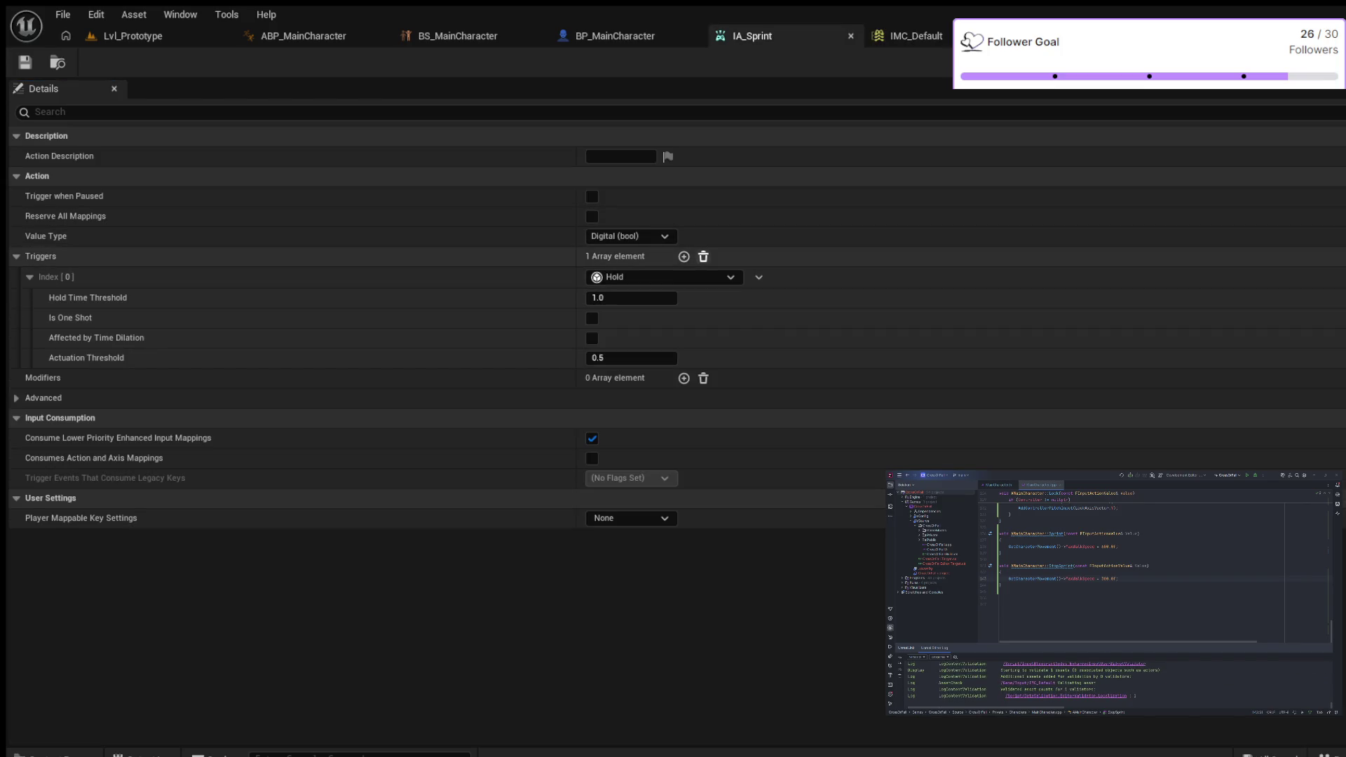
click(703, 257)
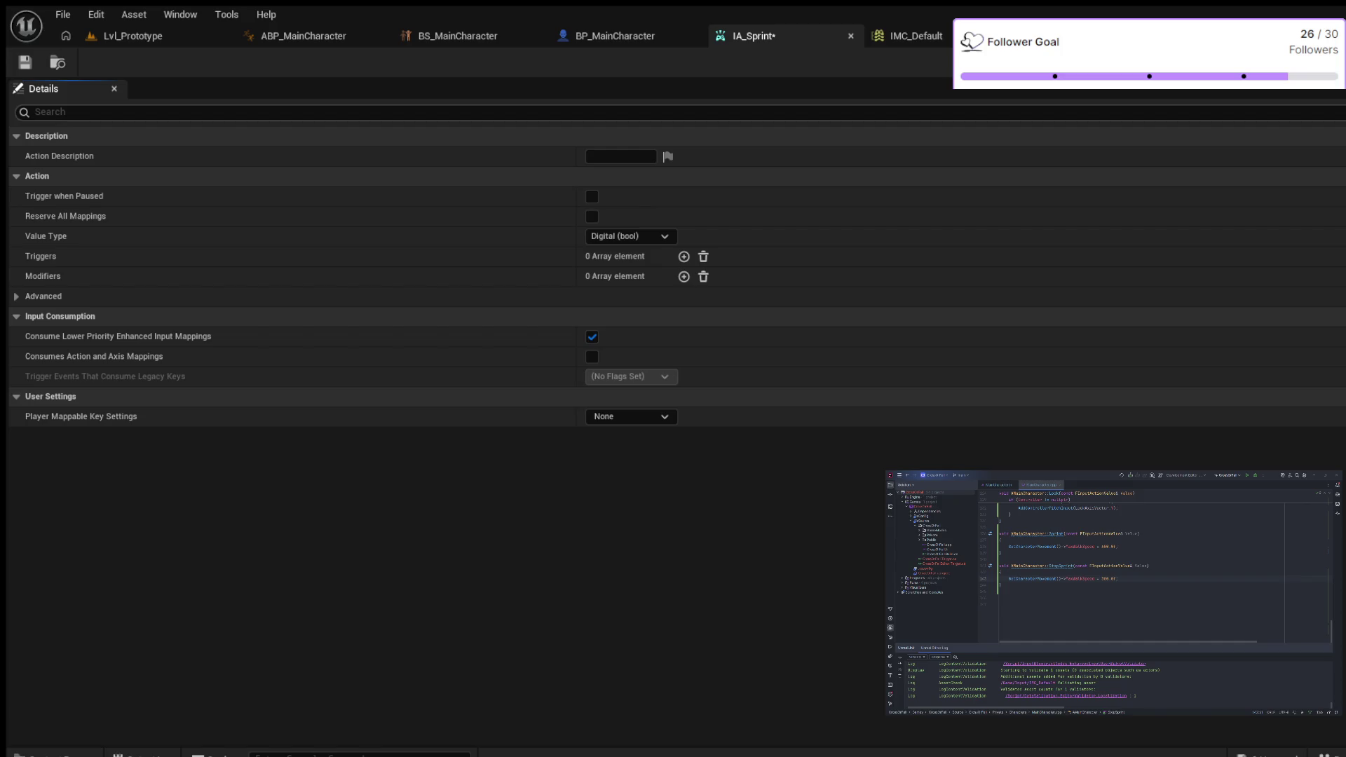
click(133, 36)
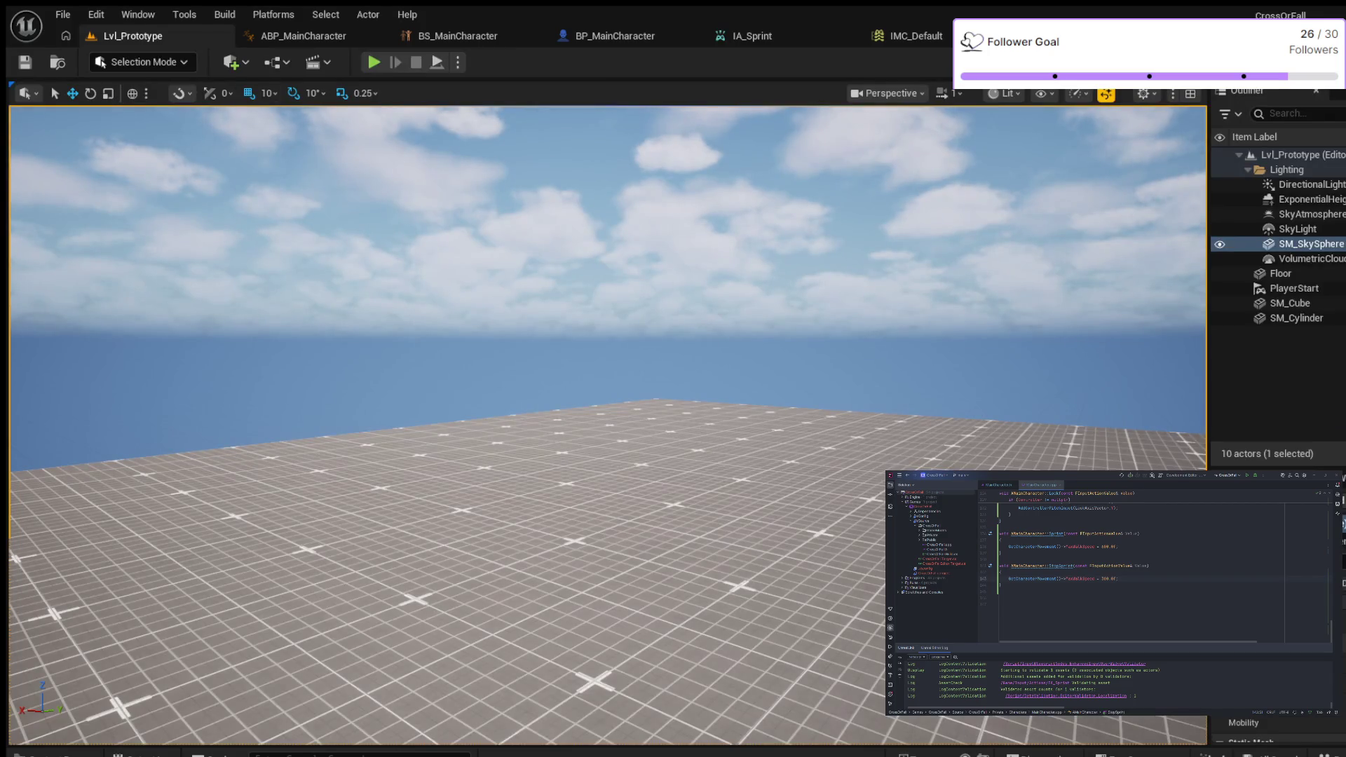
click(1206, 754)
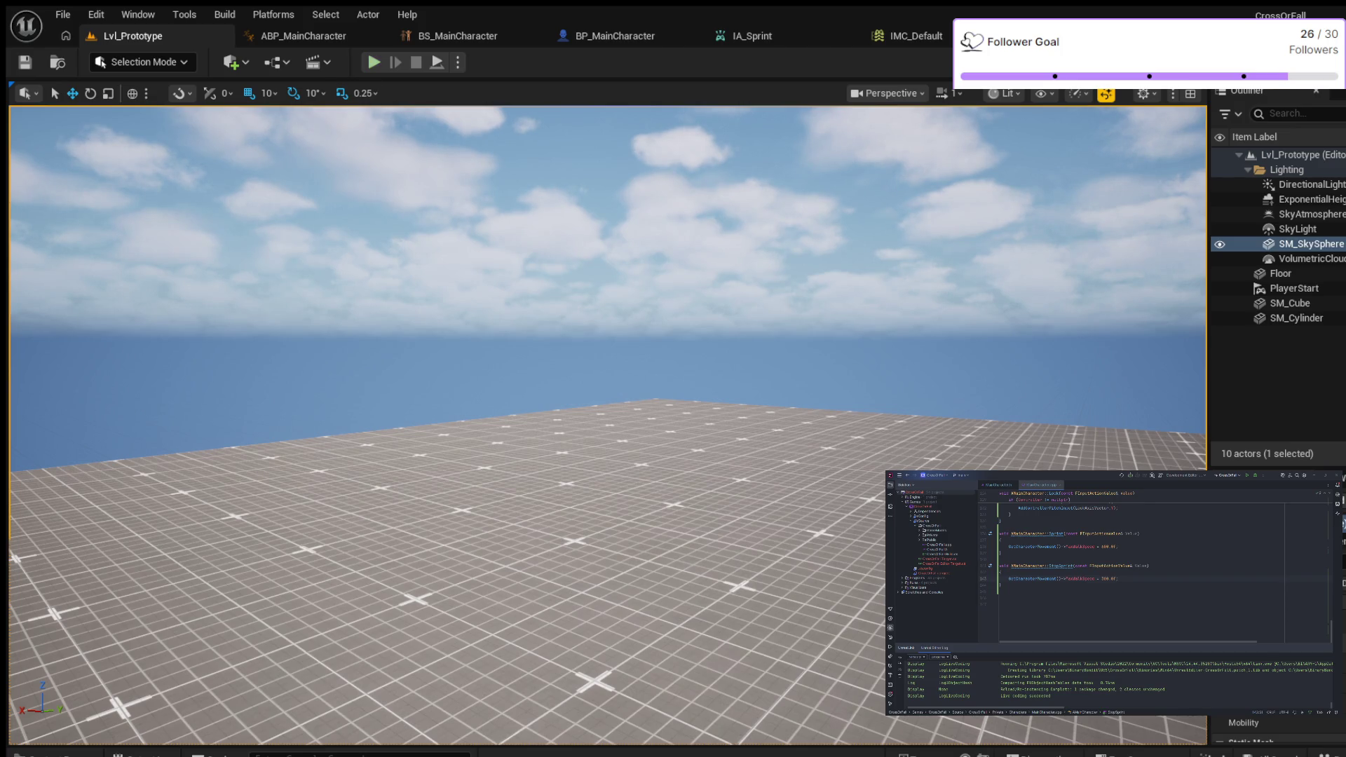
Step: Play-test Lvl_Prototype with Alt+P, walking with W/A and sprinting with Shift, then stop with Esc
key(alt+p)
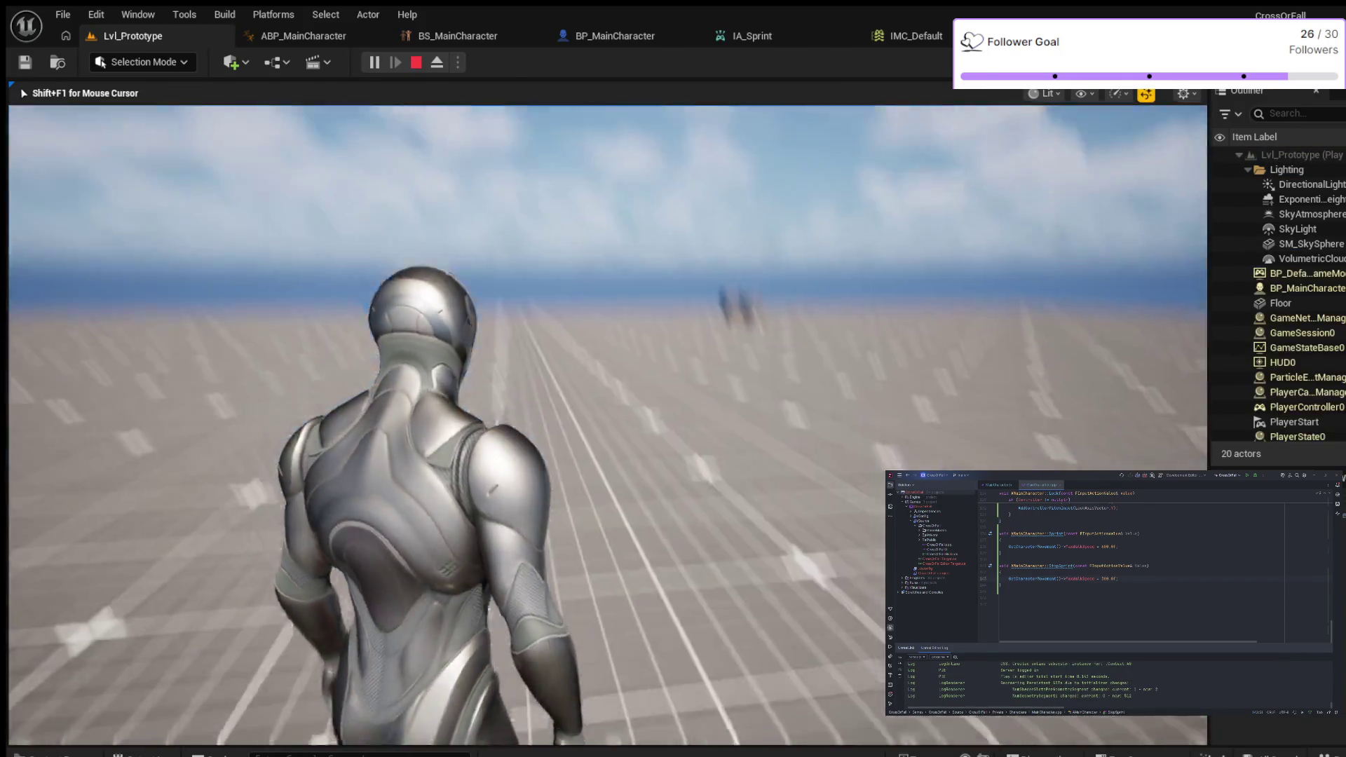
key(w)
key(w)
key(shift)
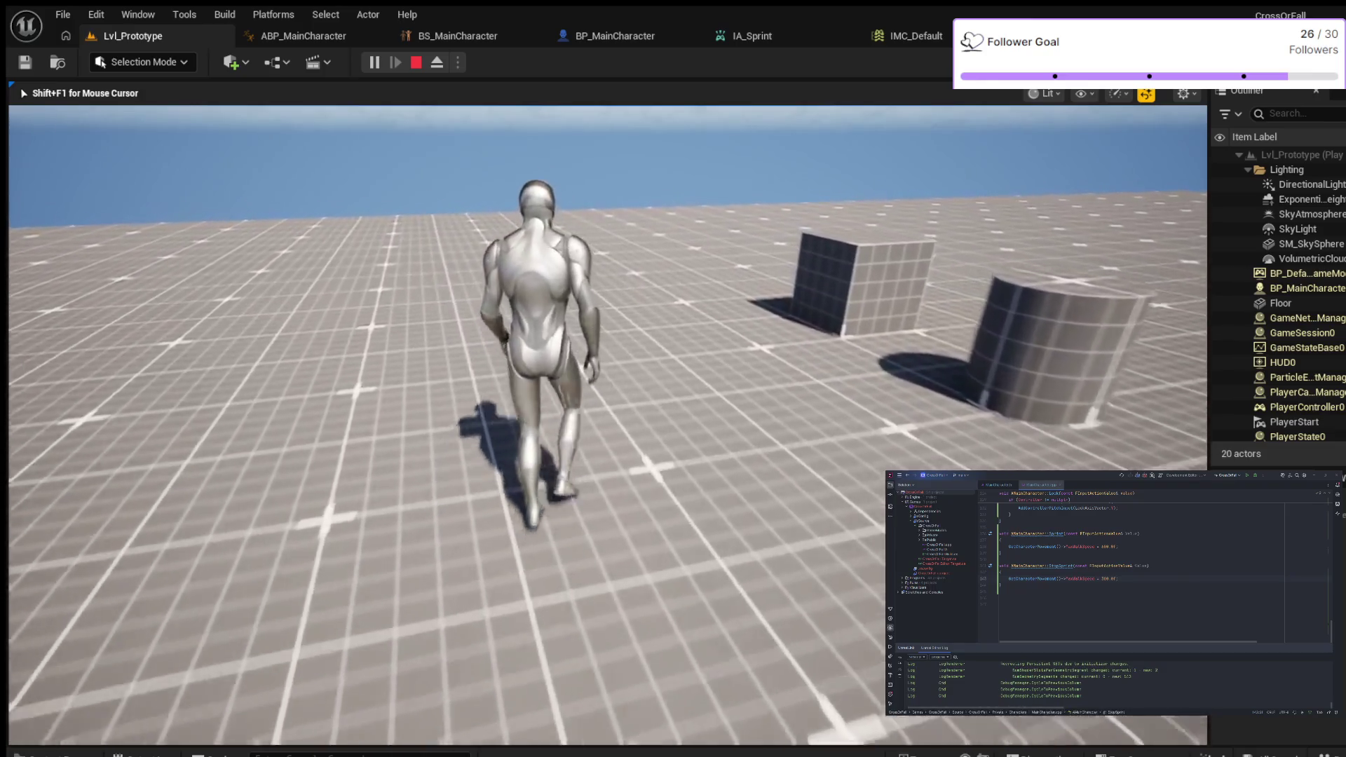
key(shift)
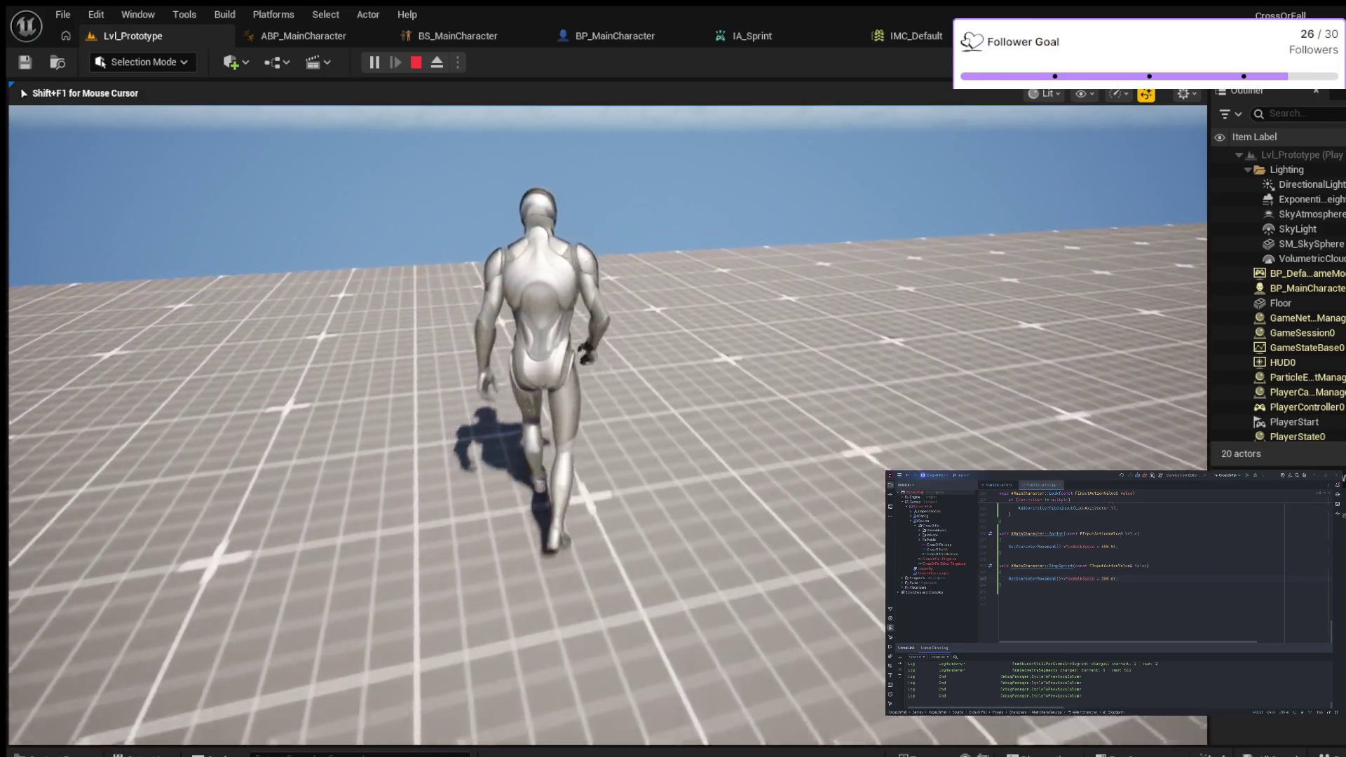
key(a)
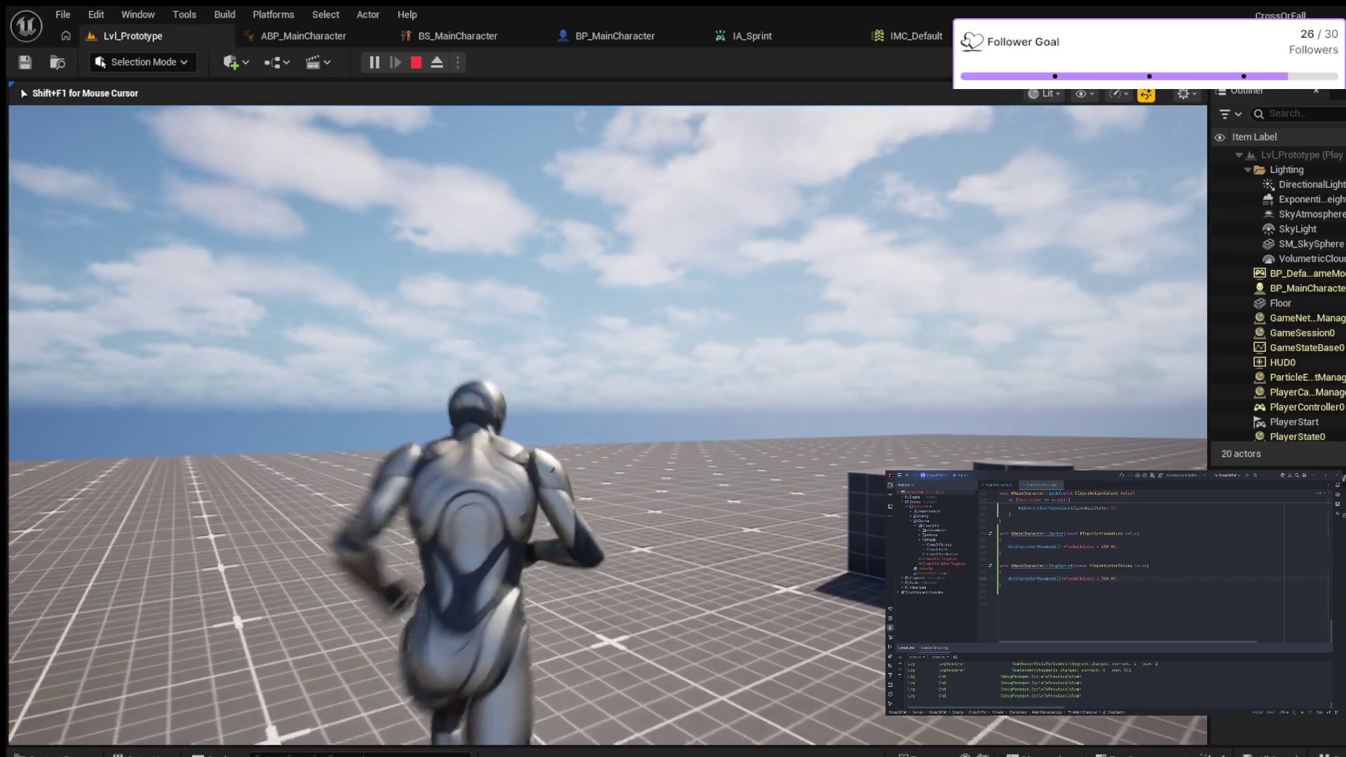
key(w)
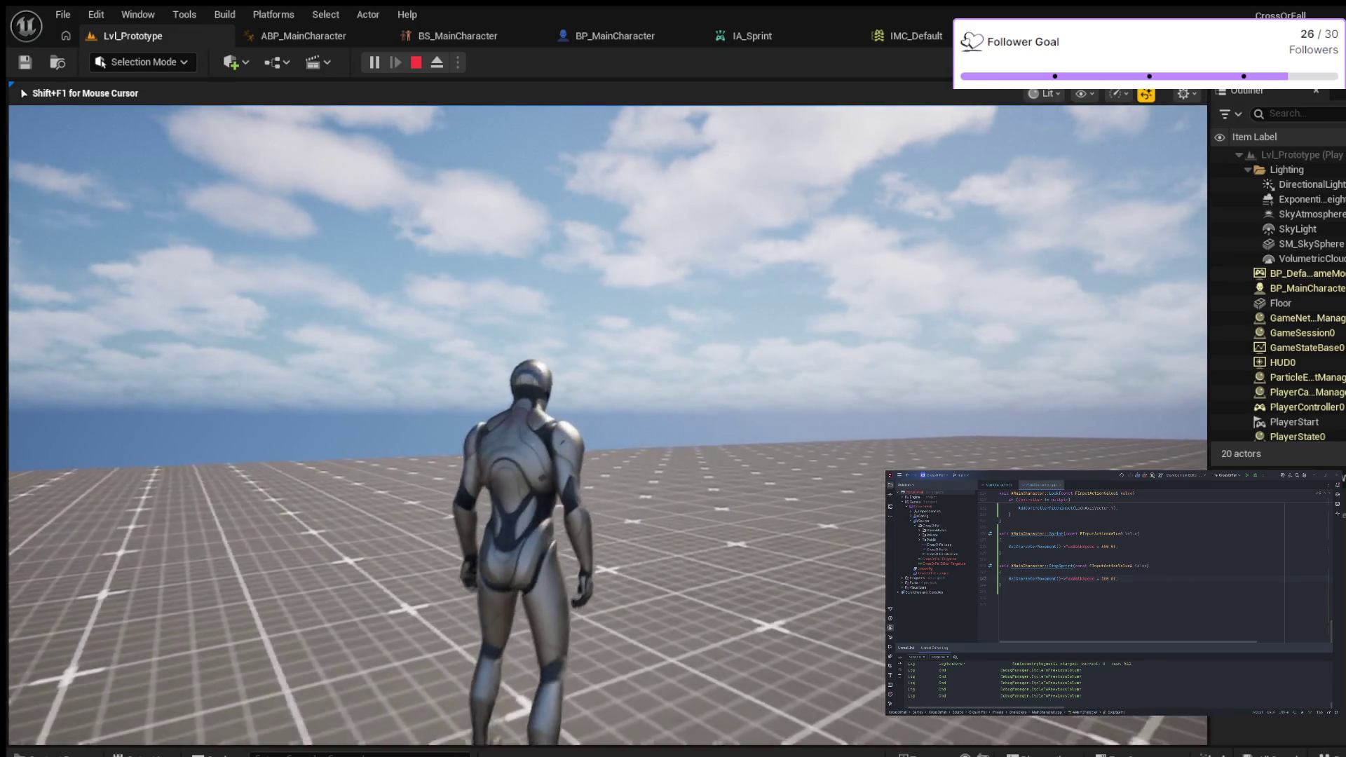
key(w)
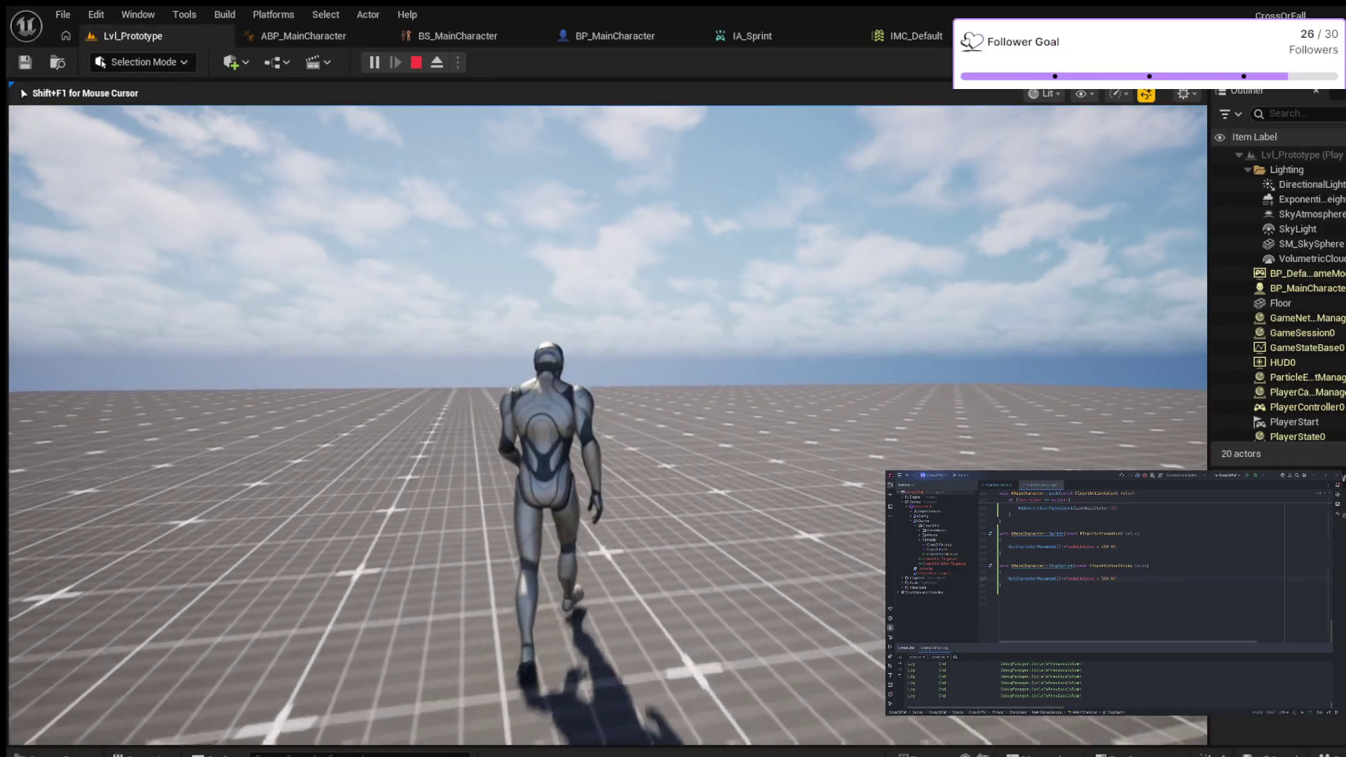
key(Escape)
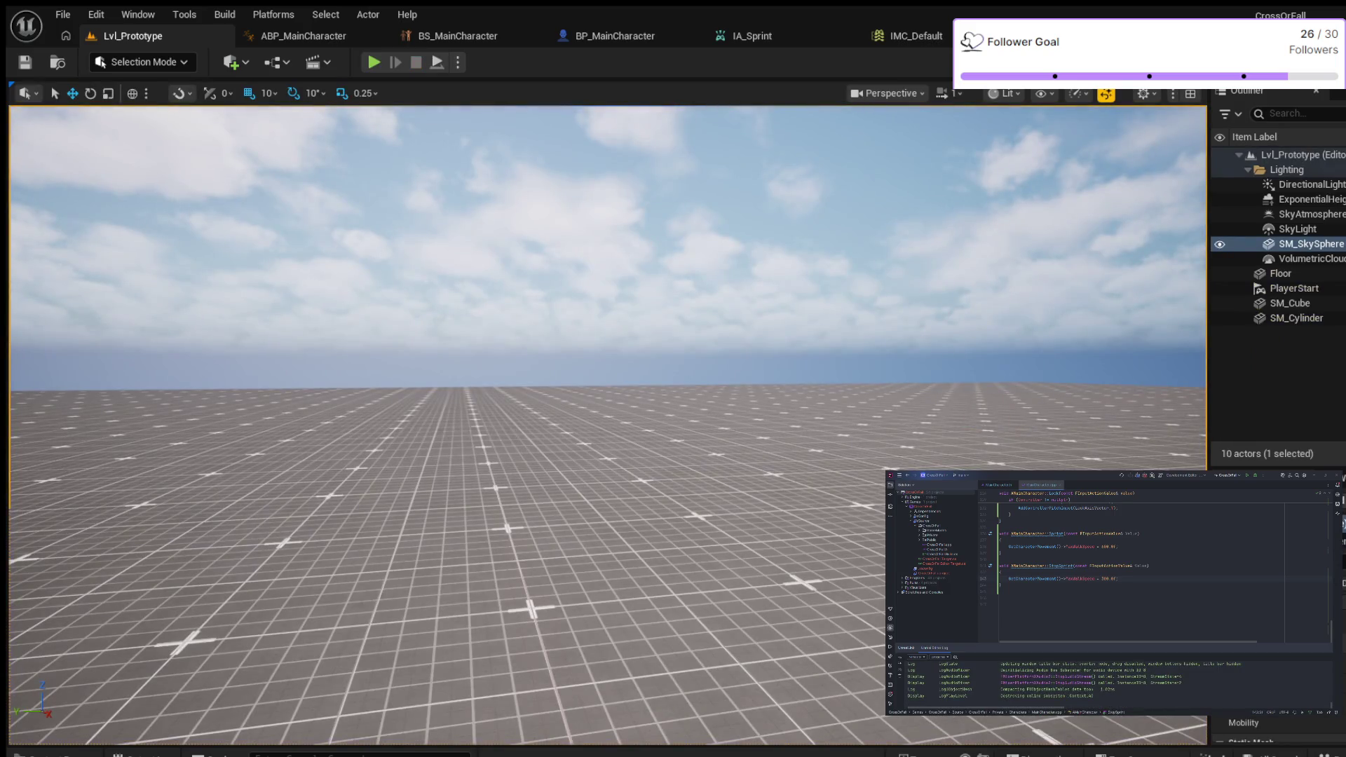
click(457, 36)
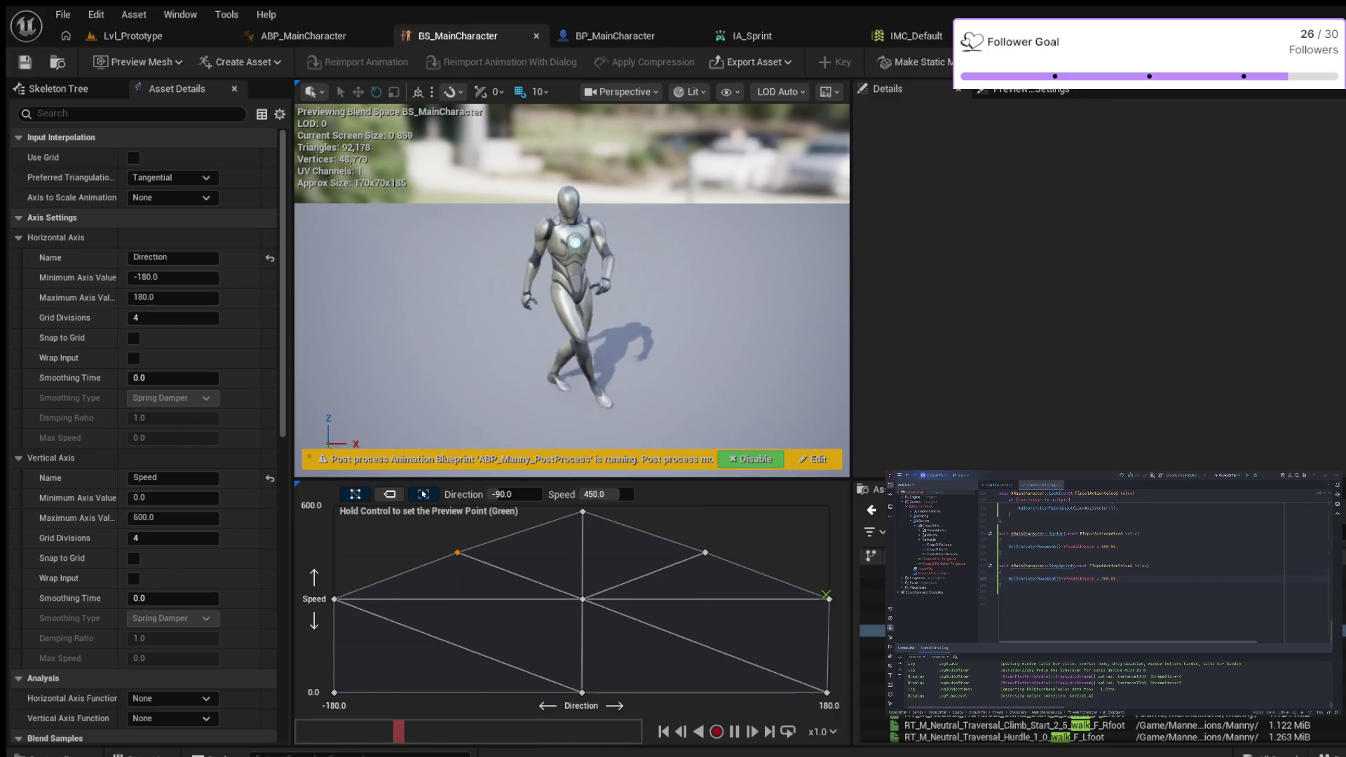
click(133, 35)
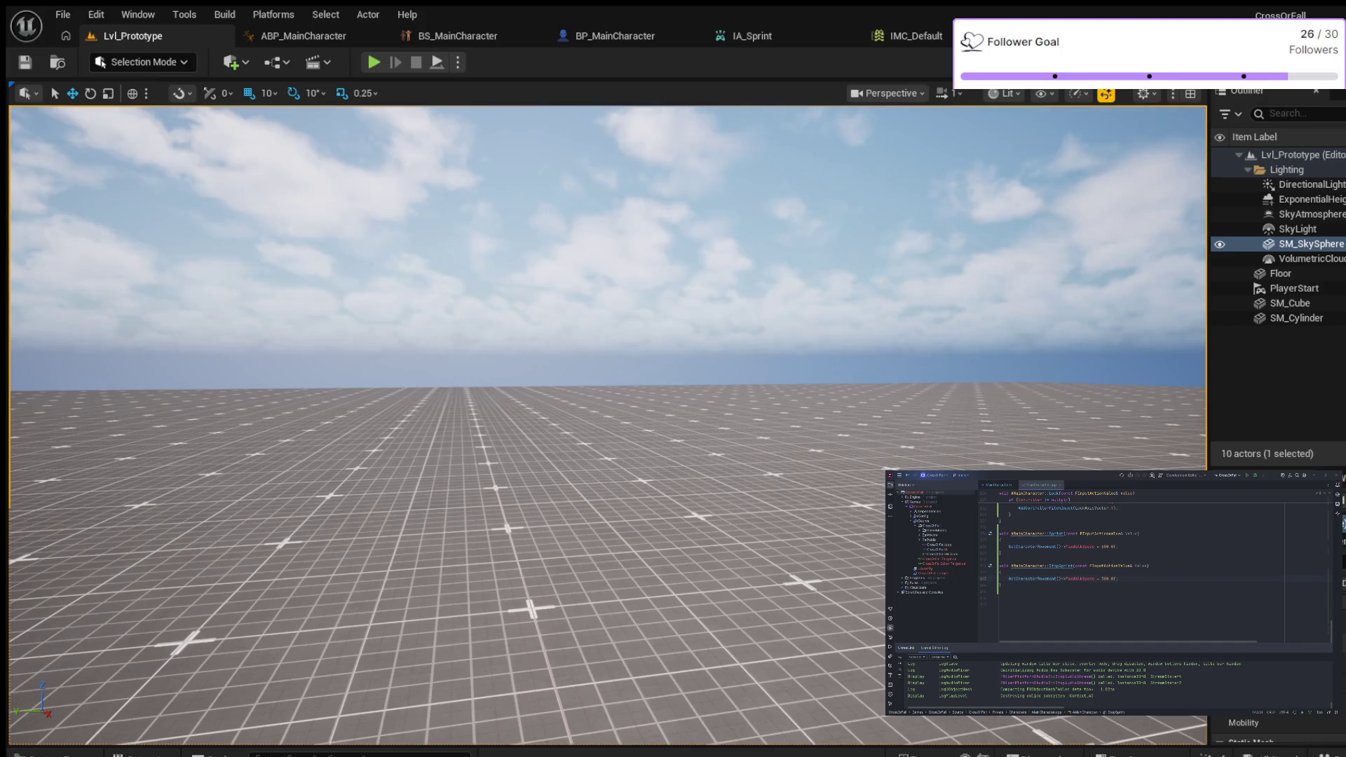
Step: Start a play session and run the character in every direction with WASD
click(374, 62)
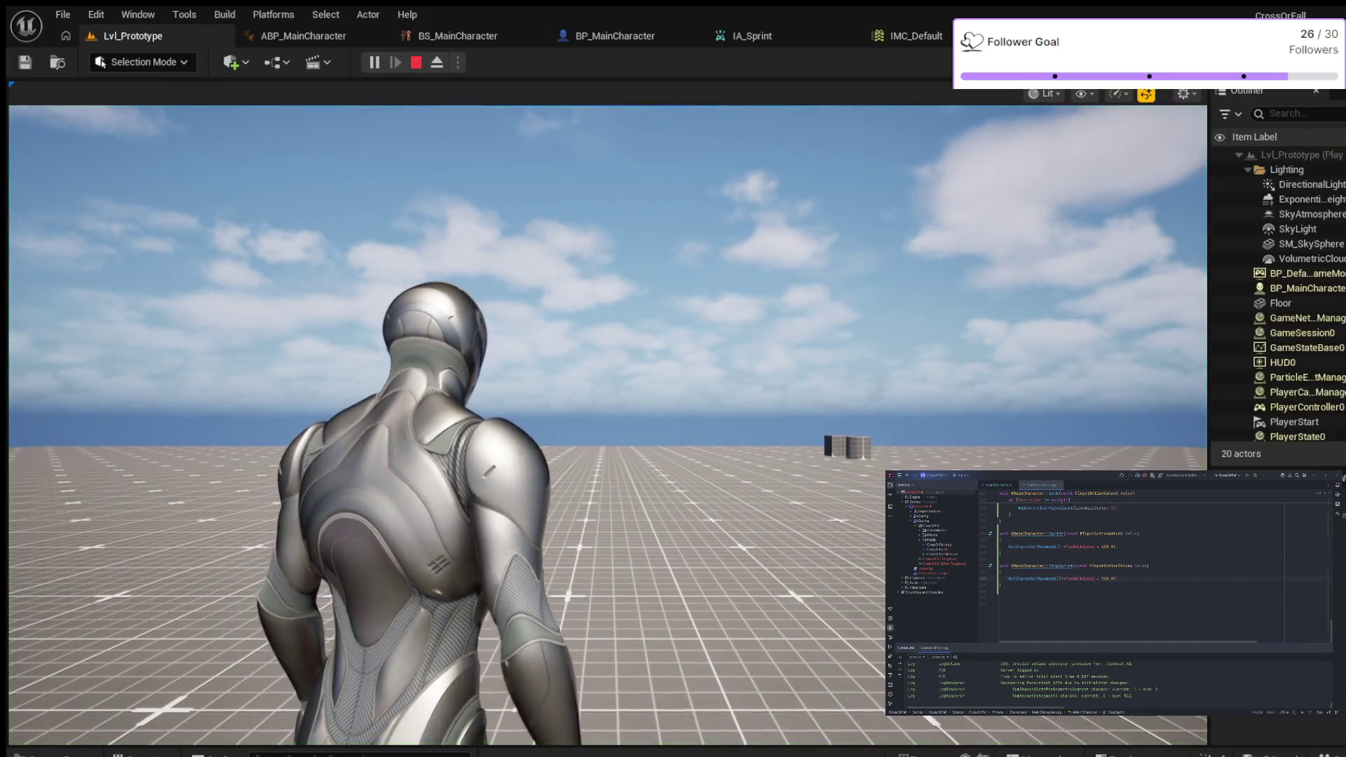
key(d)
key(s)
key(a)
key(w)
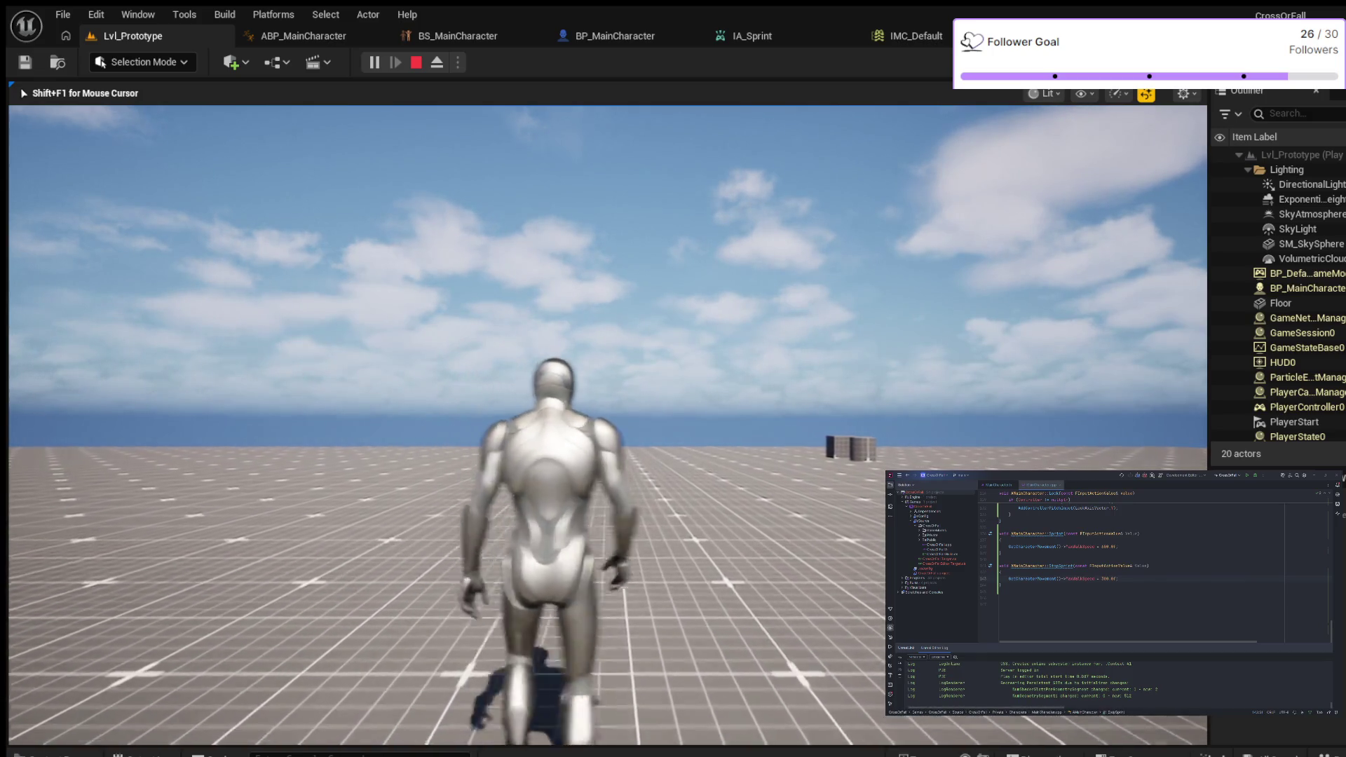
key(a)
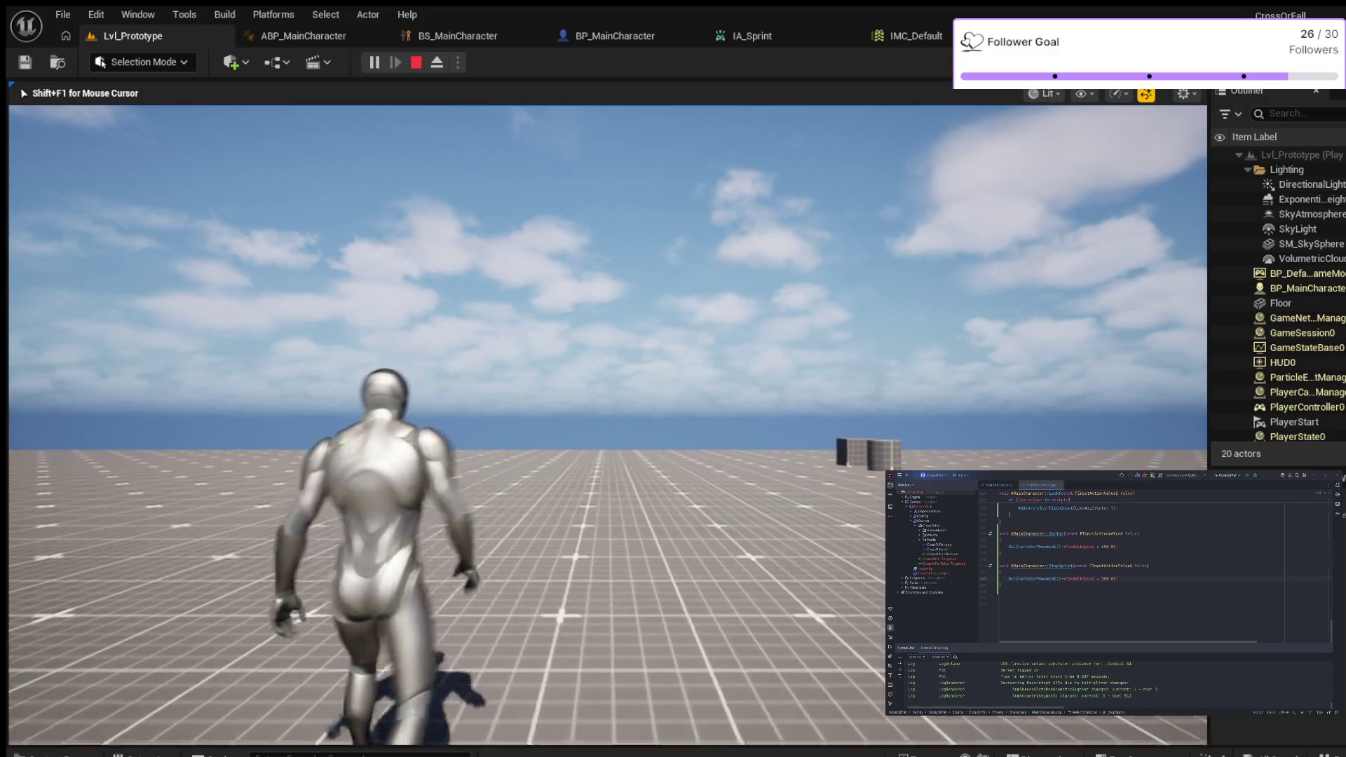
key(d)
key(a)
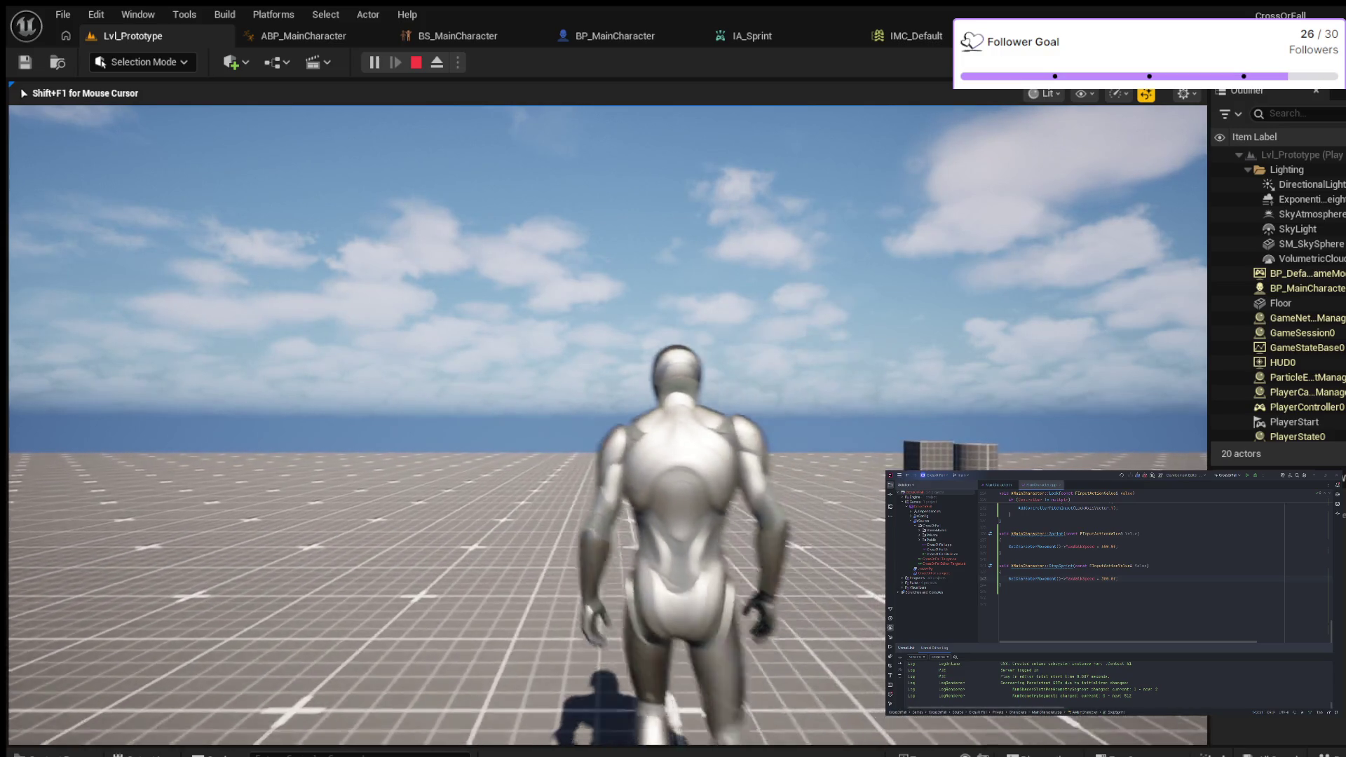
key(d)
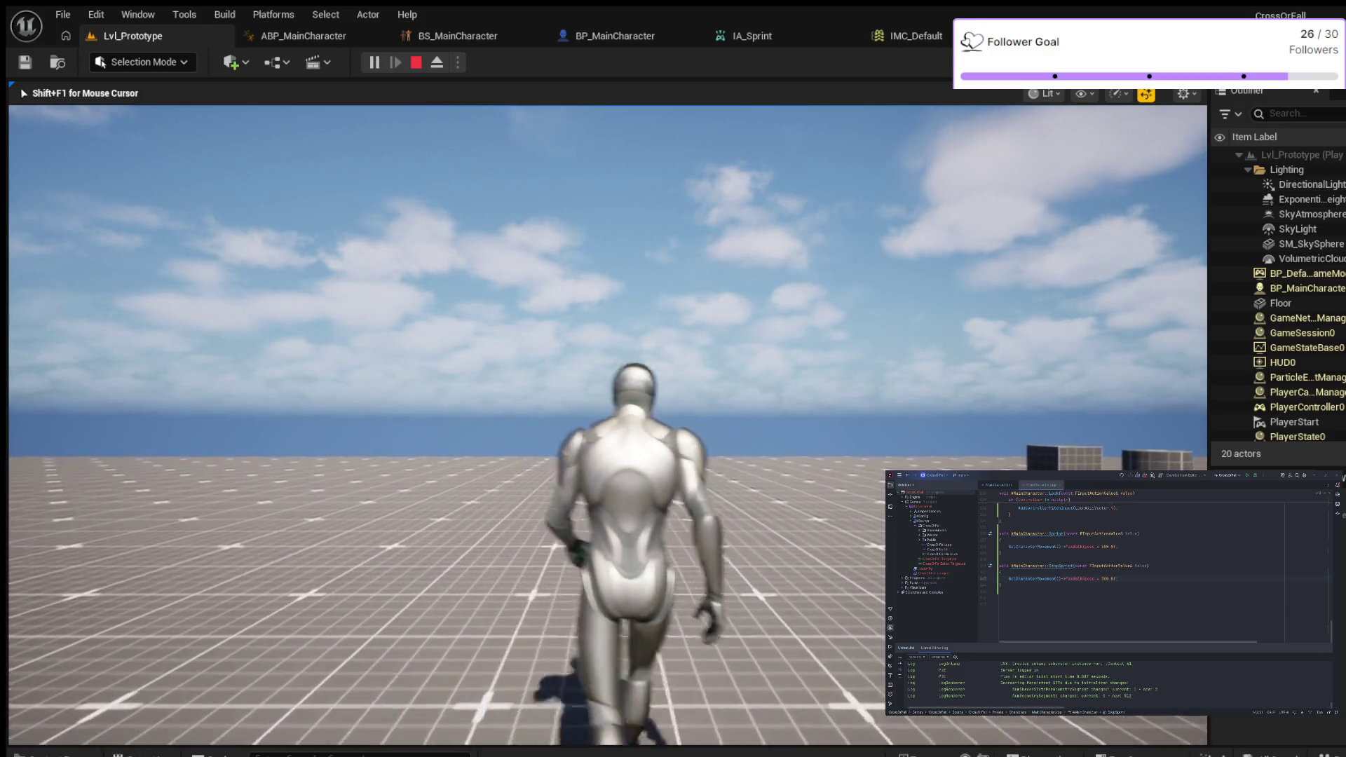
key(a)
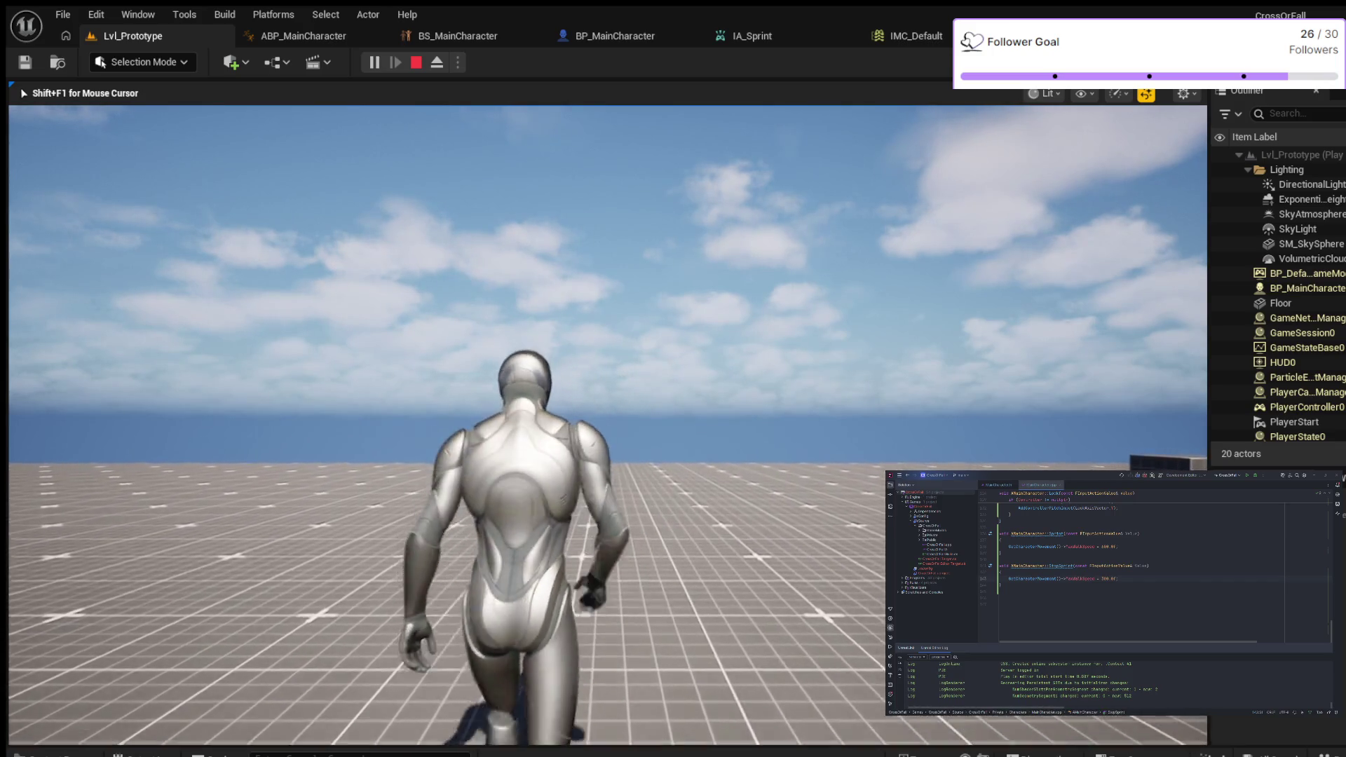
Step: Alternate walking forward and sprinting with Shift, turn back toward the camera, then stop with Esc
key(shift)
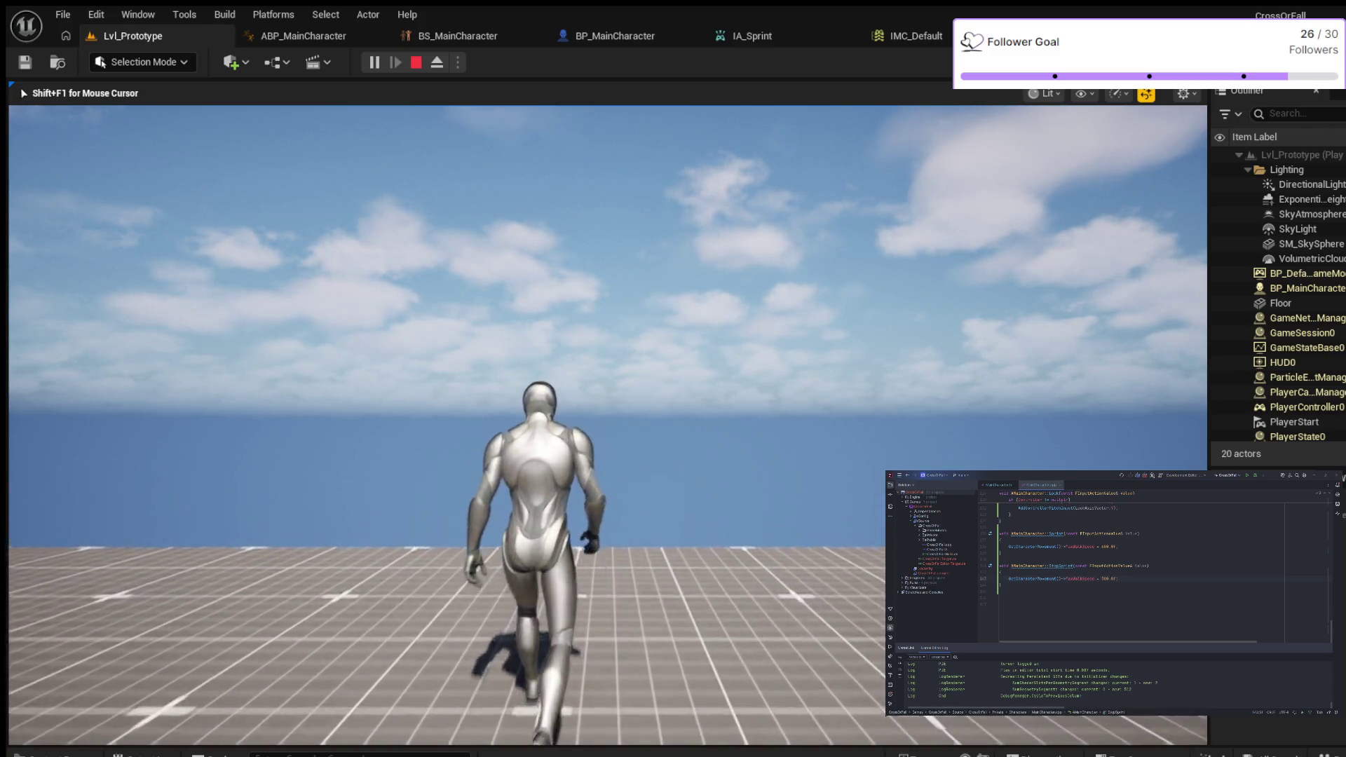
mouse_move(673, 379)
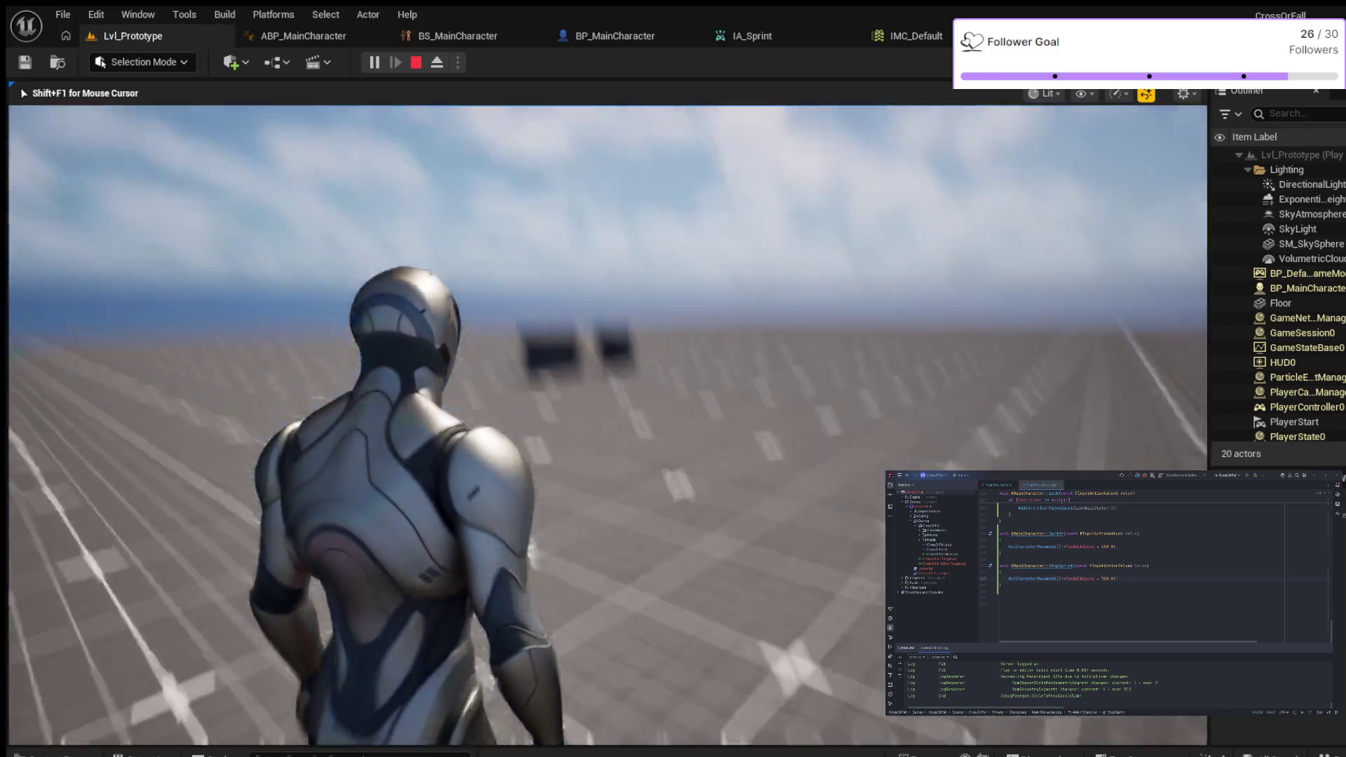
key(w)
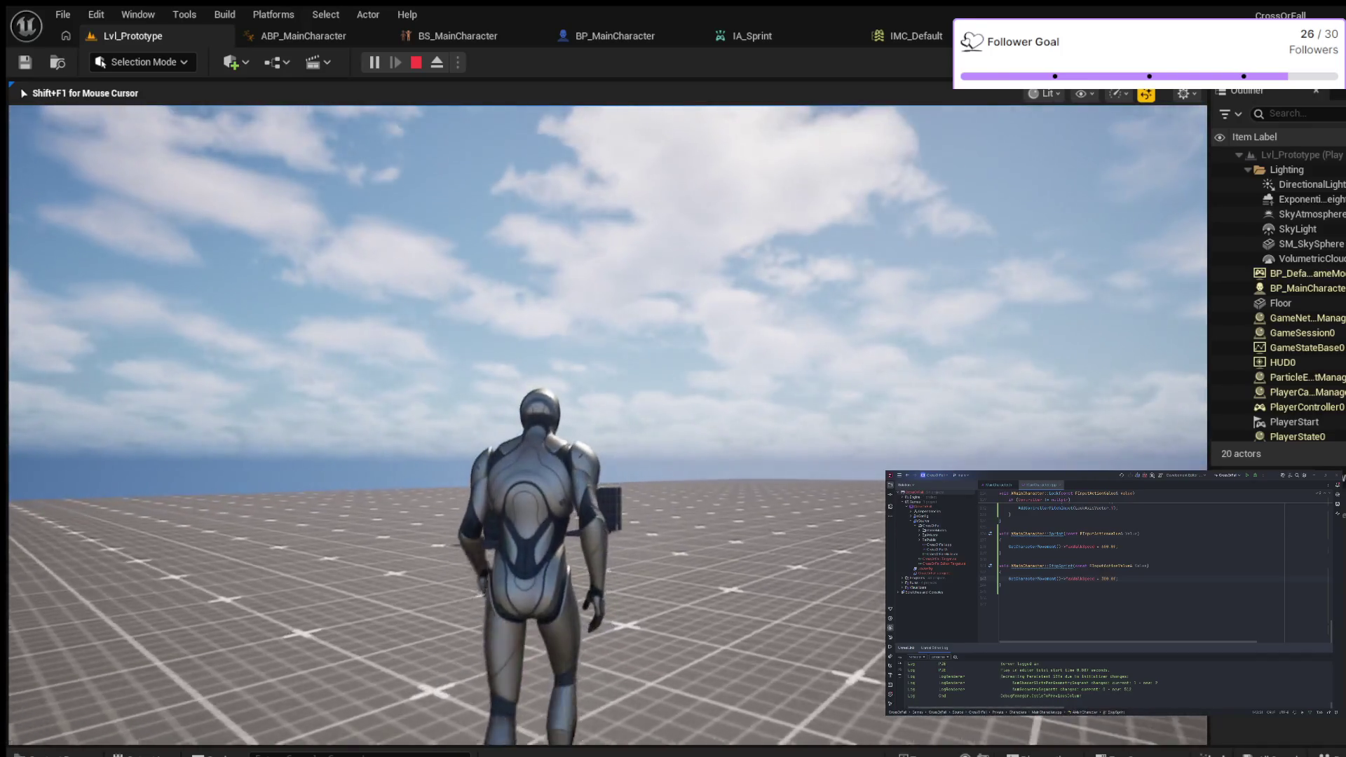
key(w)
key(shift)
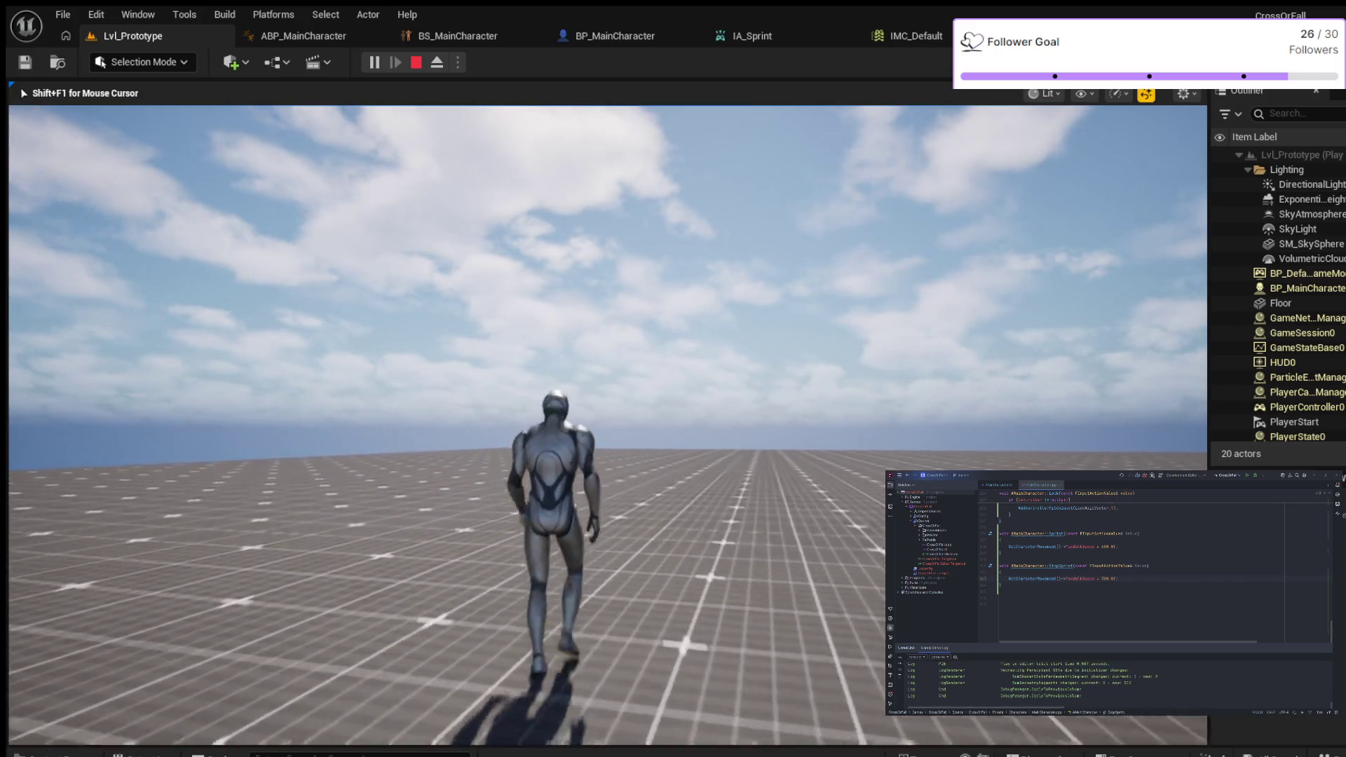
key(s)
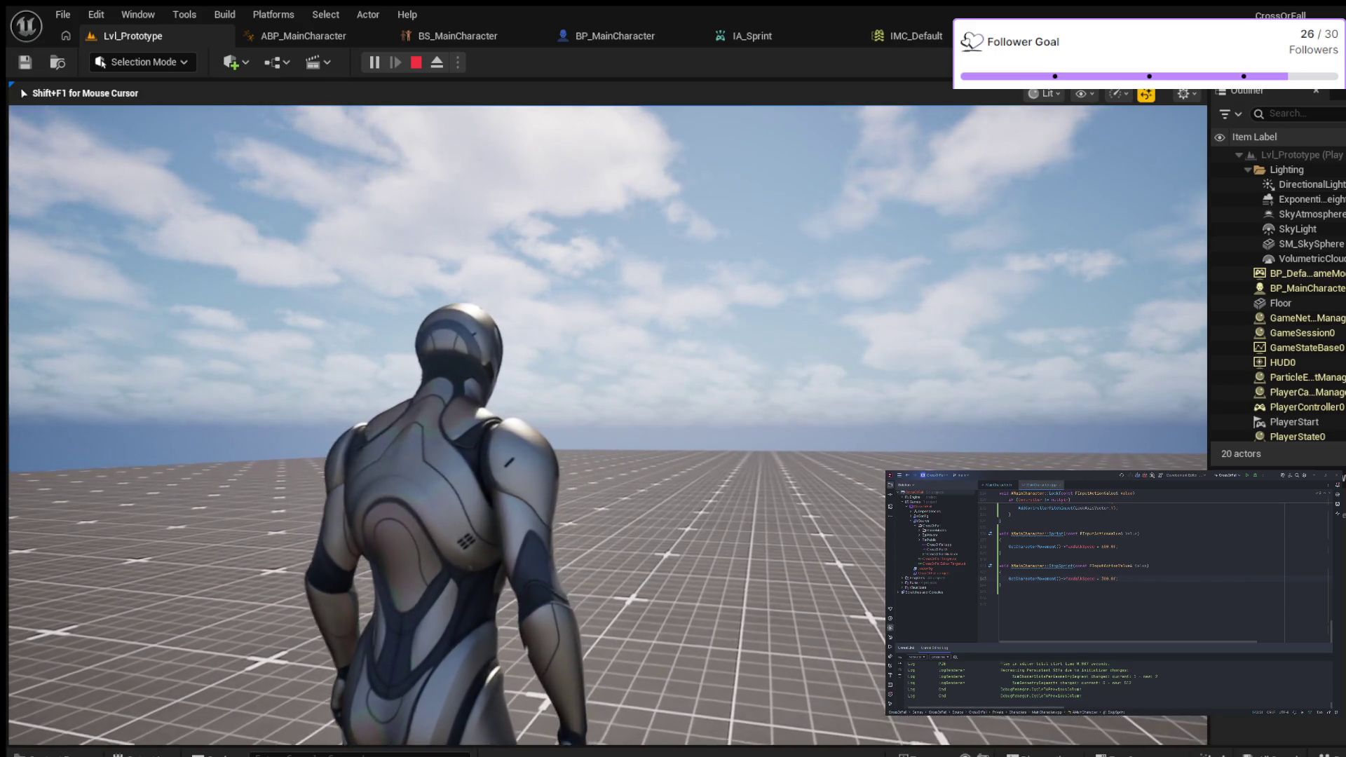
key(Escape)
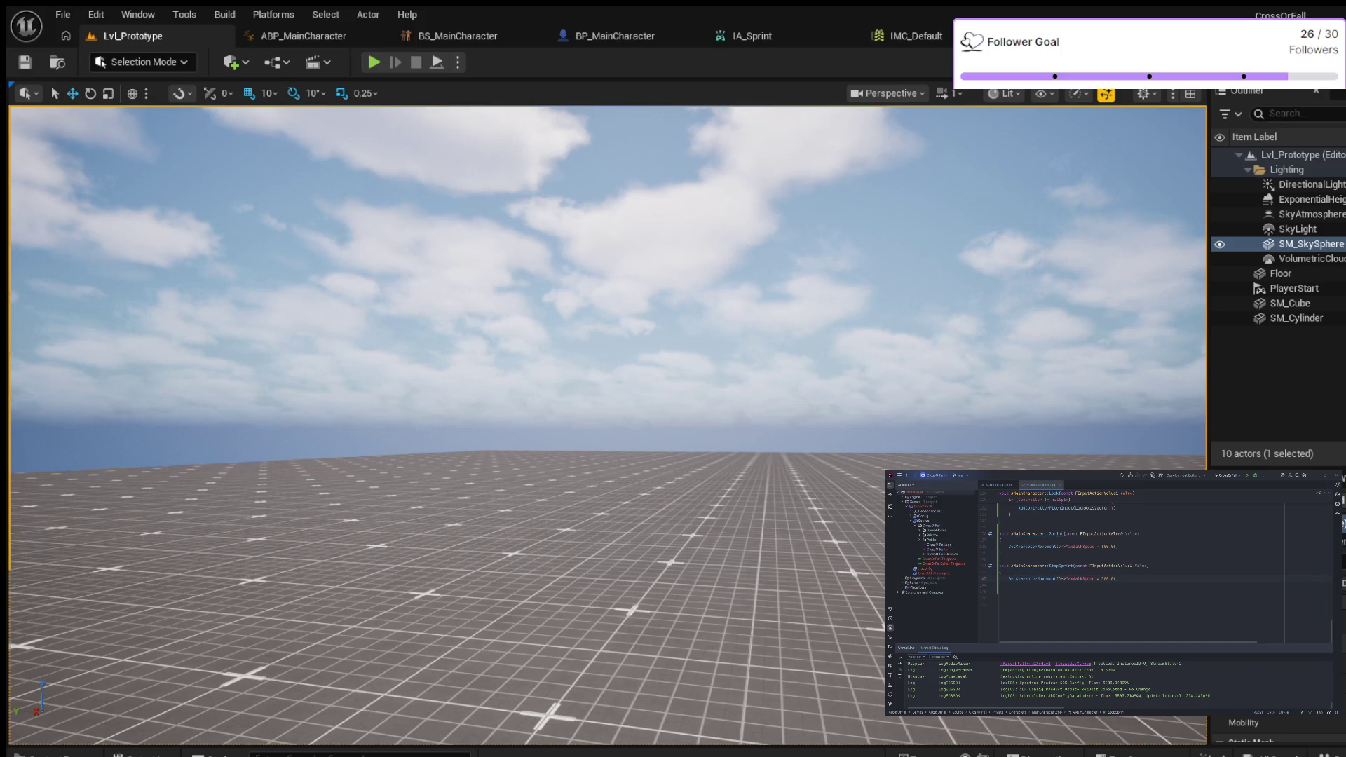
Step: Delete the fixed 300.0f speed on the StopSprint line and insert an FMath::FInterpTo call
click(1059, 573)
double_click(1108, 579)
key(BackSpace)
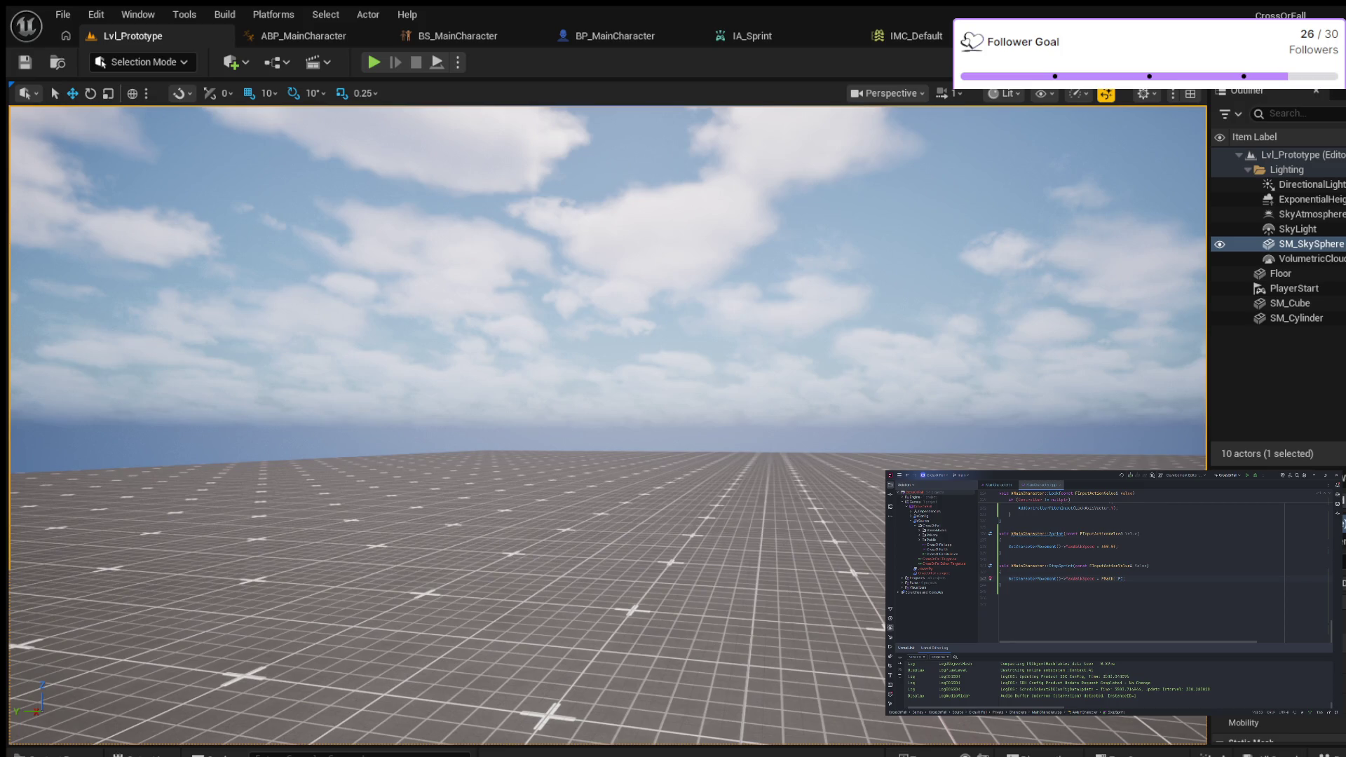
key(Return)
Step: Complete the FMath::FInterpTo arguments, typing ', et' and ')' and accepting the suggested parameters
text(, )
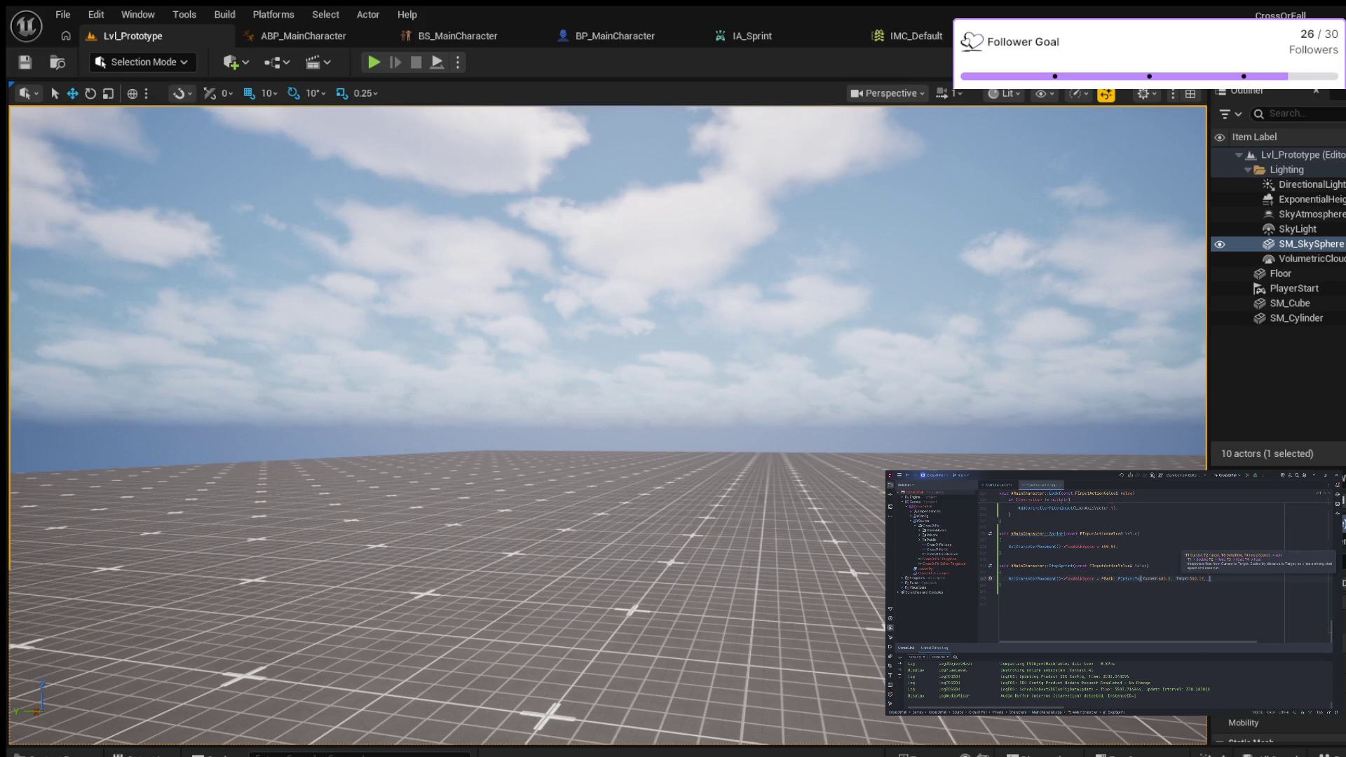
text(et)
text())
key(Tab)
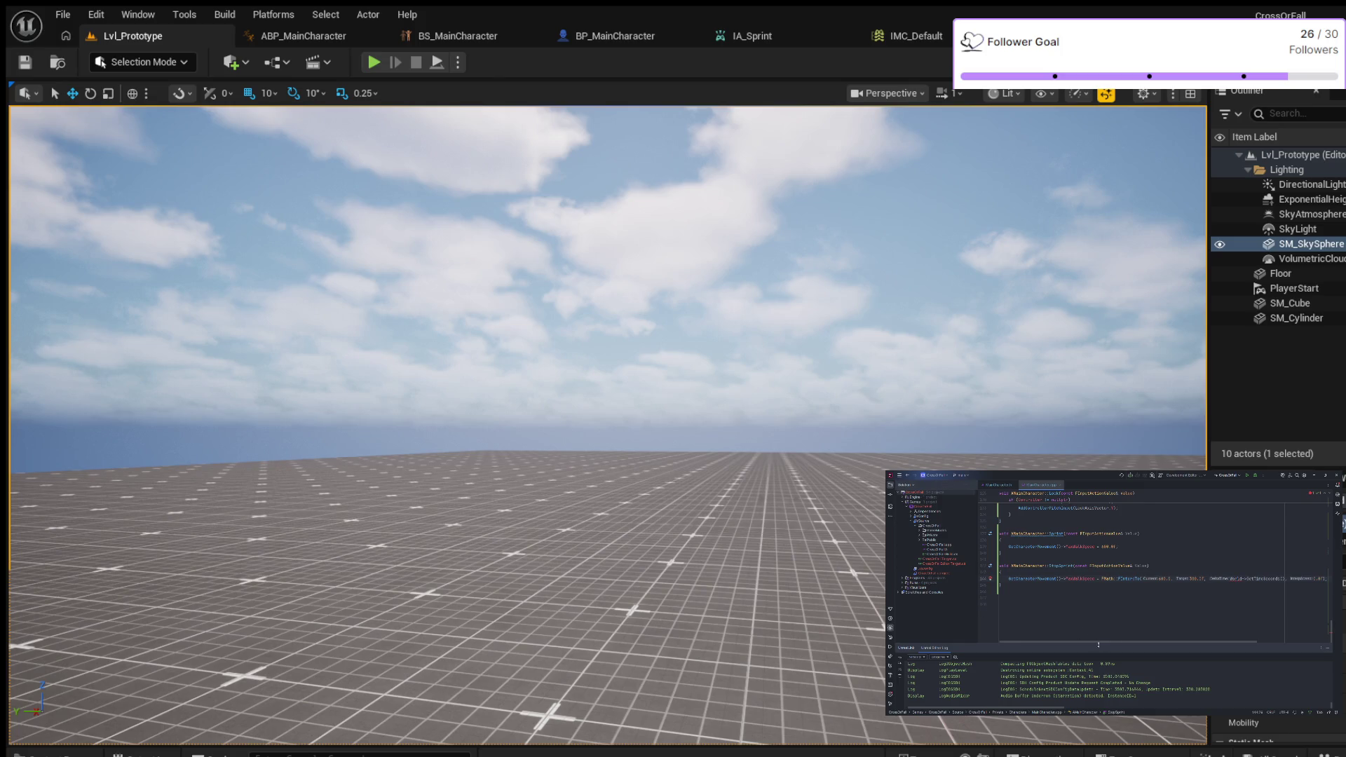
Step: Review the finished speed line, Live Coding compile with Ctrl+Alt+F11, and start a play test
mouse_move(1098, 642)
mouse_down()
mouse_move(1167, 642)
mouse_move(1153, 629)
mouse_up()
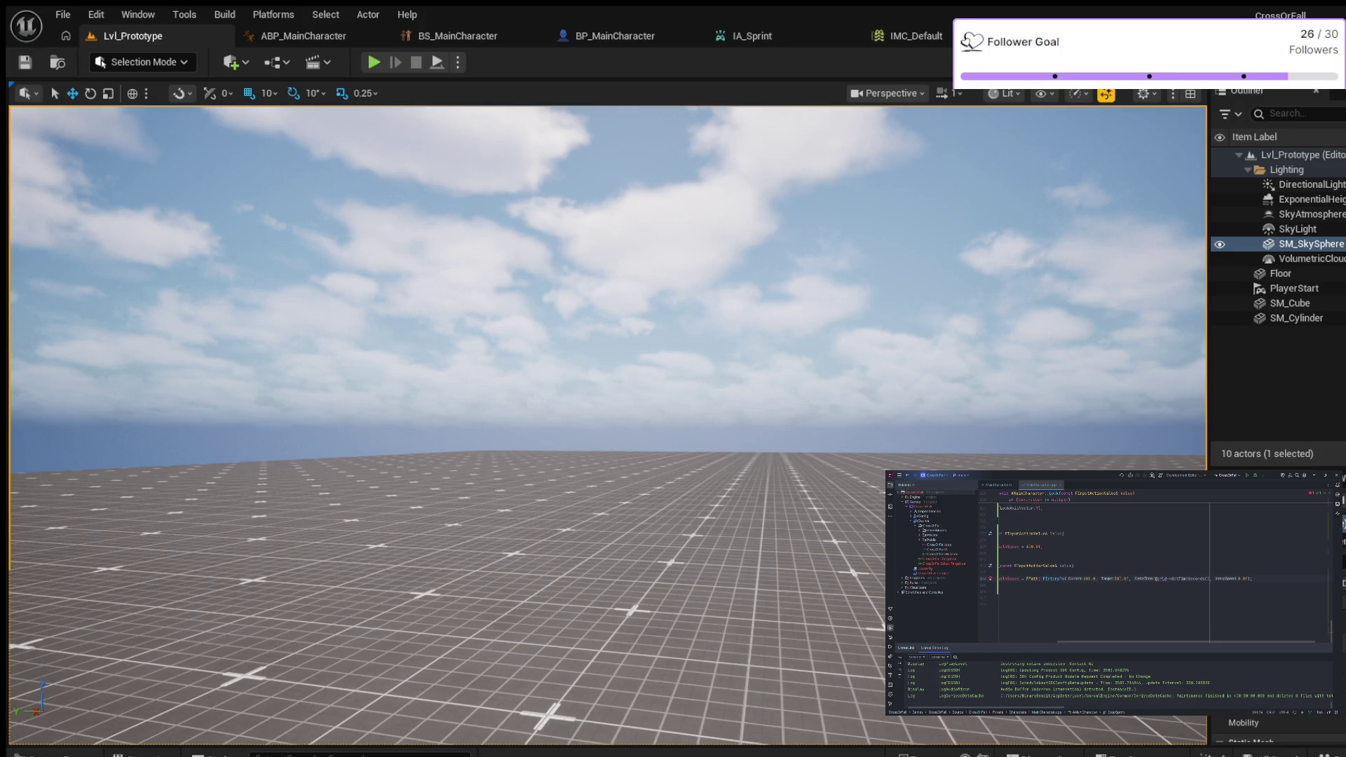
drag(1150, 643, 1055, 644)
scroll(1066, 625, up, 2)
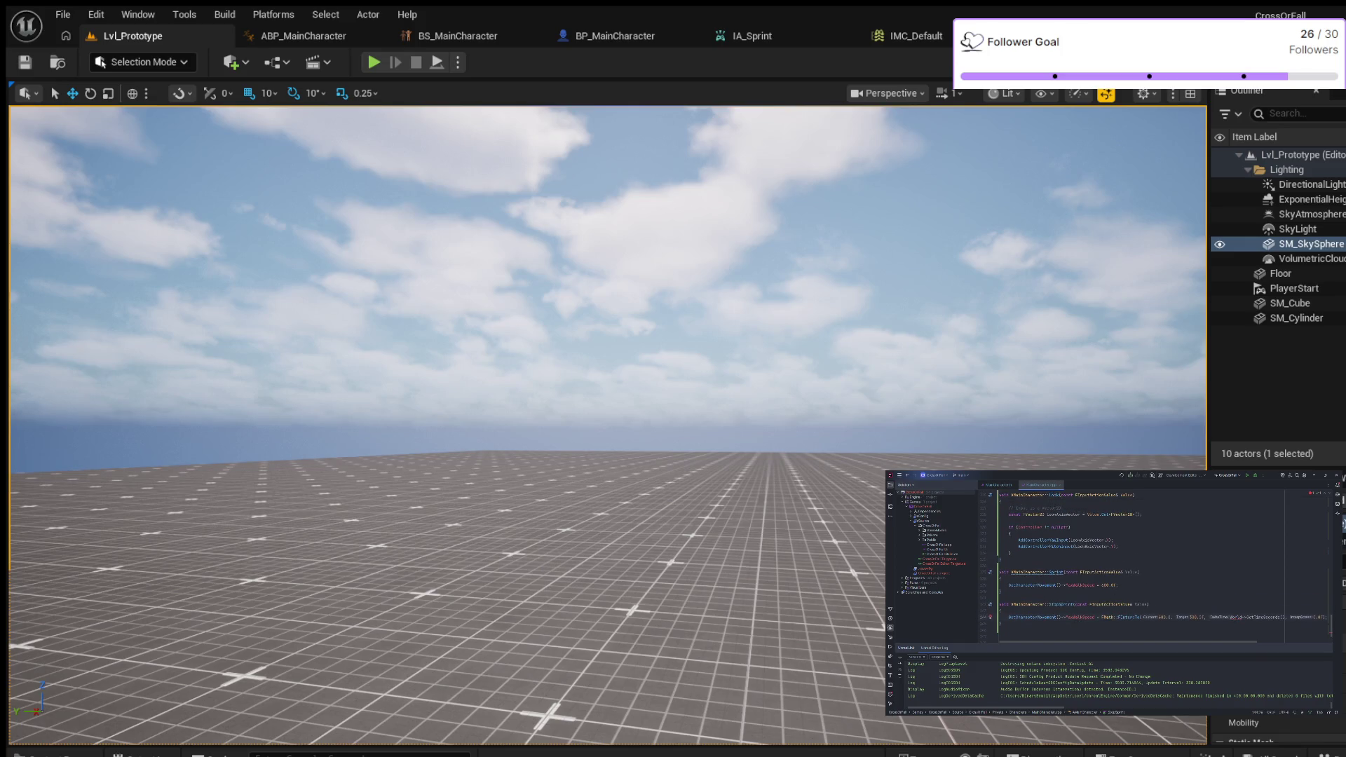
scroll(1117, 616, down, 1)
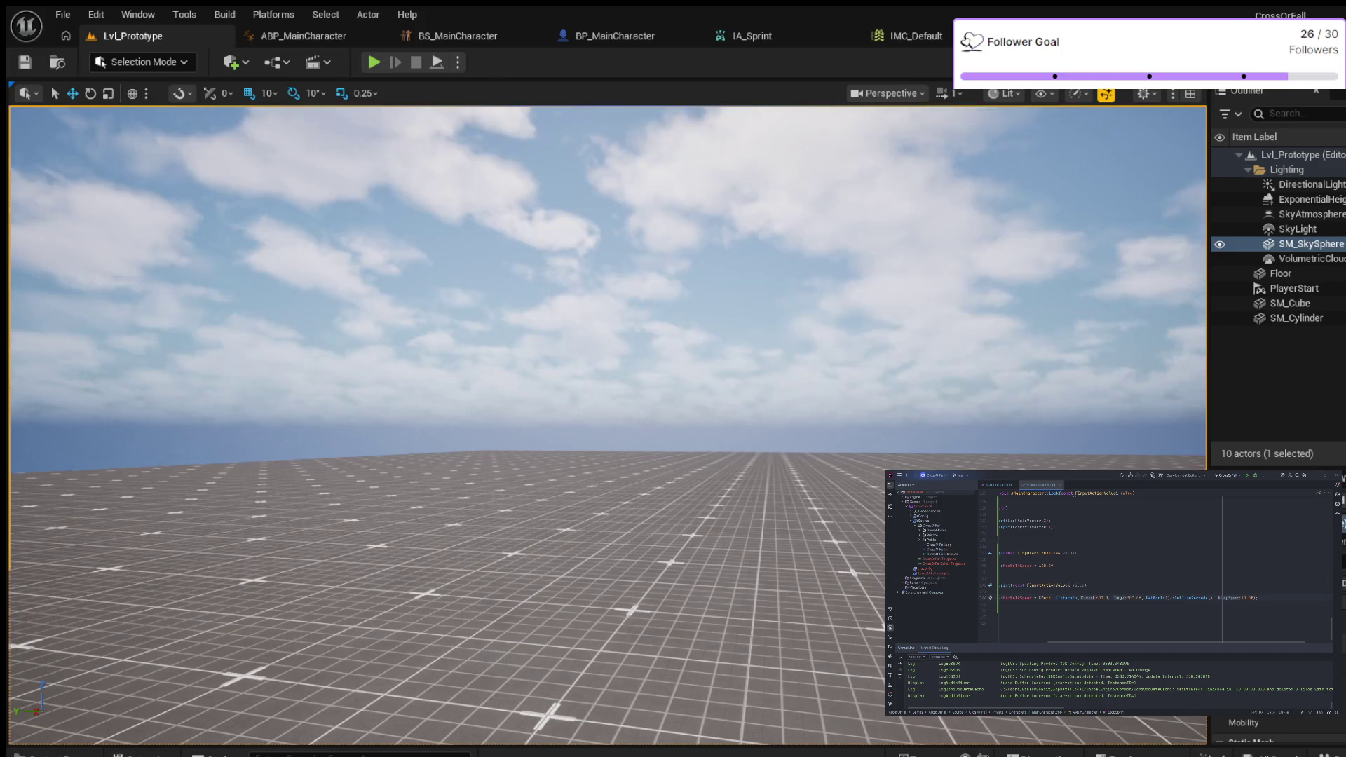
key(ctrl+alt+F11)
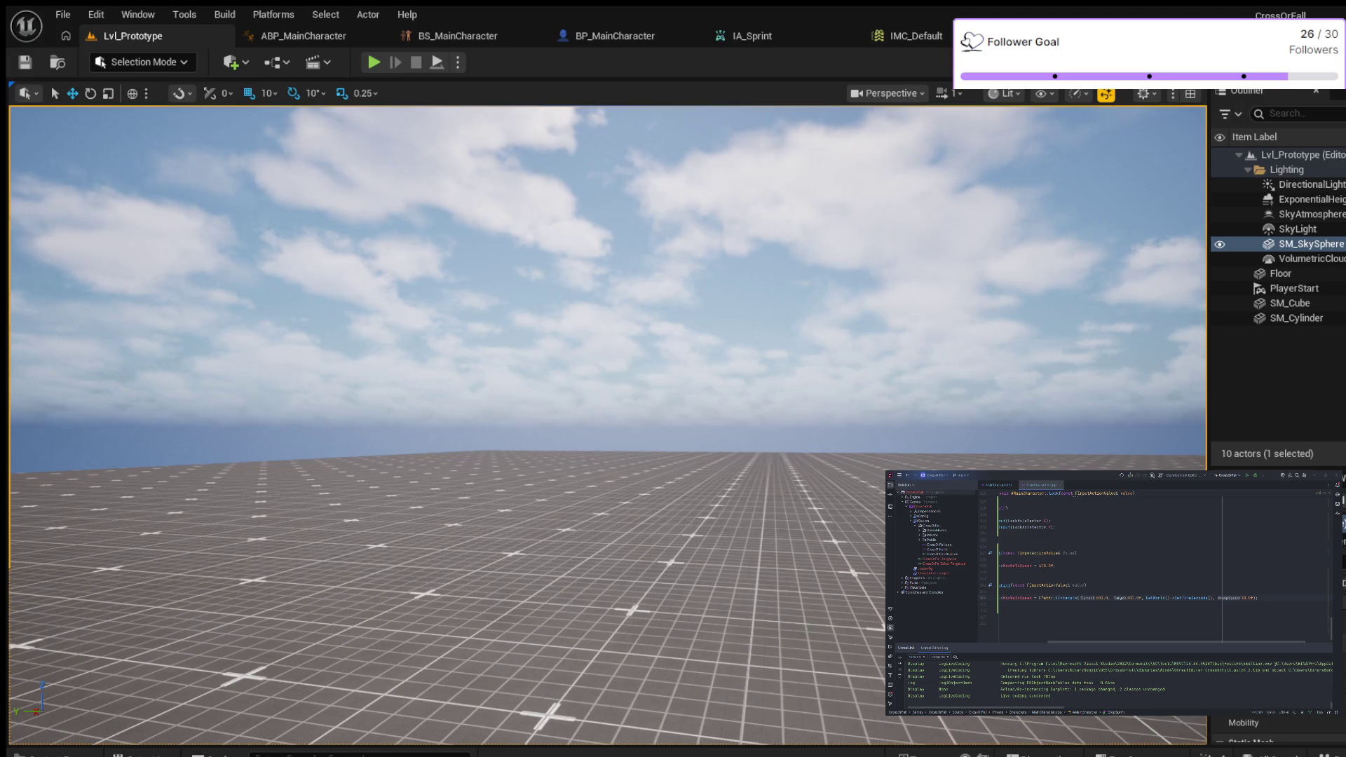
key(alt+p)
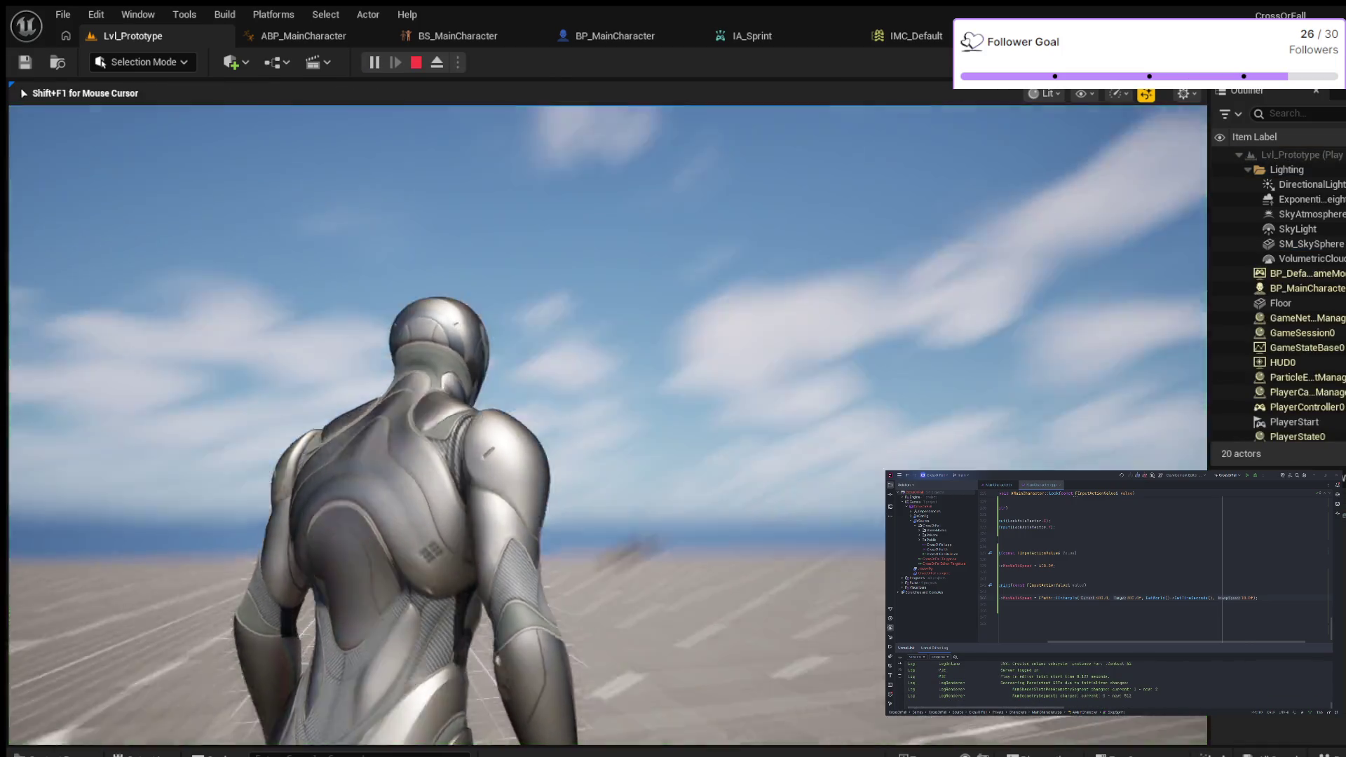
Step: Run the character forward, sprint with Shift, then end the play session with Esc
key(w)
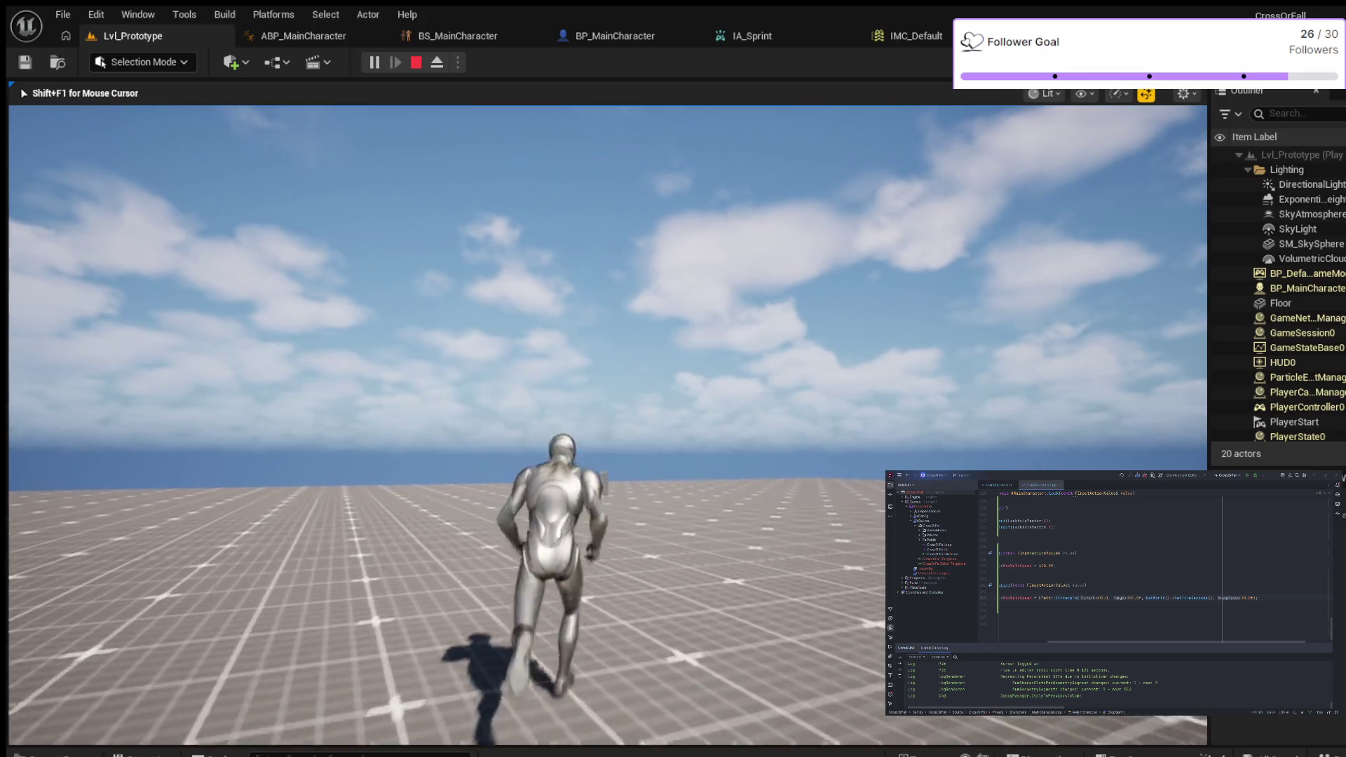
key(shift)
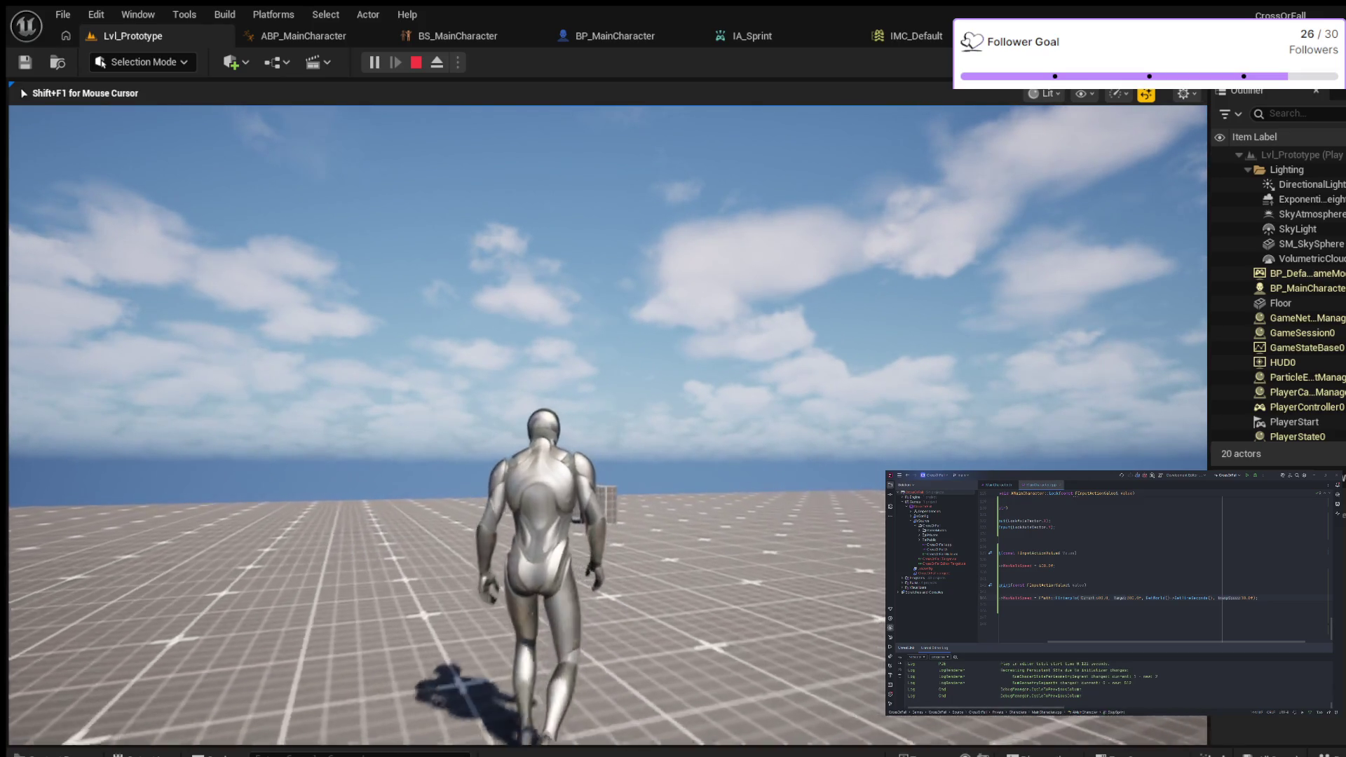
key(Escape)
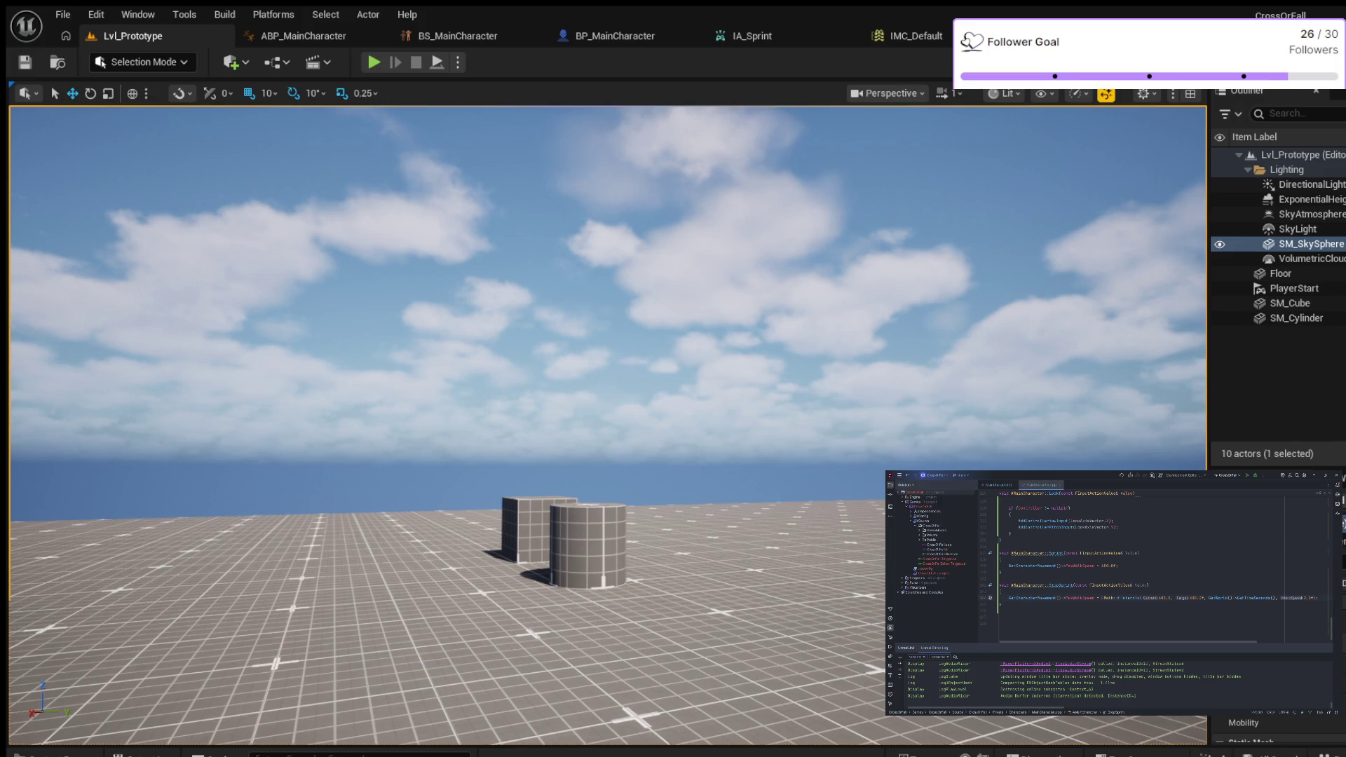
Step: Paste the FInterpTo expression over MaxWalkSpeed's 600.0f, change Current to 30, live-compile, and play-test
drag(1101, 597, 1319, 597)
key(ctrl+c)
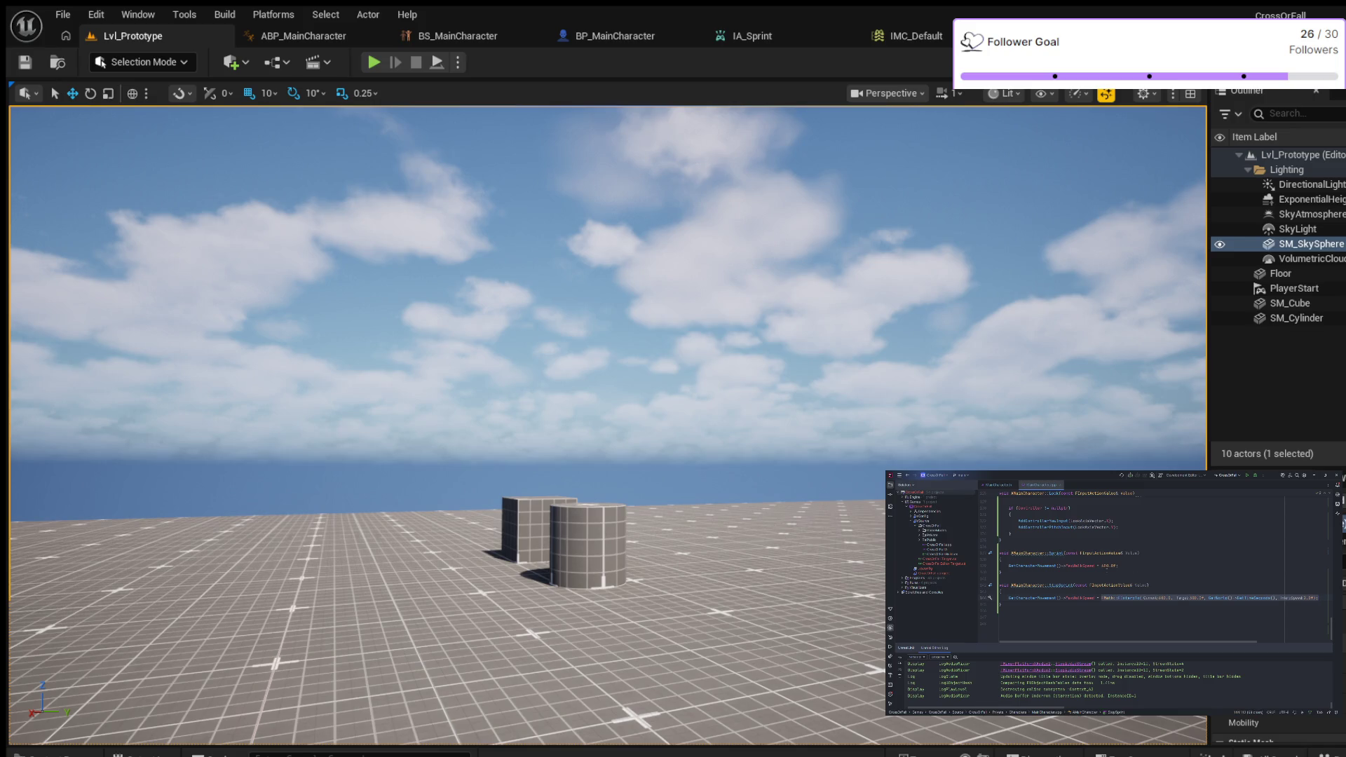
double_click(1108, 566)
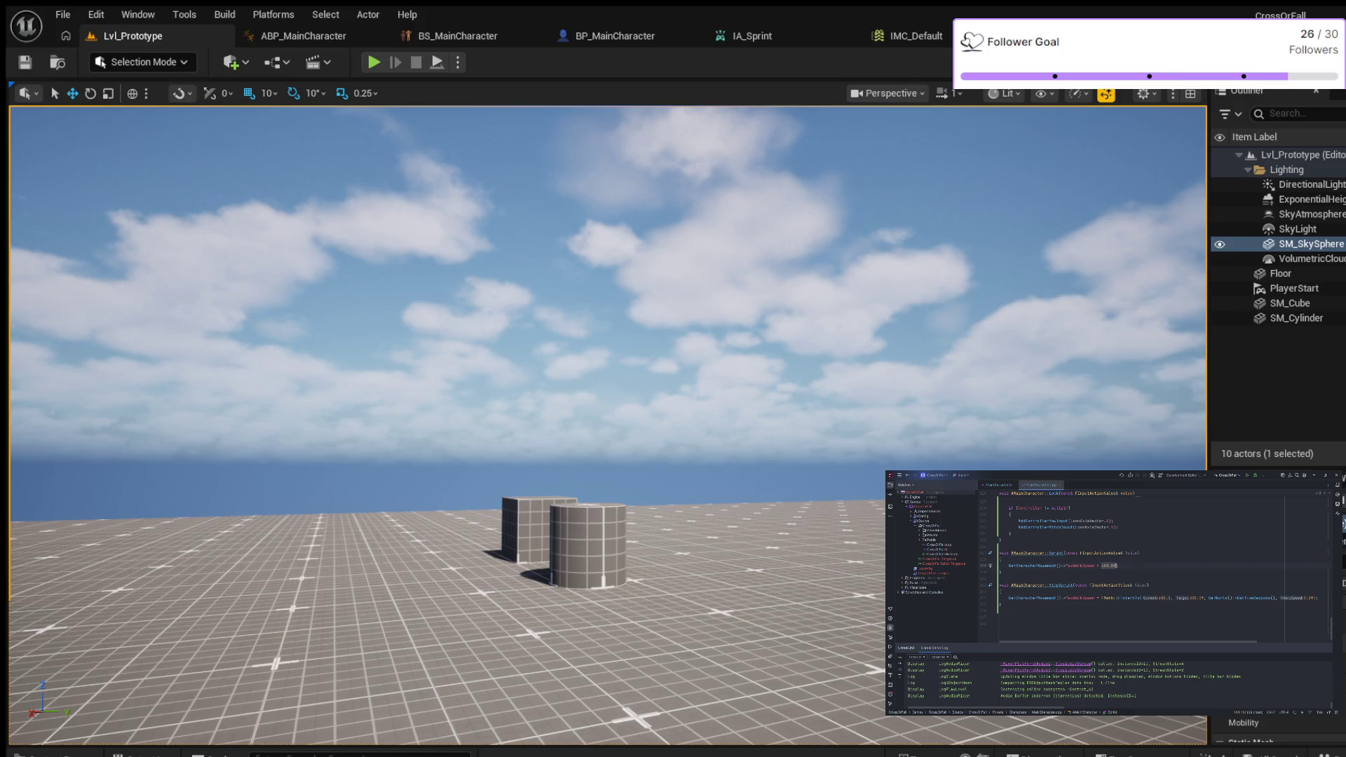
key(ctrl+v)
key(BackSpace)
key(BackSpace)
text(30)
key(ctrl+alt+F11)
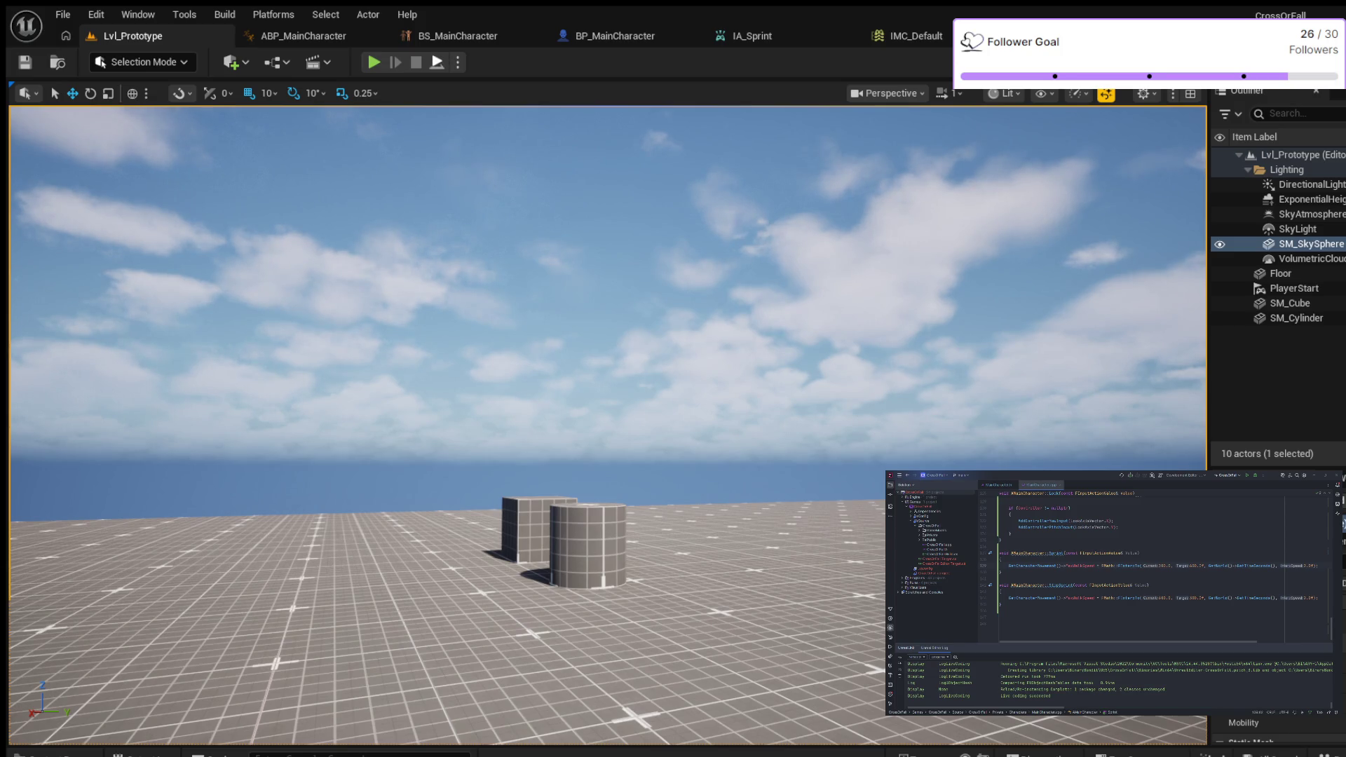
click(373, 62)
key(w)
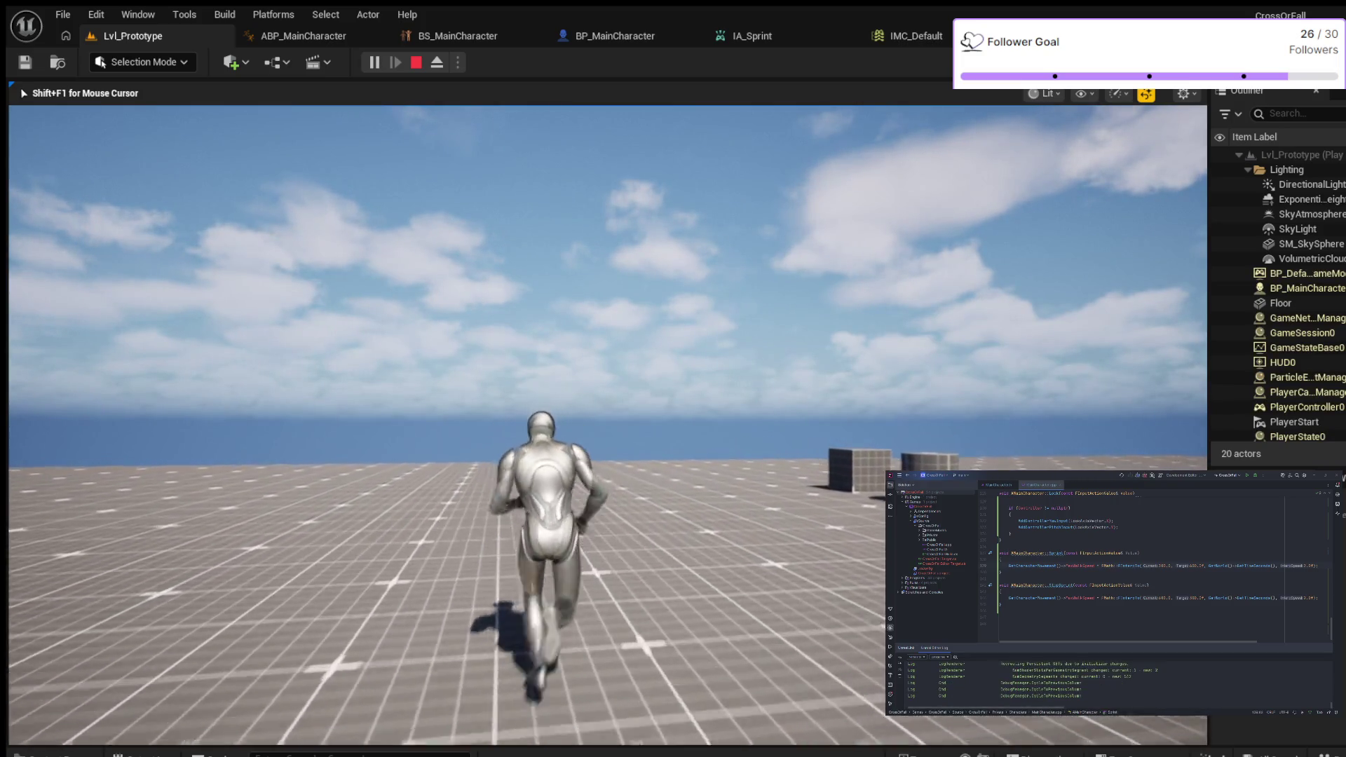
key(space)
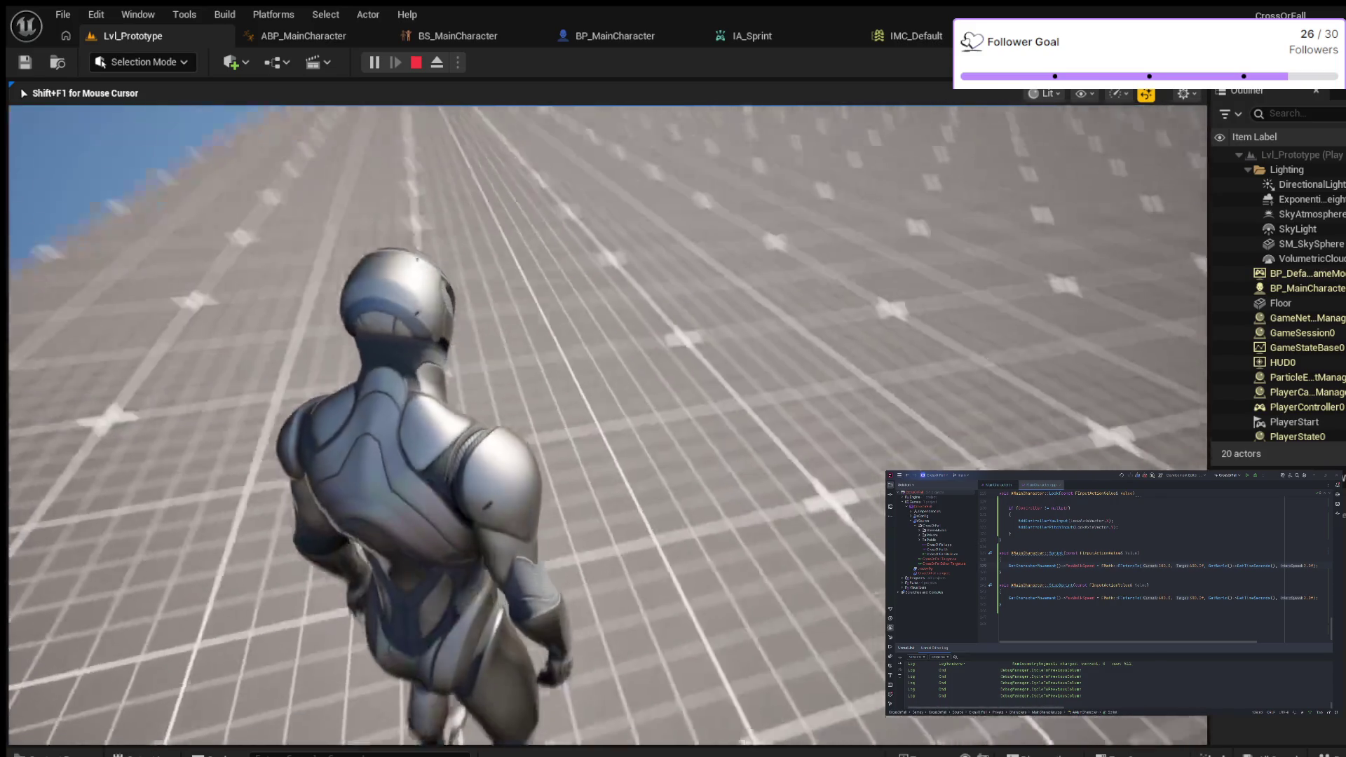
key(Escape)
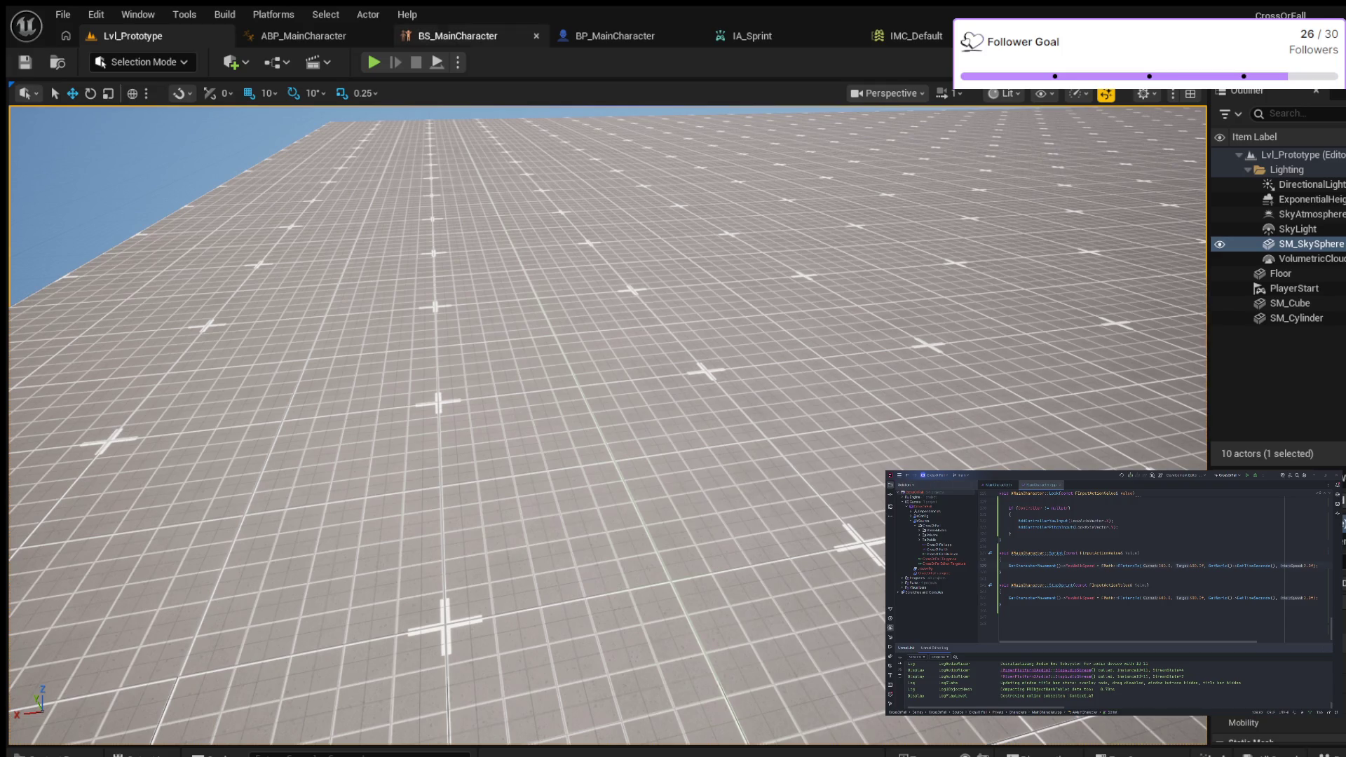
Step: Open BS_MainCharacter with Preview Scene Settings, scroll Asset Details, and inspect the MM_Walk_Fwd sample at Speed 300
click(458, 35)
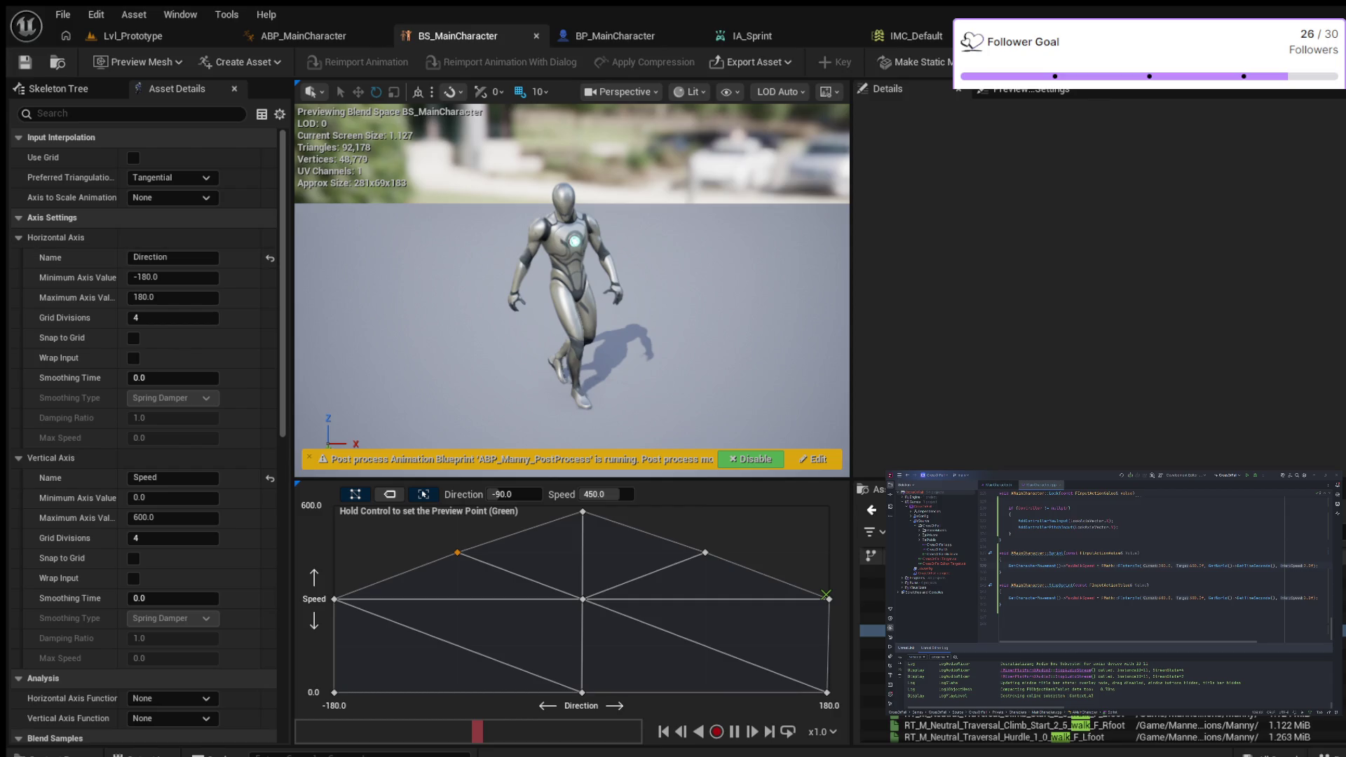
click(1030, 89)
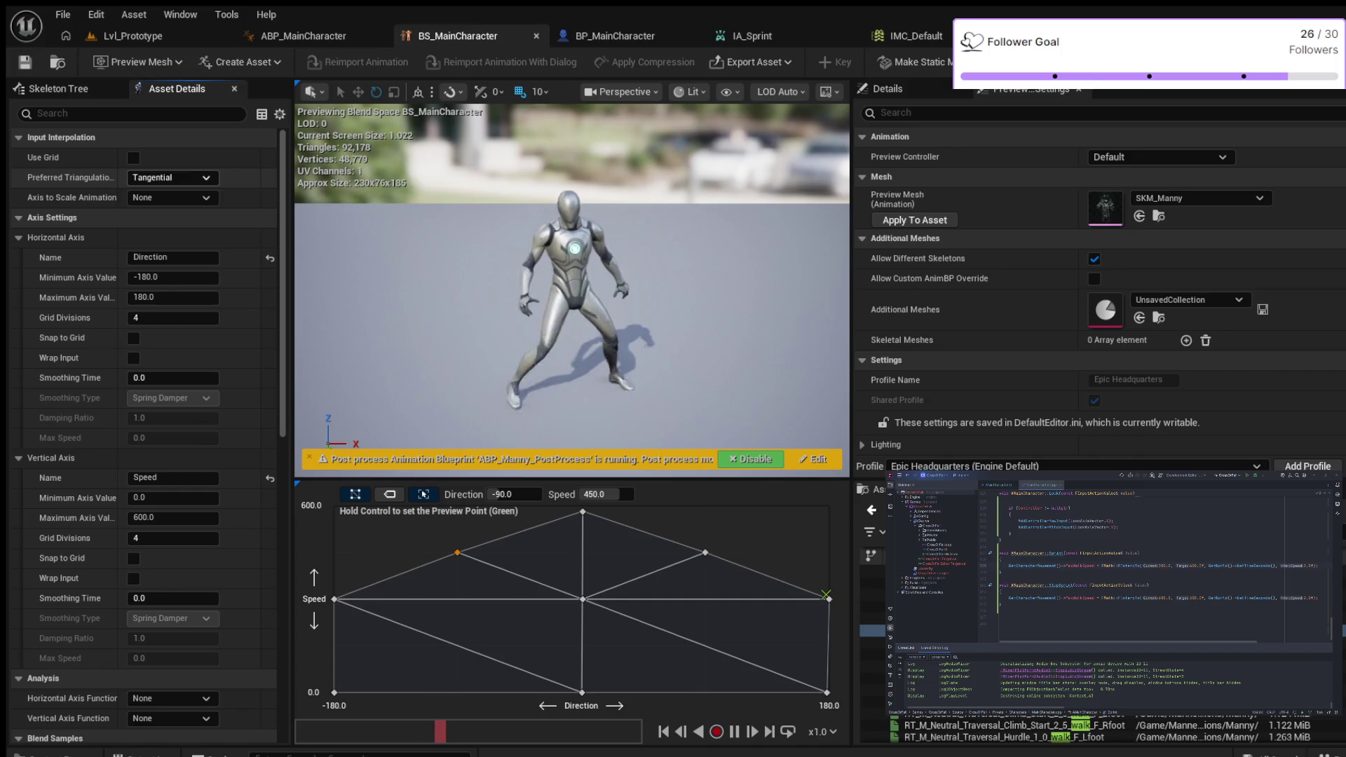
scroll(144, 420, down, 2)
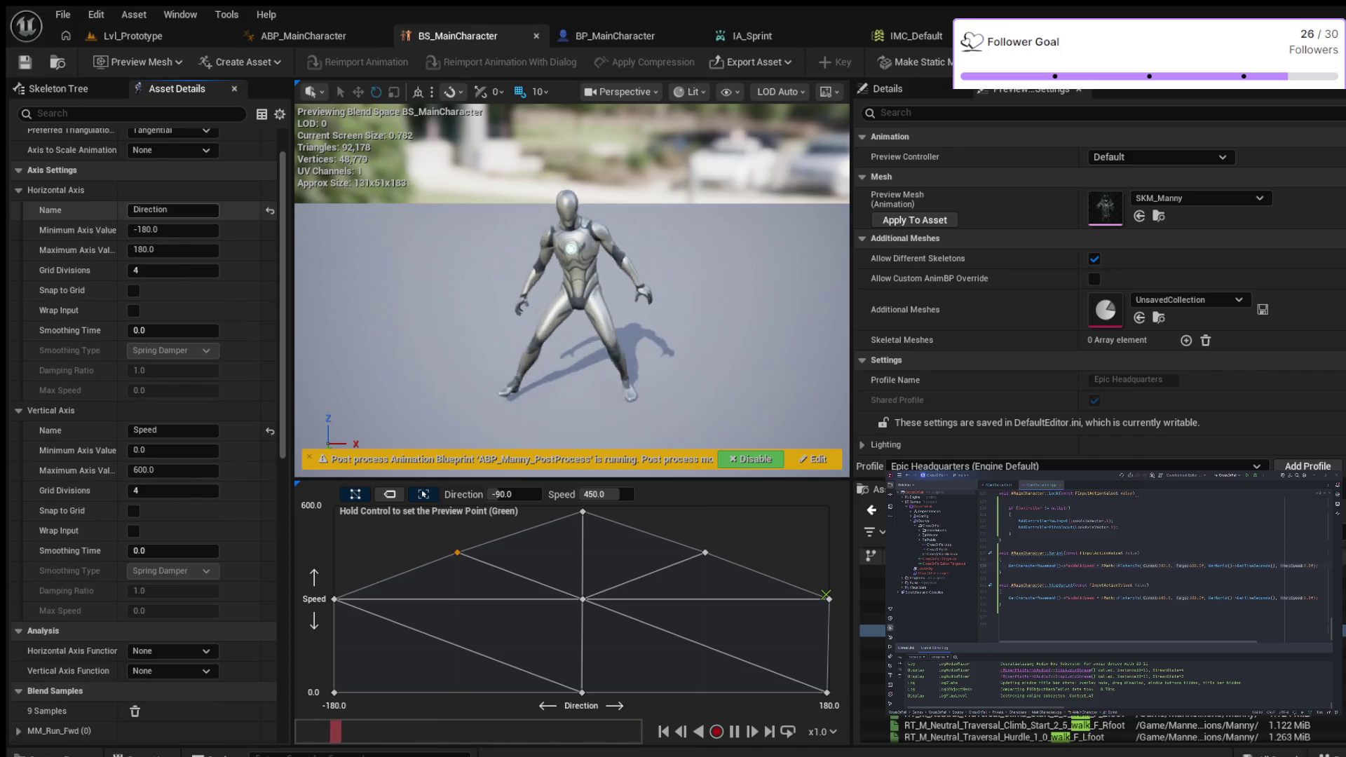
scroll(144, 204, down, 2)
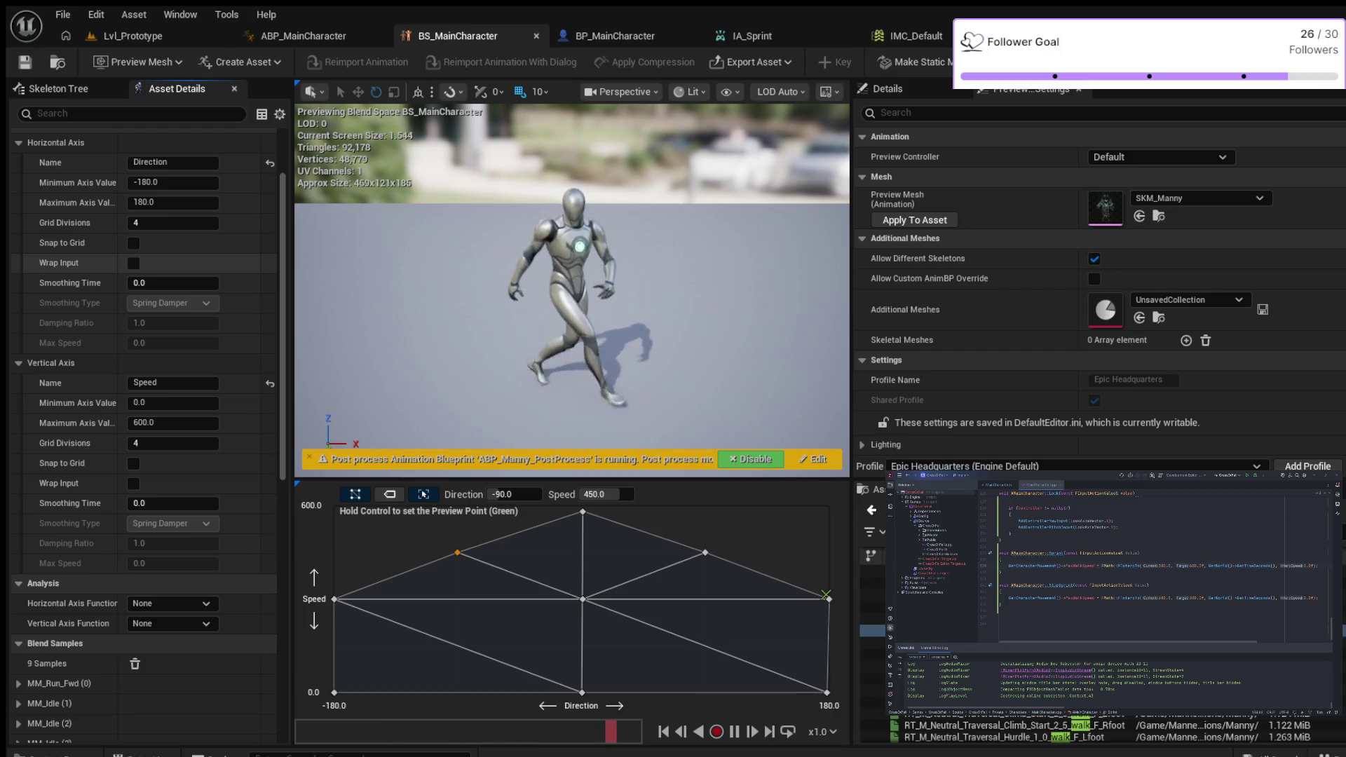
scroll(140, 261, down, 1)
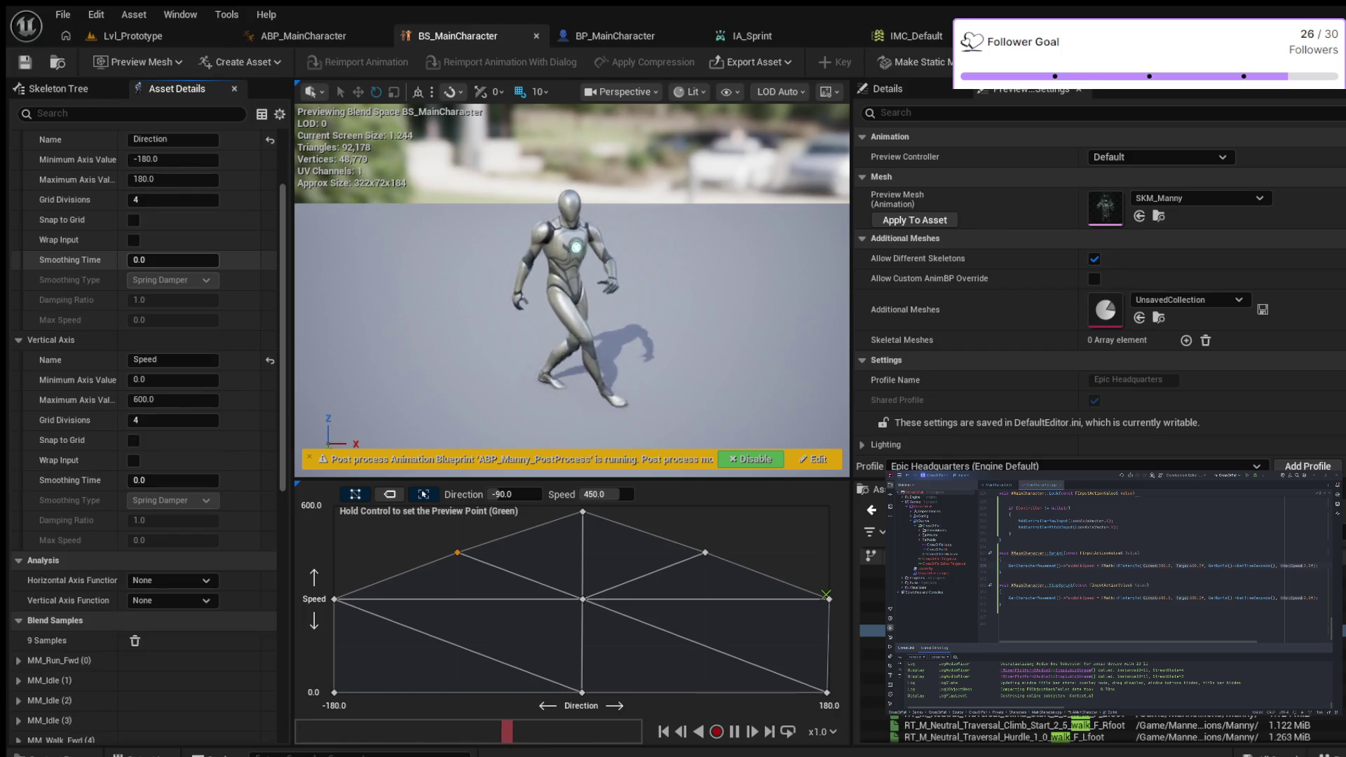
scroll(140, 316, down, 2)
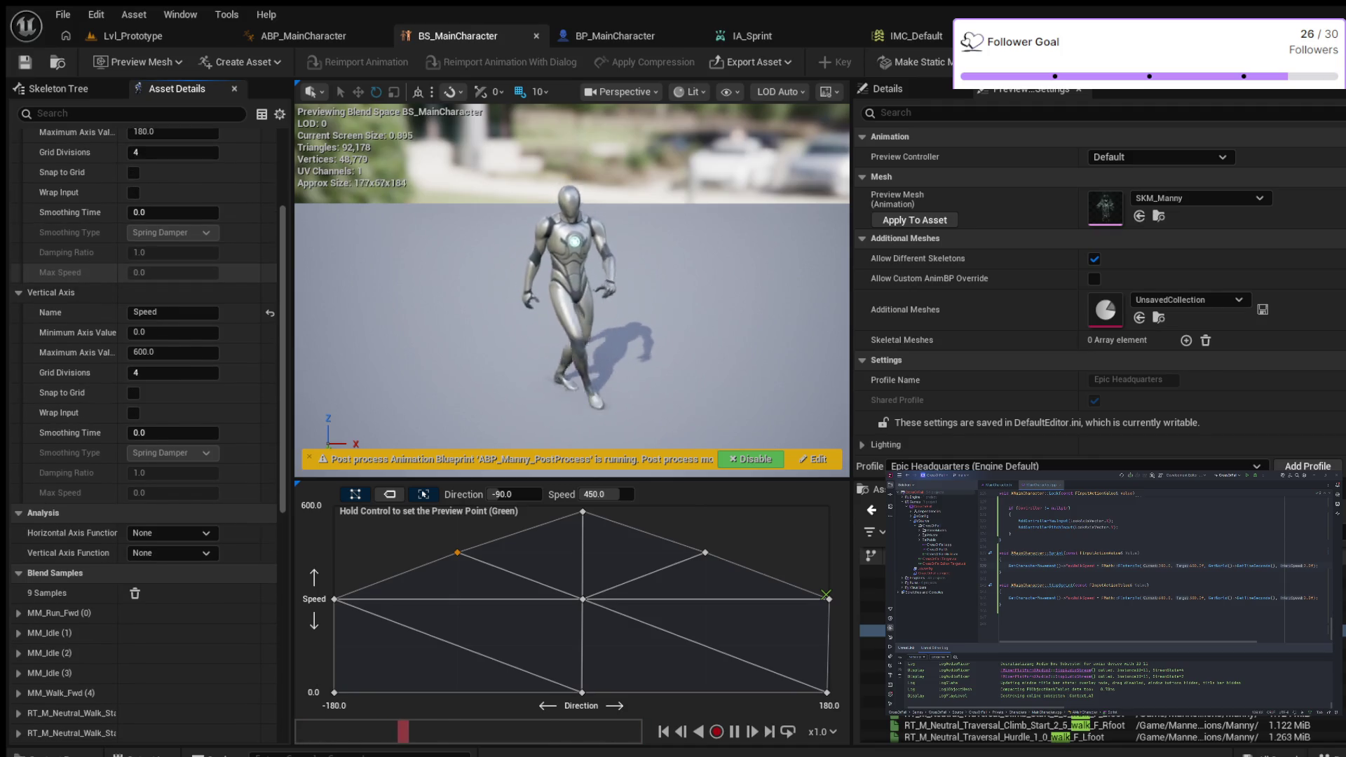
scroll(140, 315, down, 1)
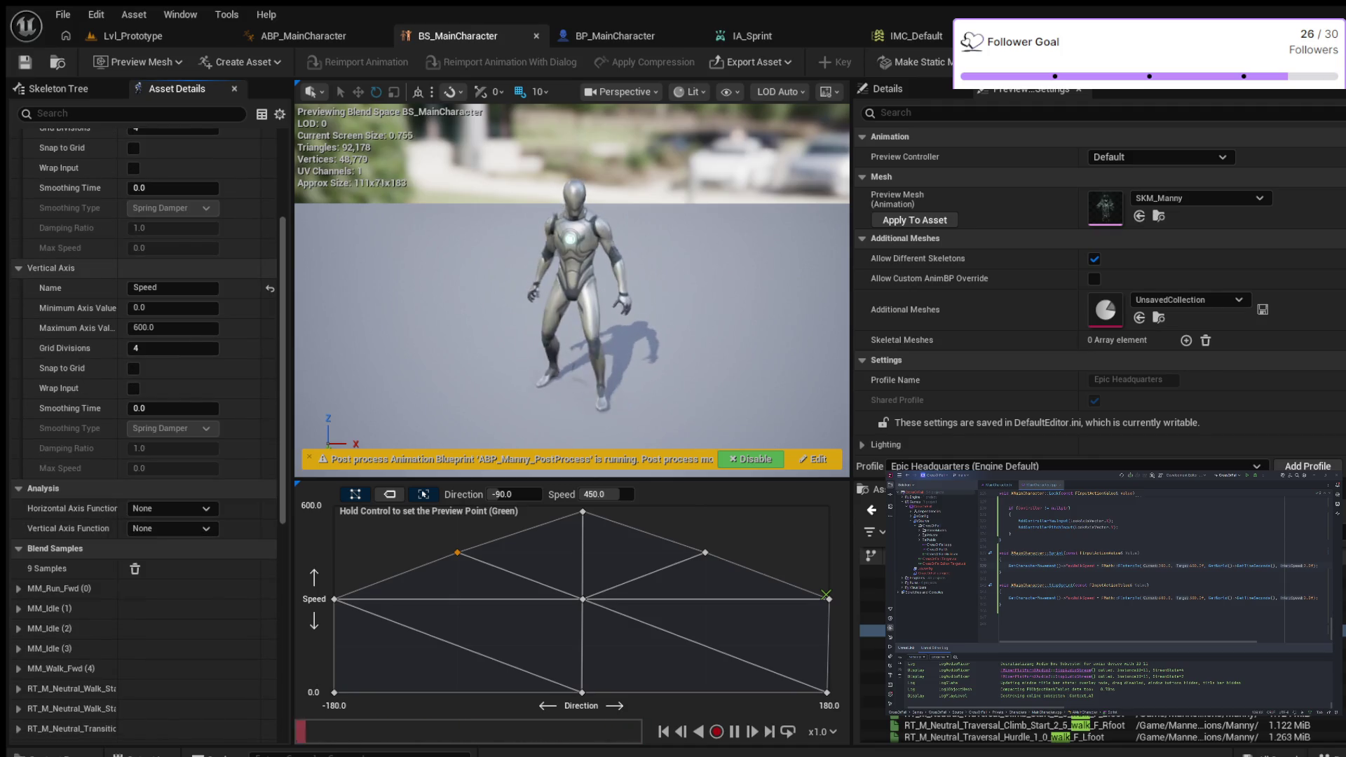
scroll(140, 421, down, 4)
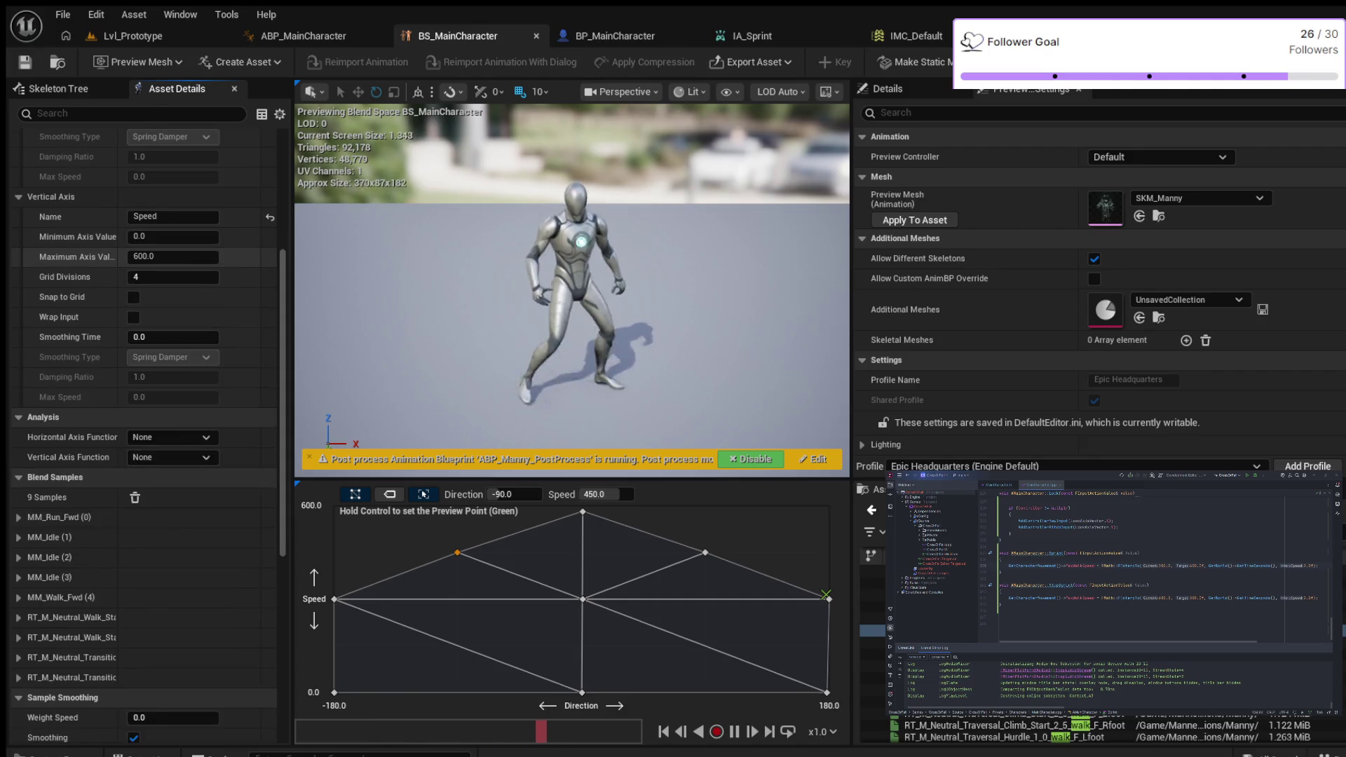
scroll(140, 420, down, 1)
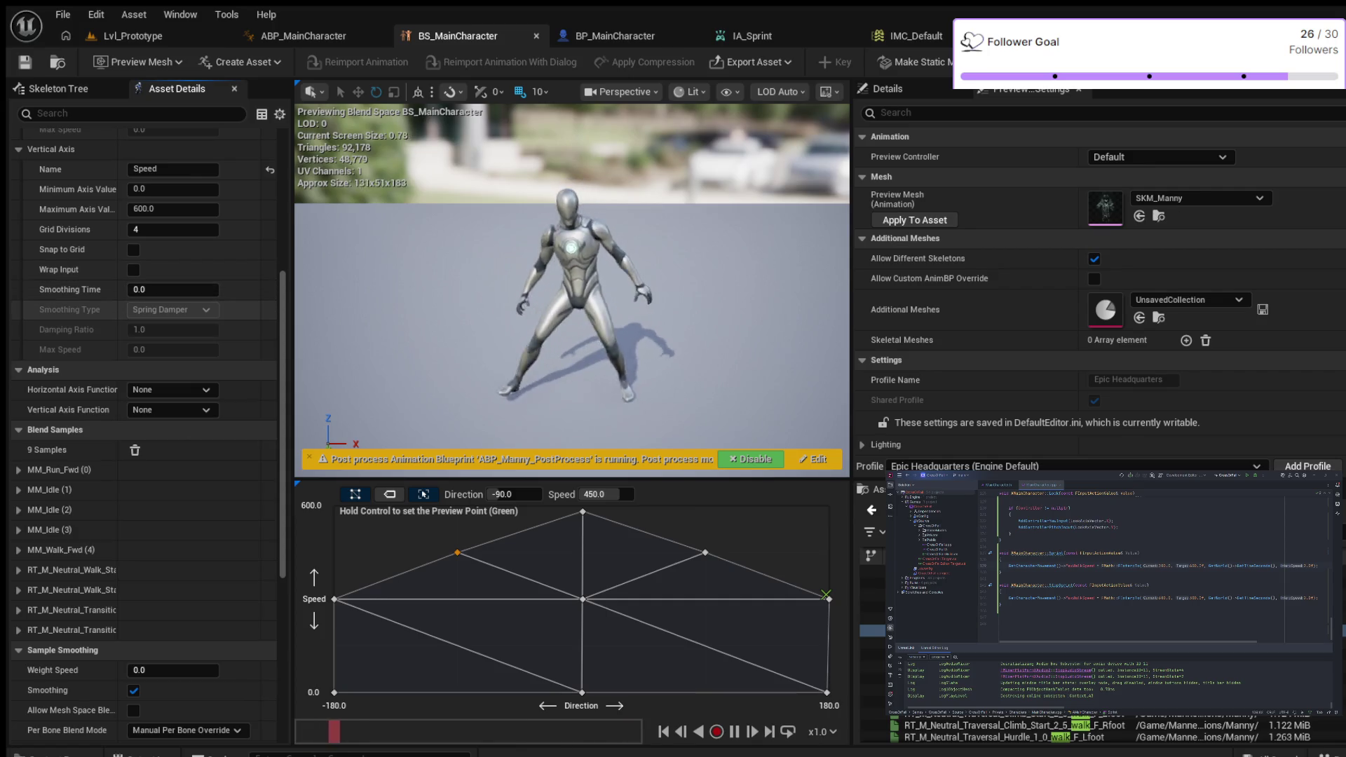
scroll(141, 316, down, 3)
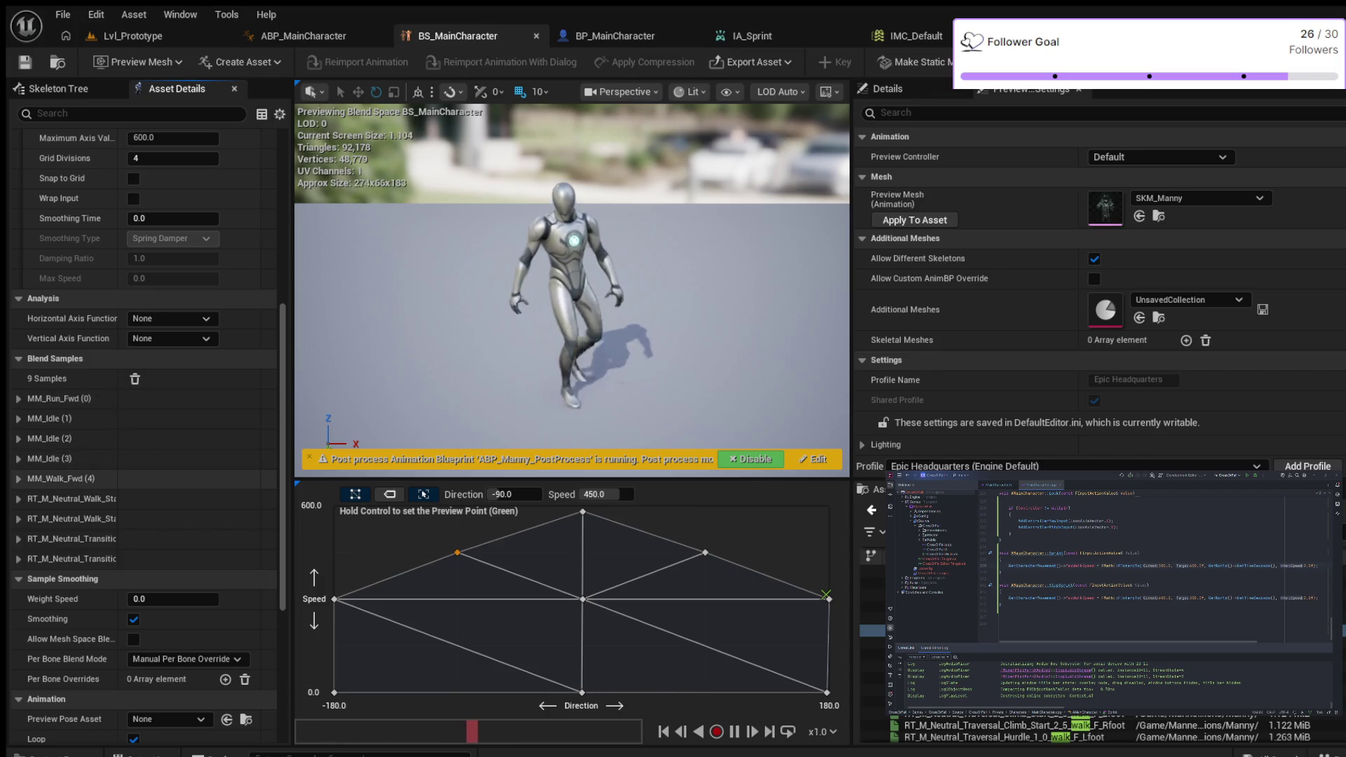
click(19, 478)
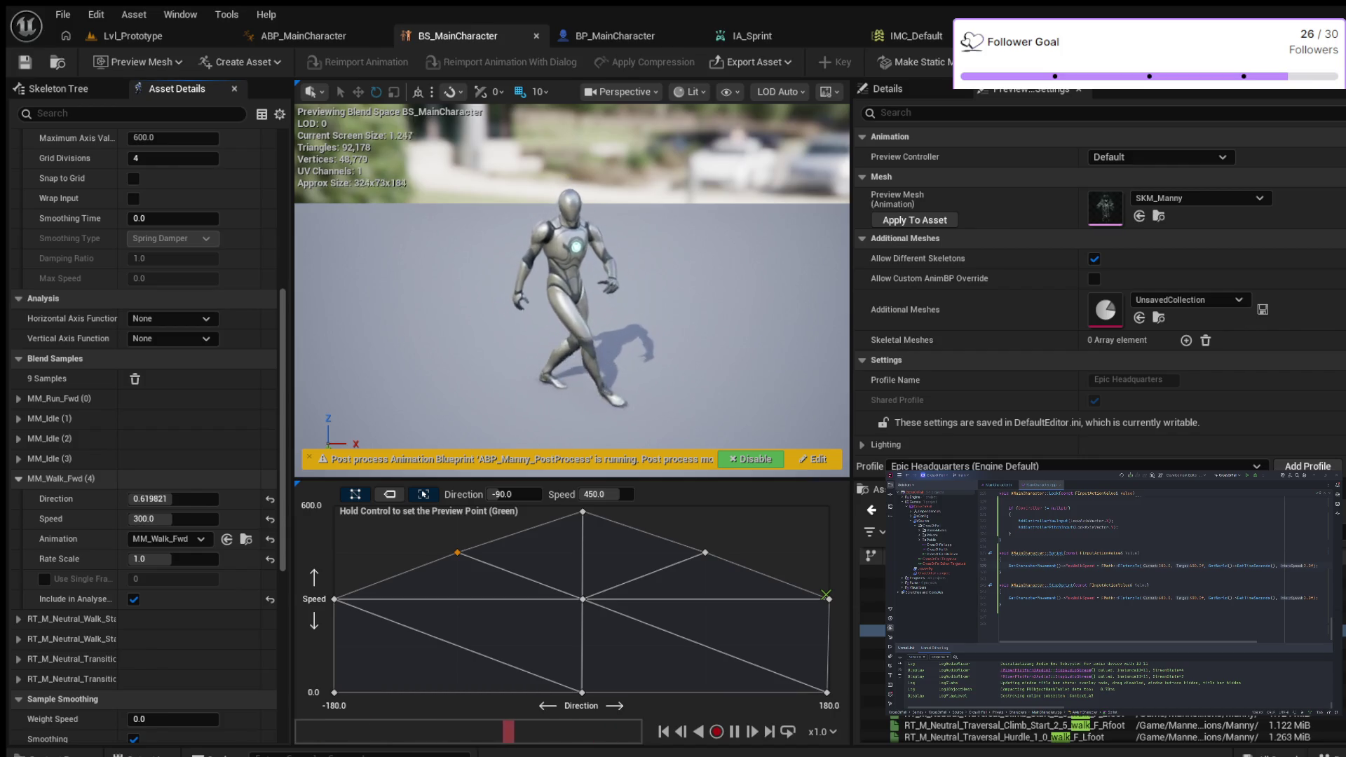
click(18, 478)
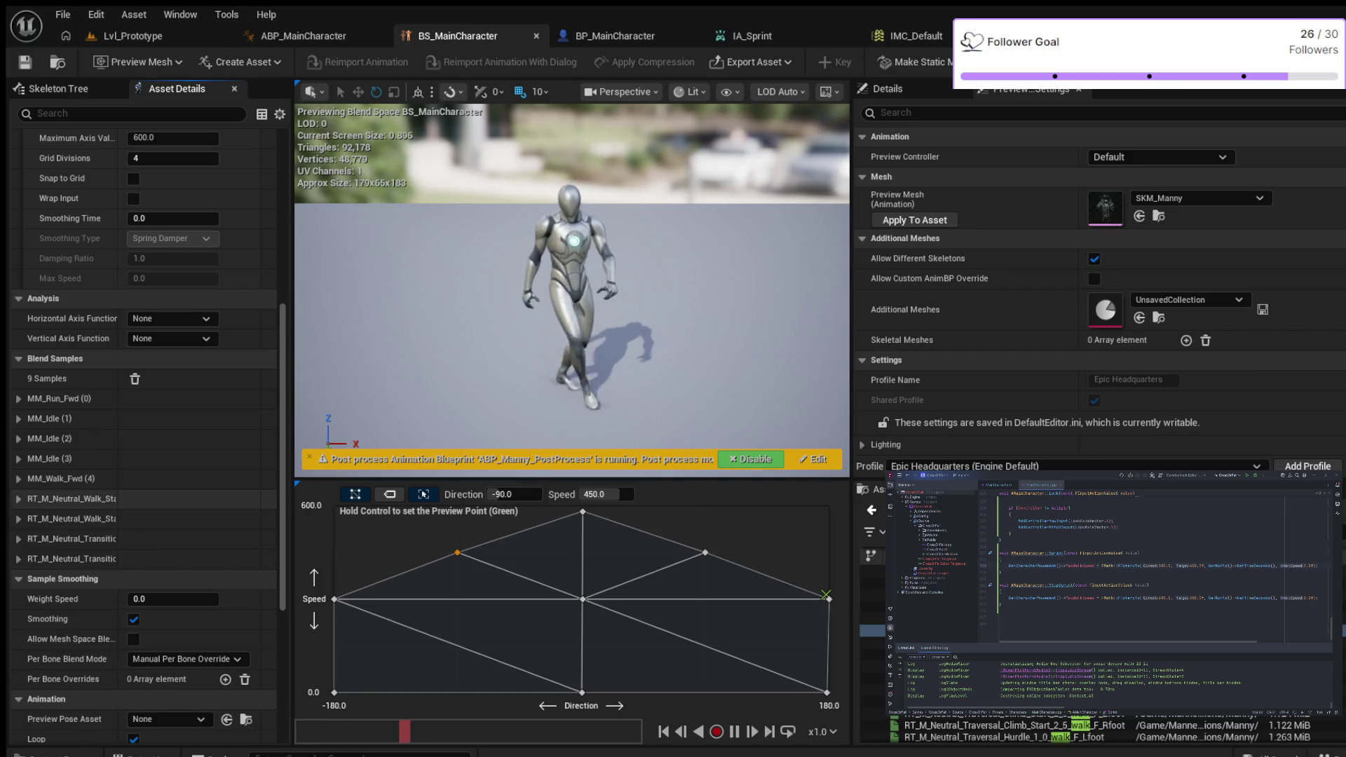
click(18, 498)
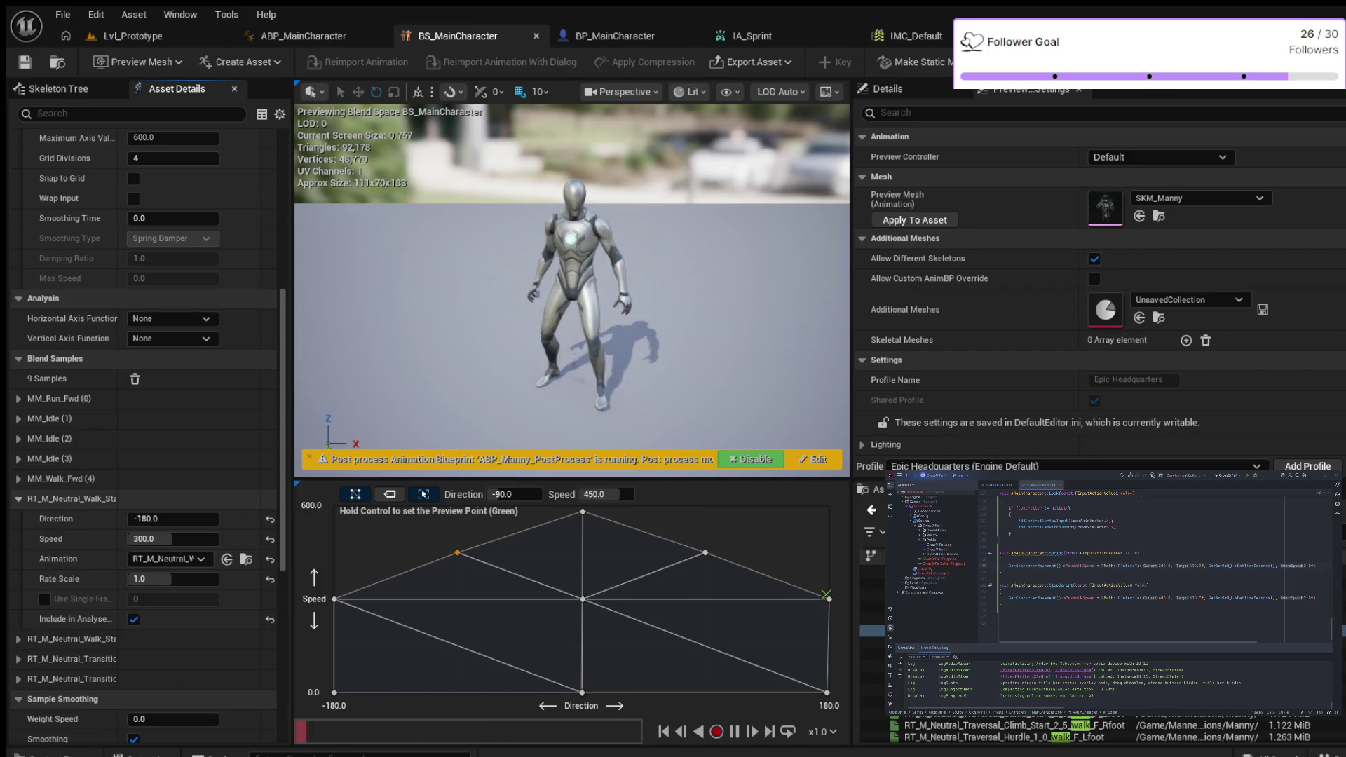
click(18, 498)
scroll(140, 455, down, 2)
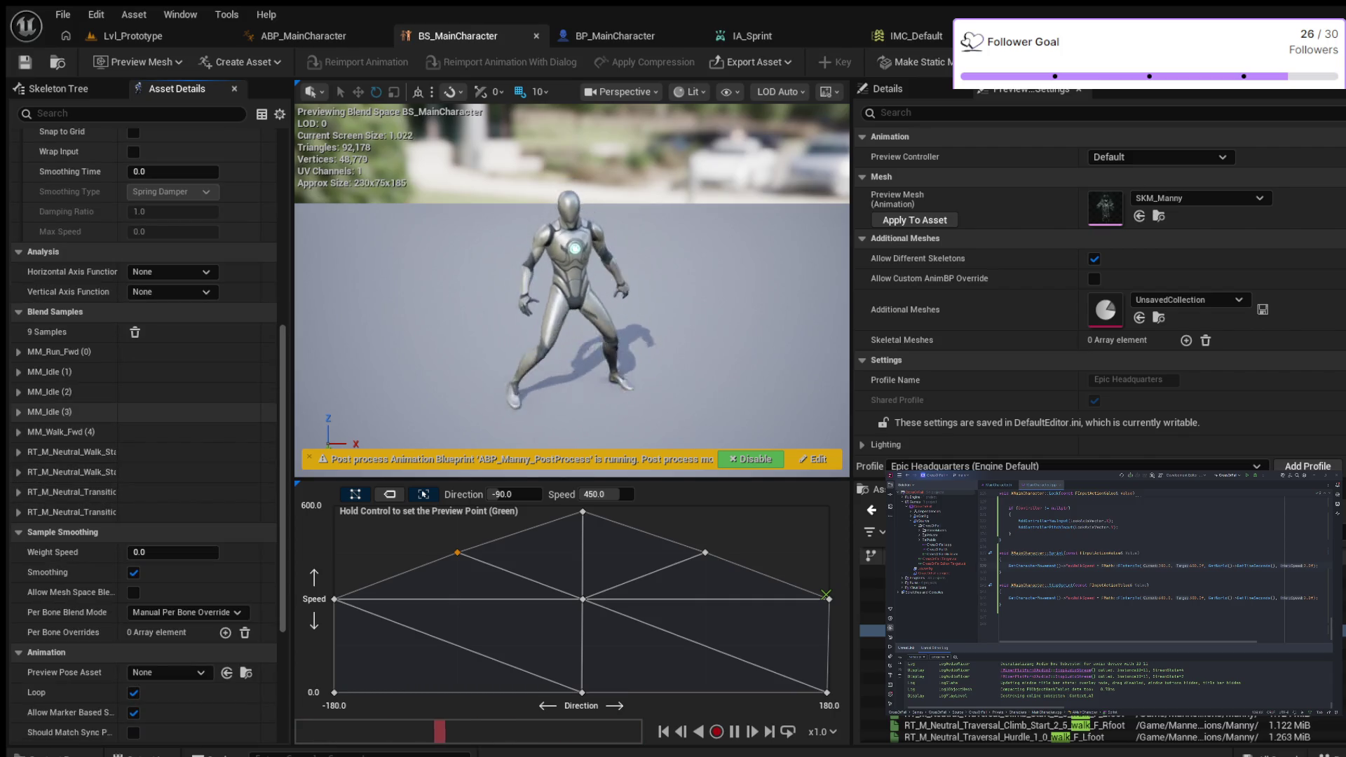
scroll(141, 421, down, 3)
scroll(140, 421, down, 3)
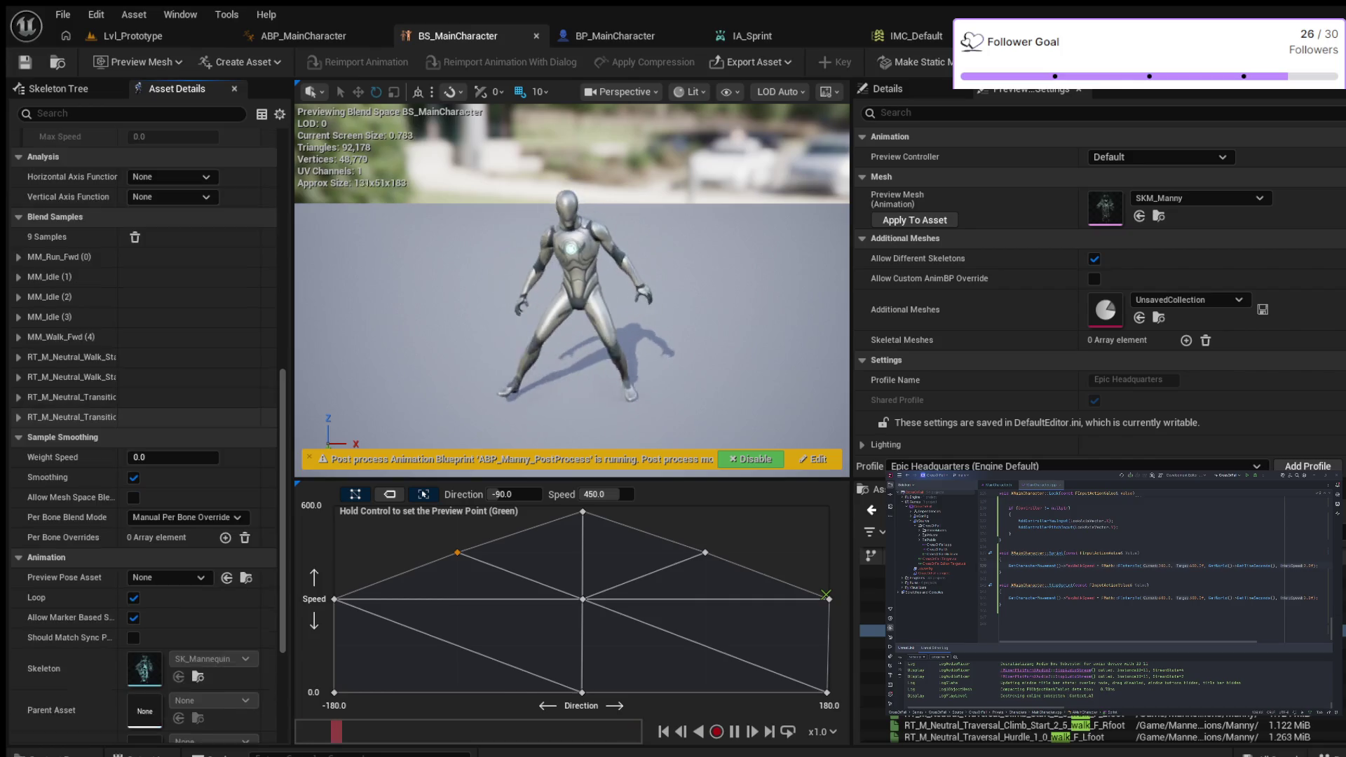
scroll(168, 421, down, 4)
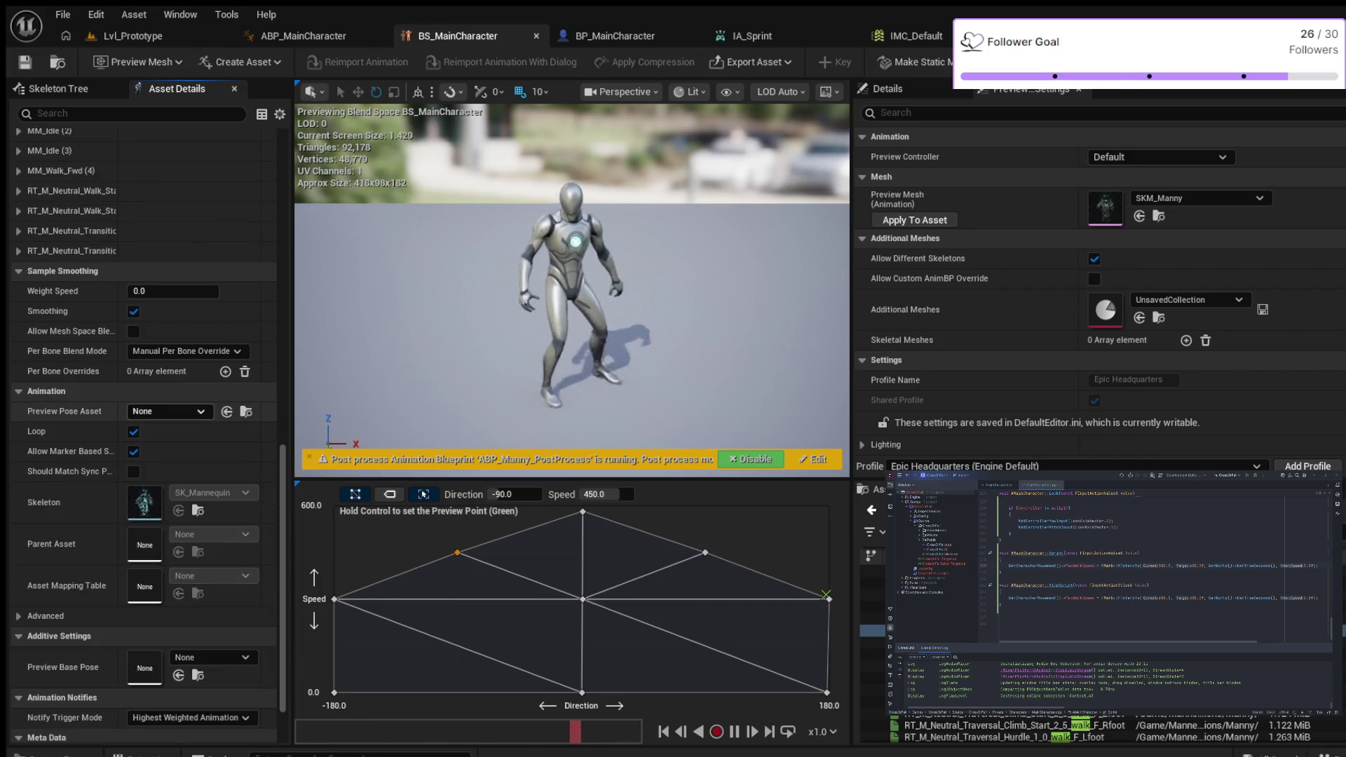
scroll(143, 435, down, 2)
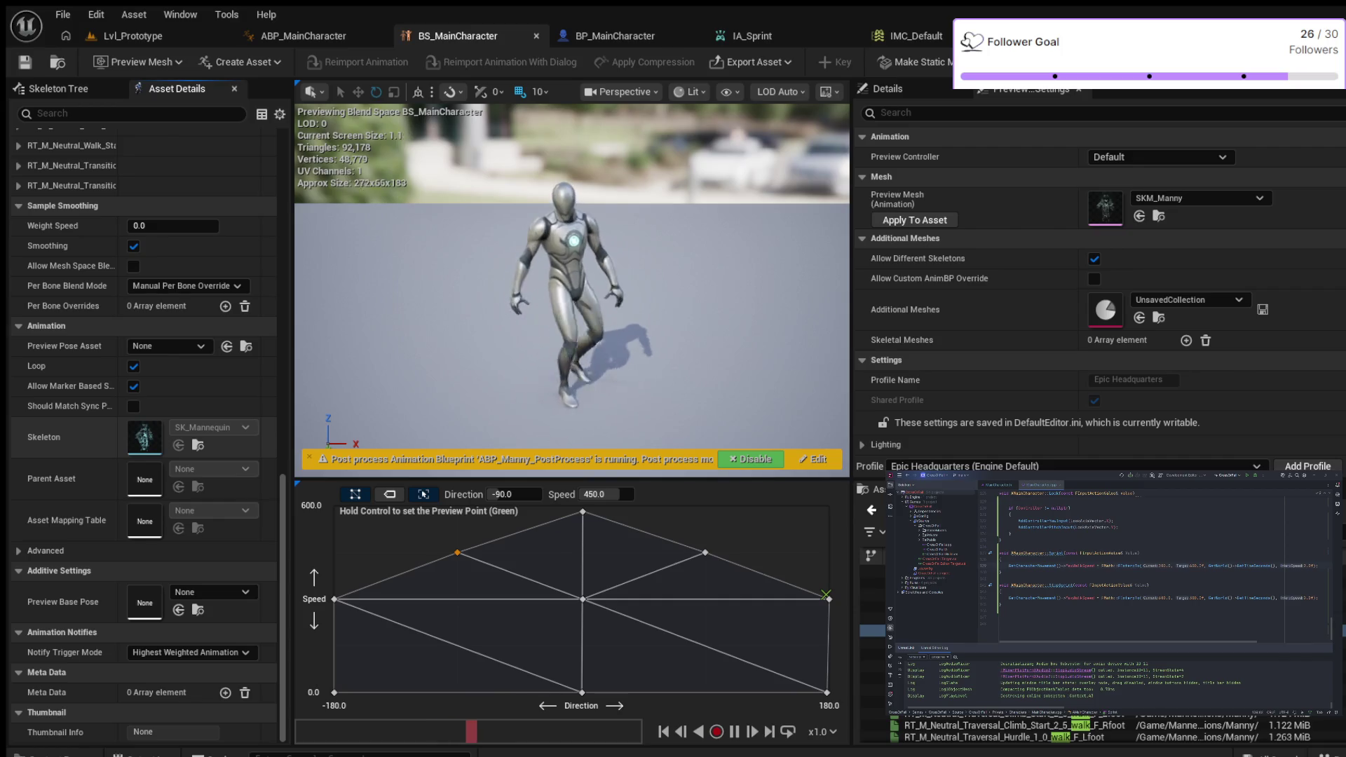
scroll(144, 421, up, 4)
scroll(144, 421, up, 15)
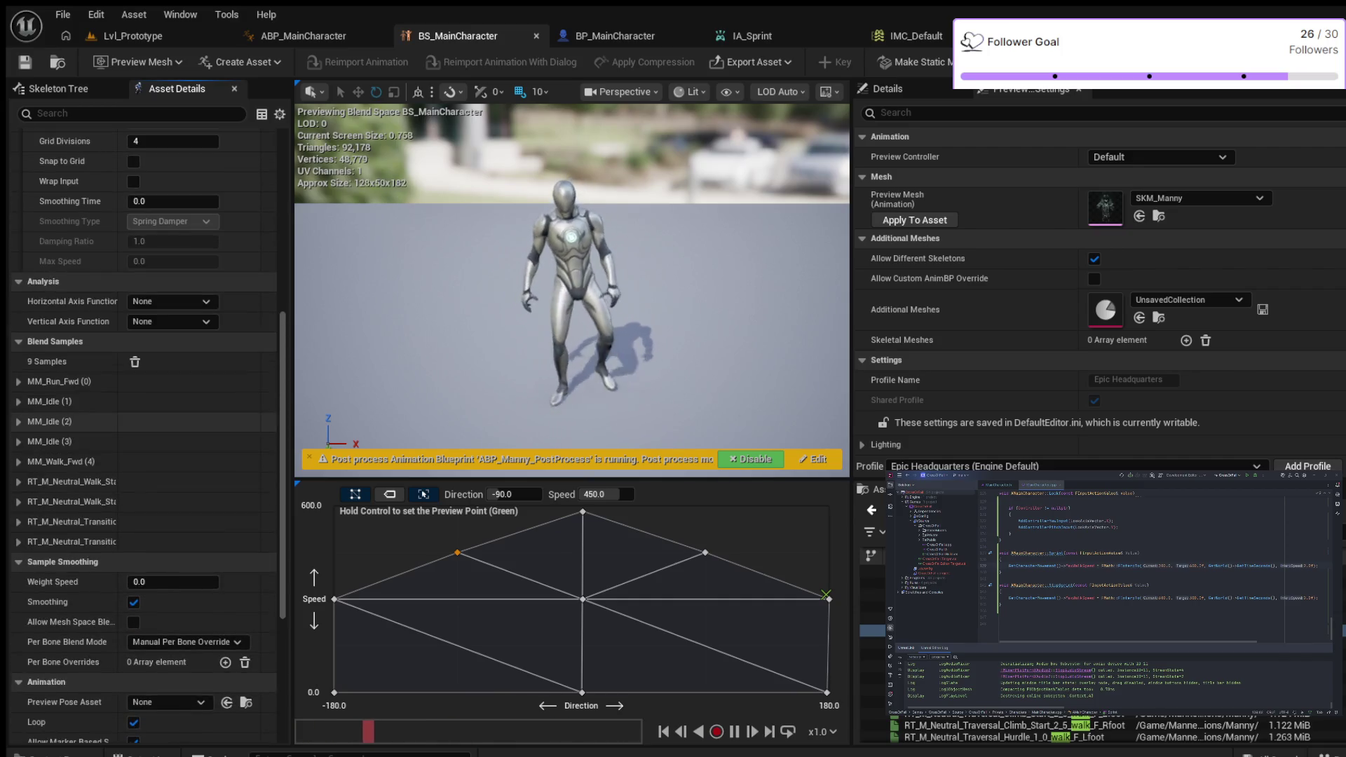
scroll(143, 420, up, 5)
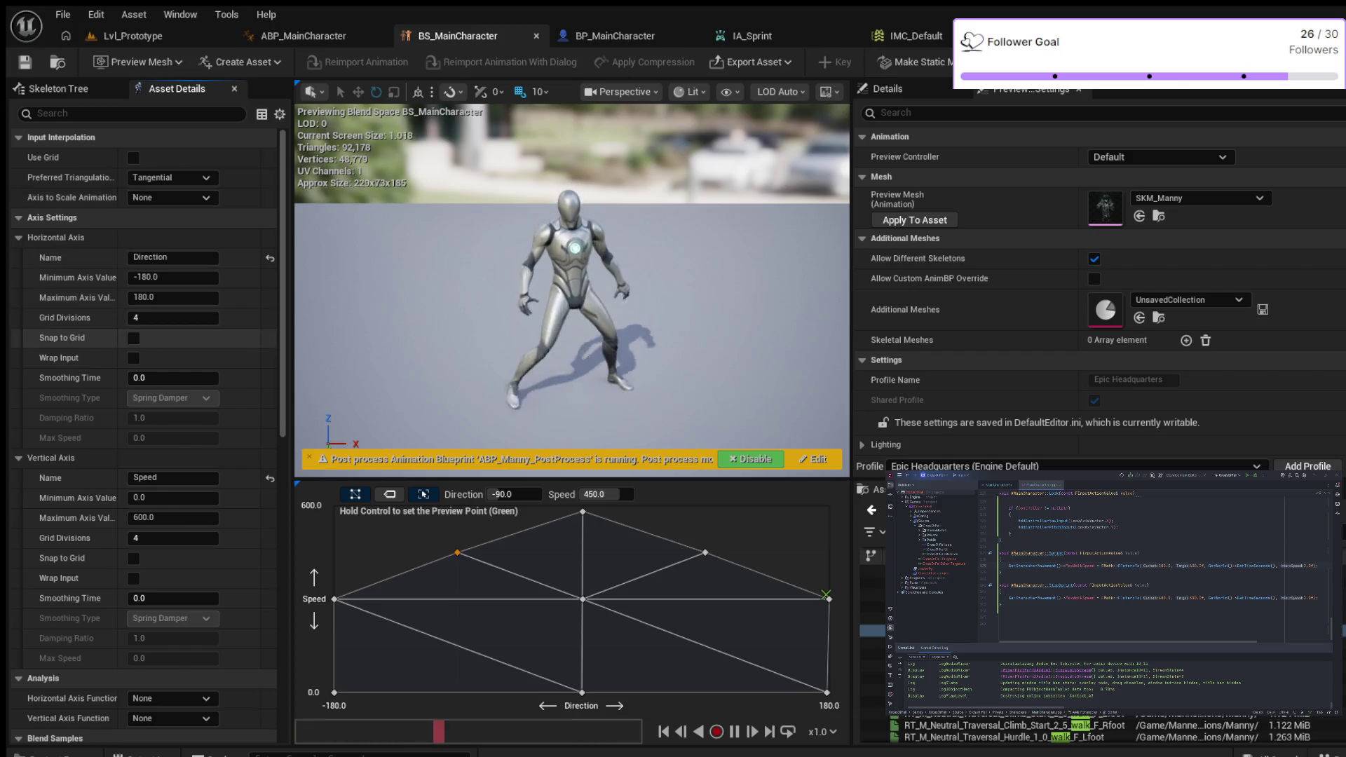
Step: Expand the BS_MainCharacter Advanced category in Asset Details to show its Asset User Data
scroll(140, 350, down, 2)
scroll(140, 350, down, 1)
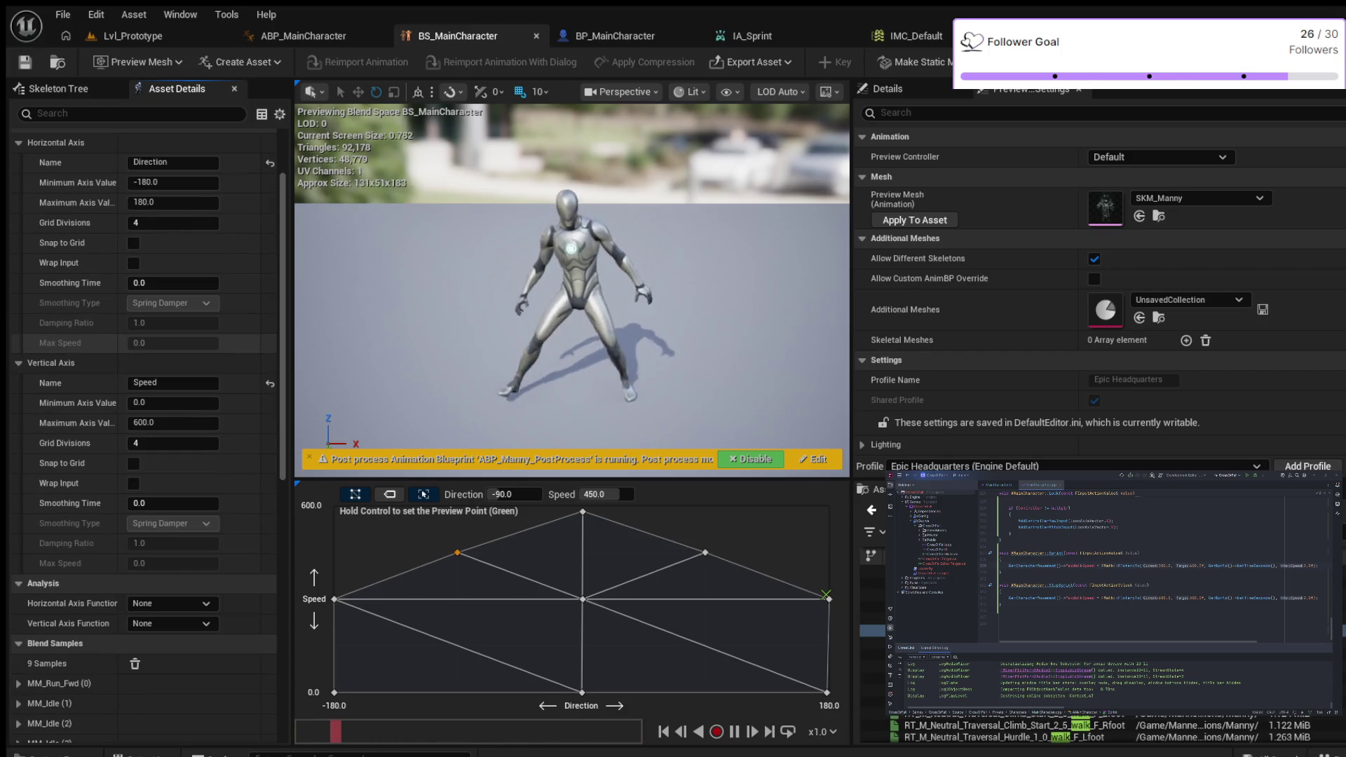
scroll(140, 336, down, 1)
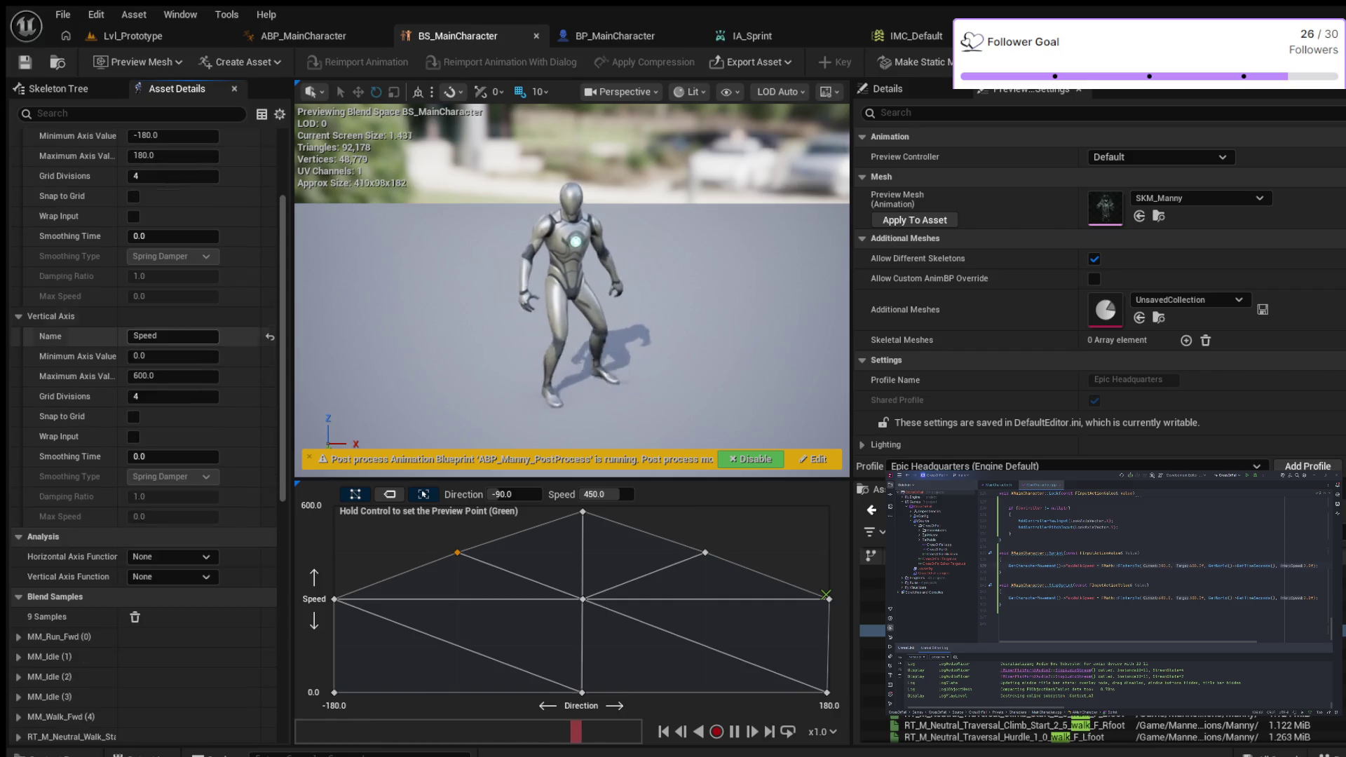
scroll(140, 421, down, 4)
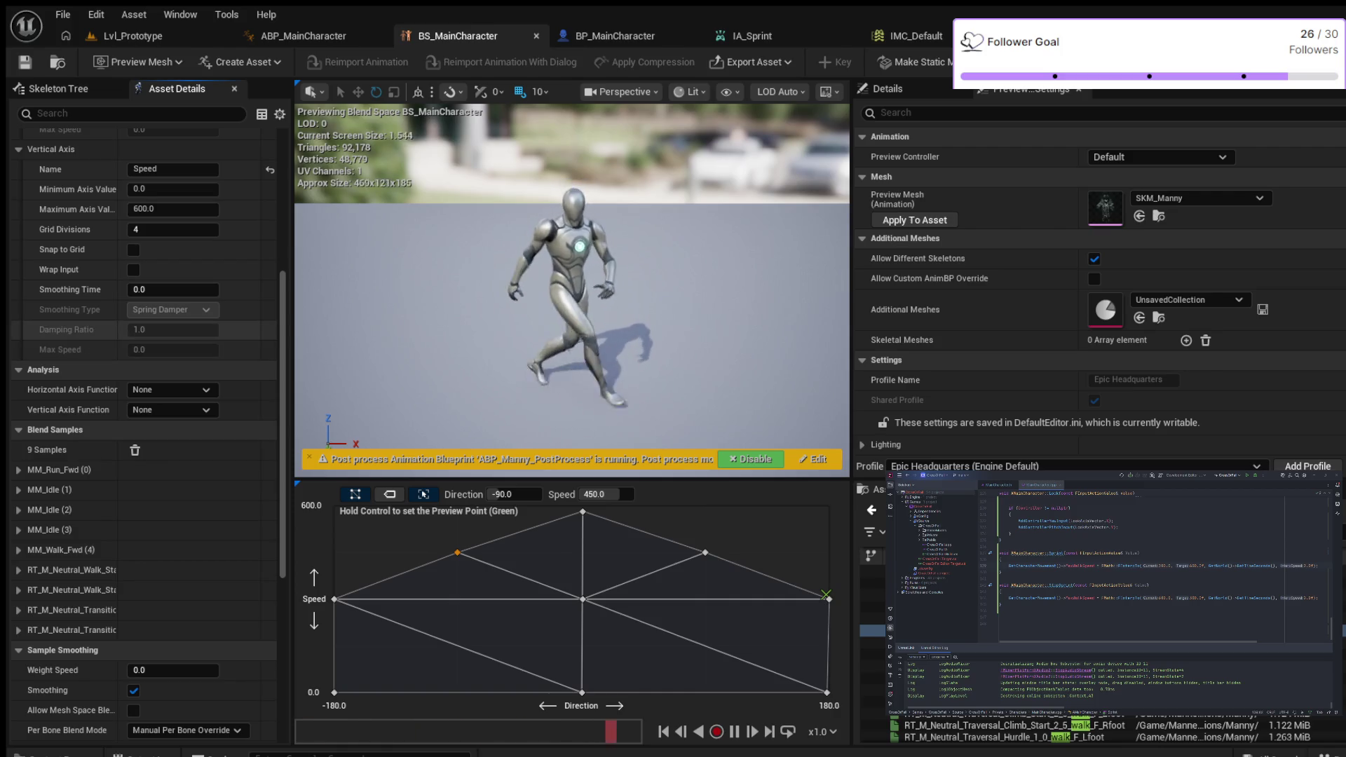
scroll(140, 435, down, 1)
scroll(140, 435, down, 1)
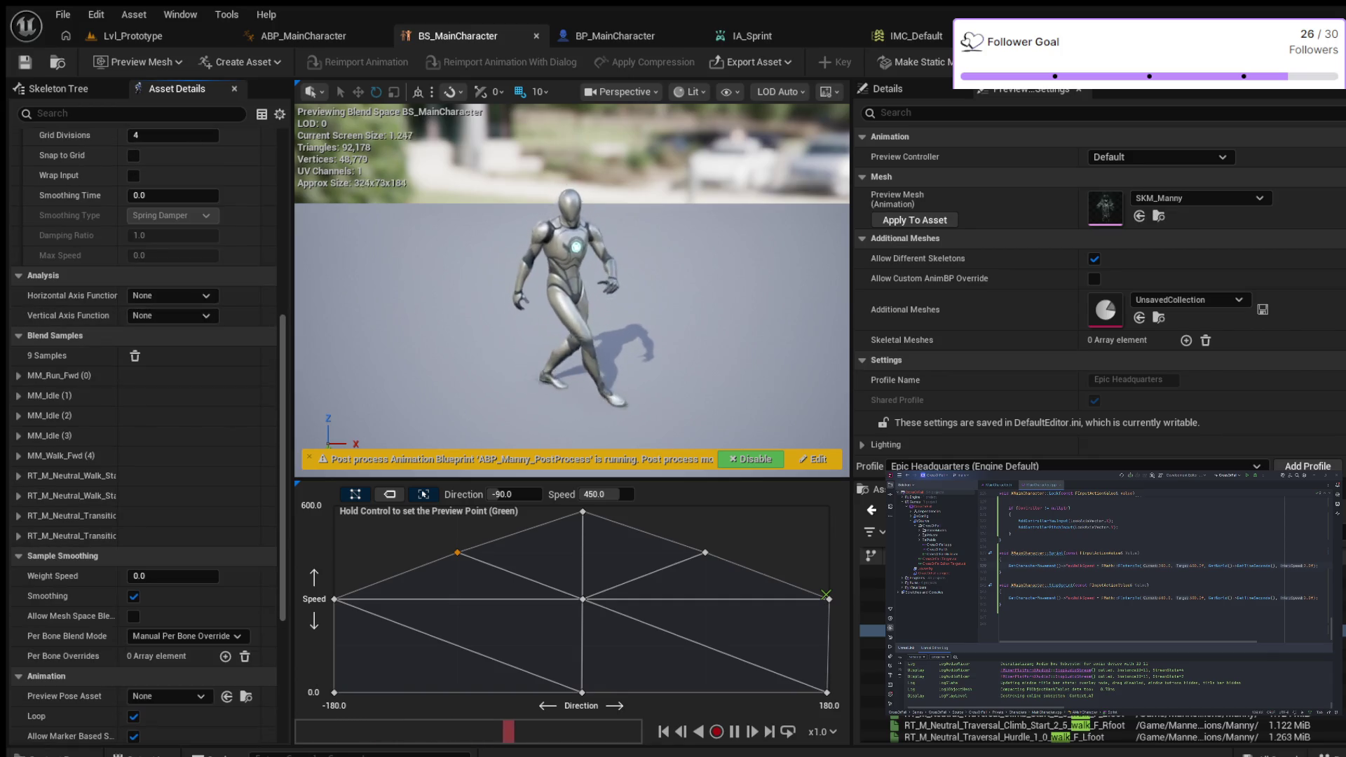
scroll(140, 434, down, 1)
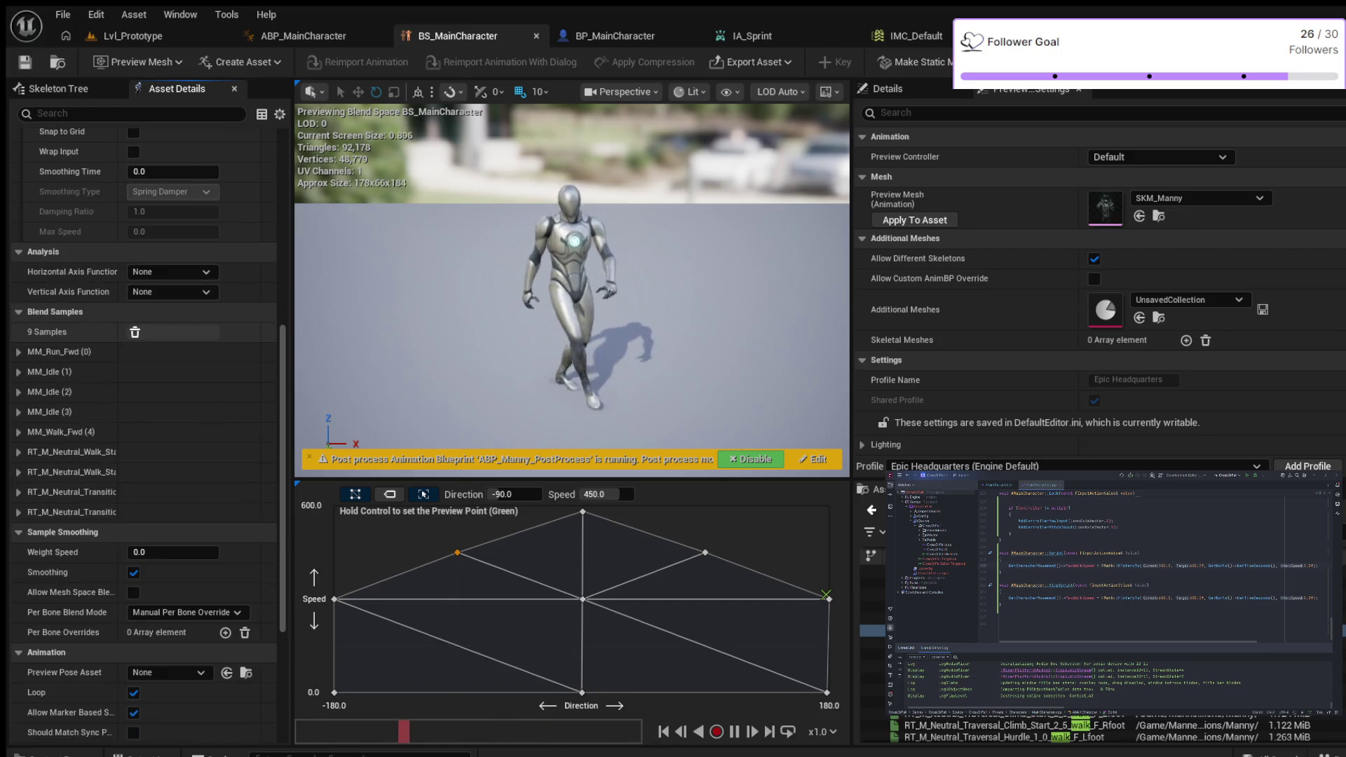
scroll(140, 434, down, 1)
scroll(140, 435, down, 1)
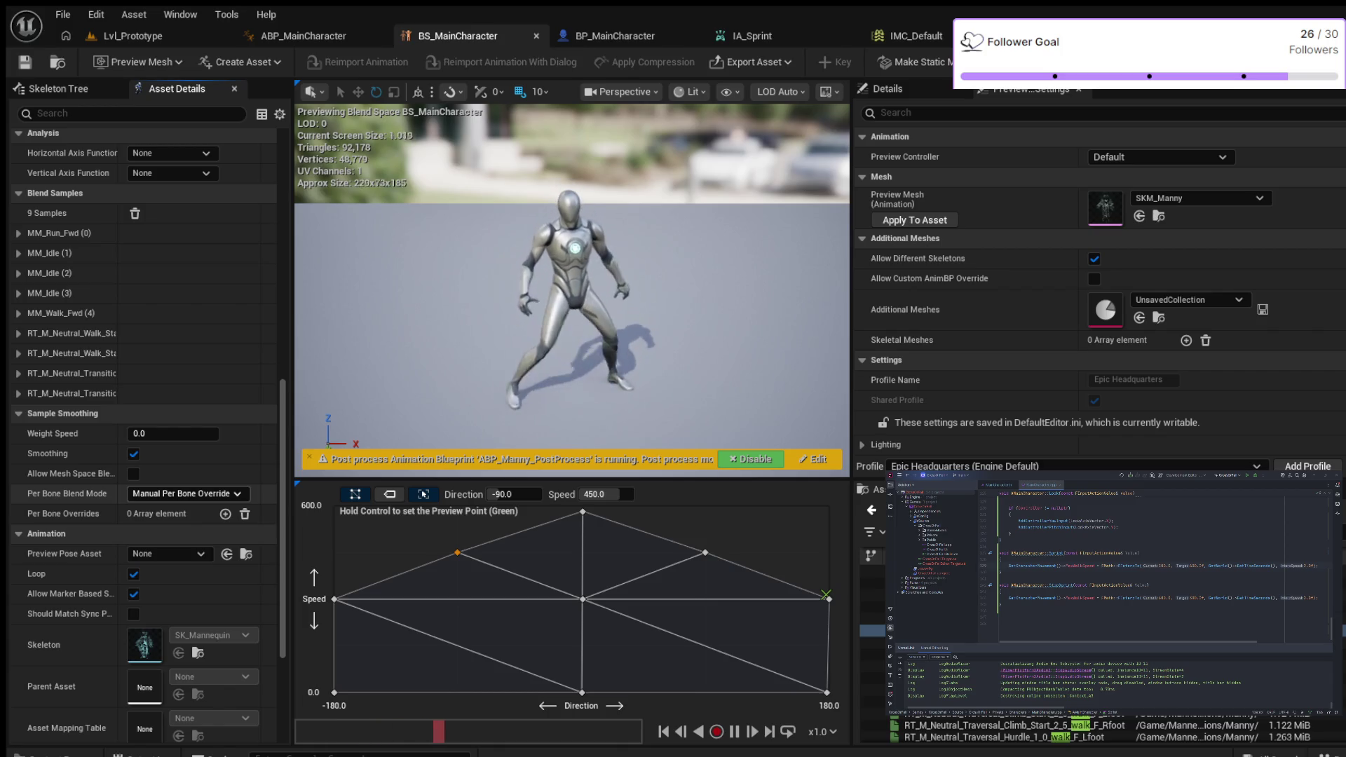
scroll(140, 434, down, 2)
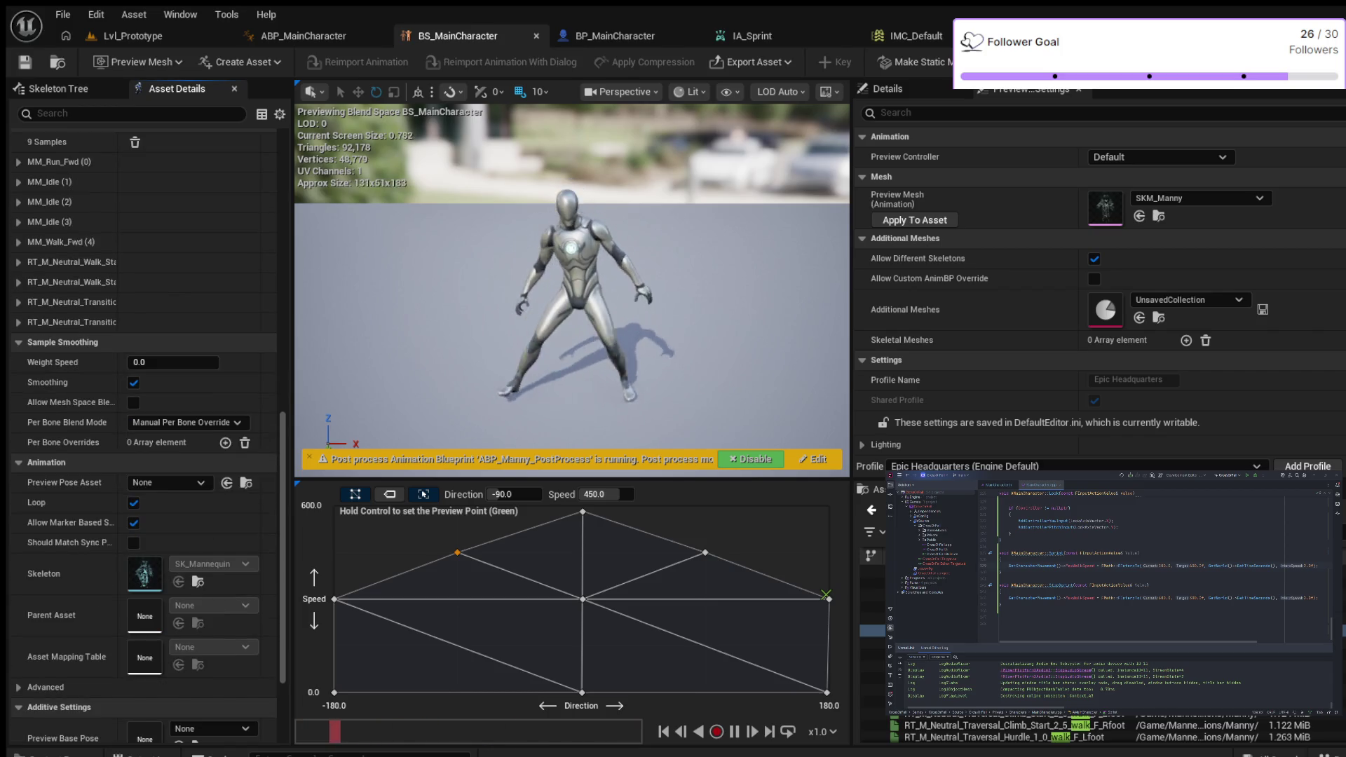
scroll(141, 435, down, 1)
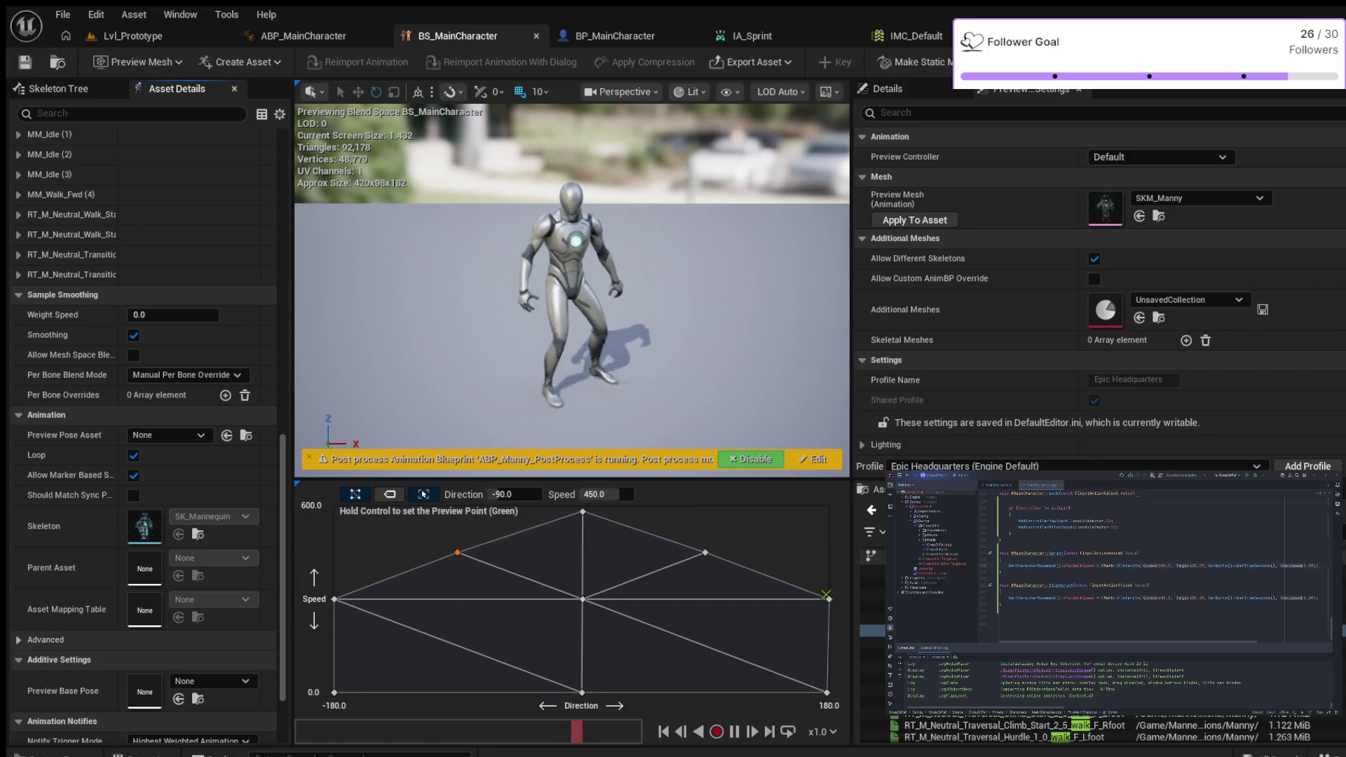
click(46, 639)
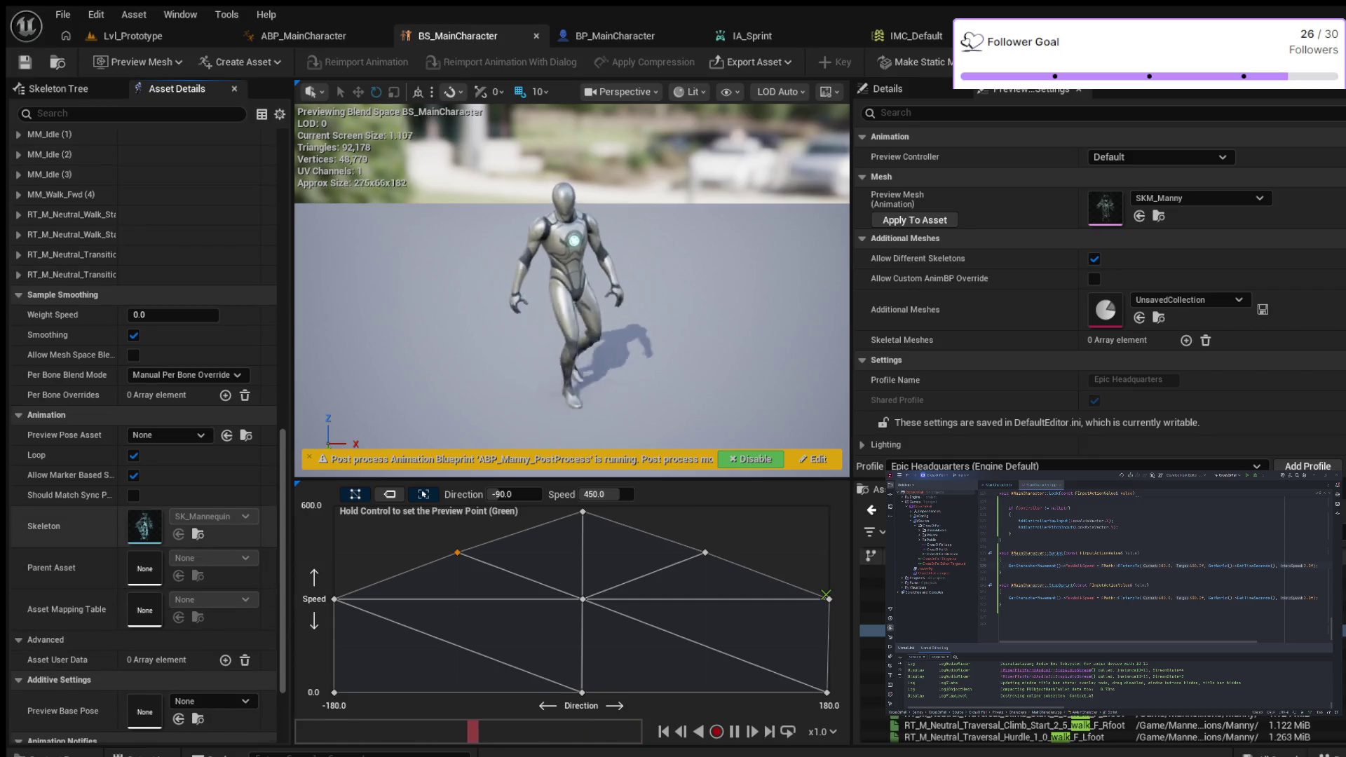
scroll(140, 435, down, 1)
scroll(140, 435, down, 1)
scroll(141, 434, down, 1)
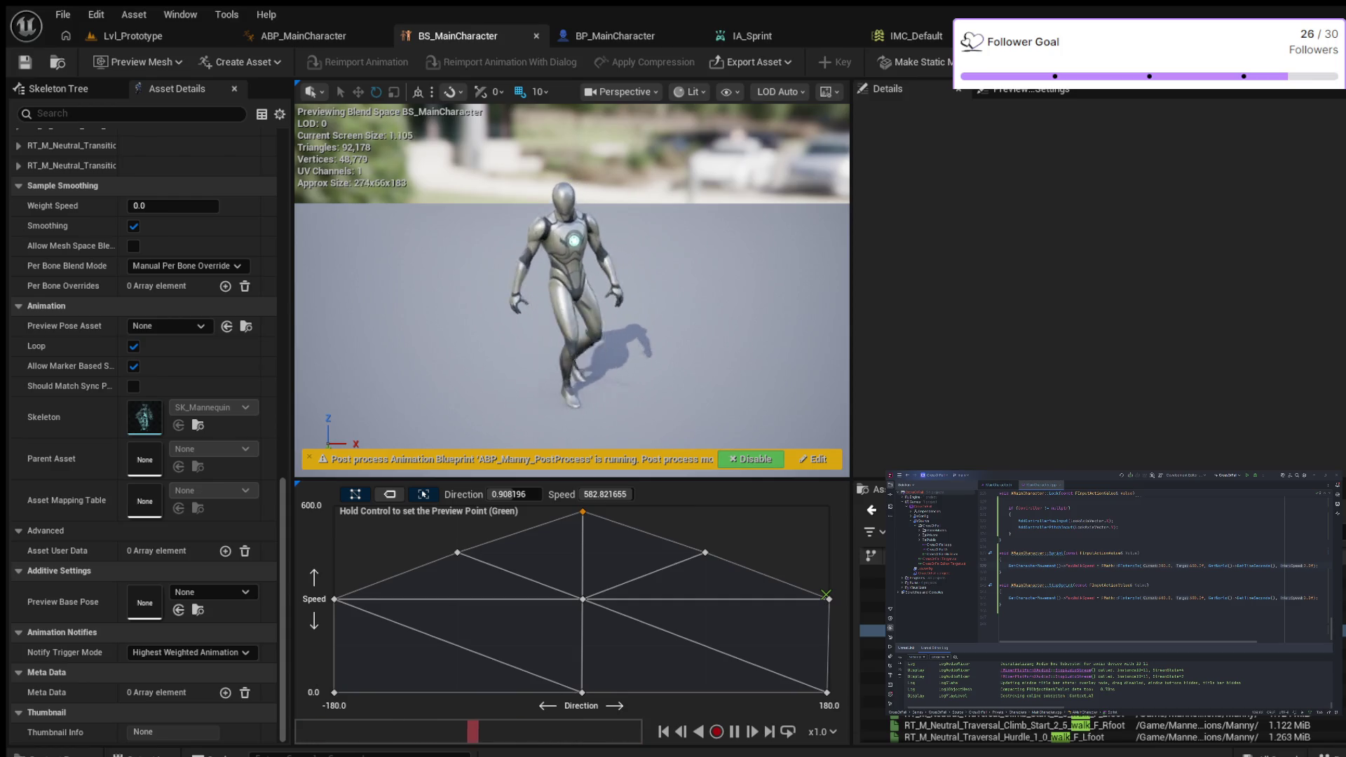
Step: Set the blend space preview to Speed 600 and Direction 0 on the top forward sample
click(605, 495)
text(600)
key(Return)
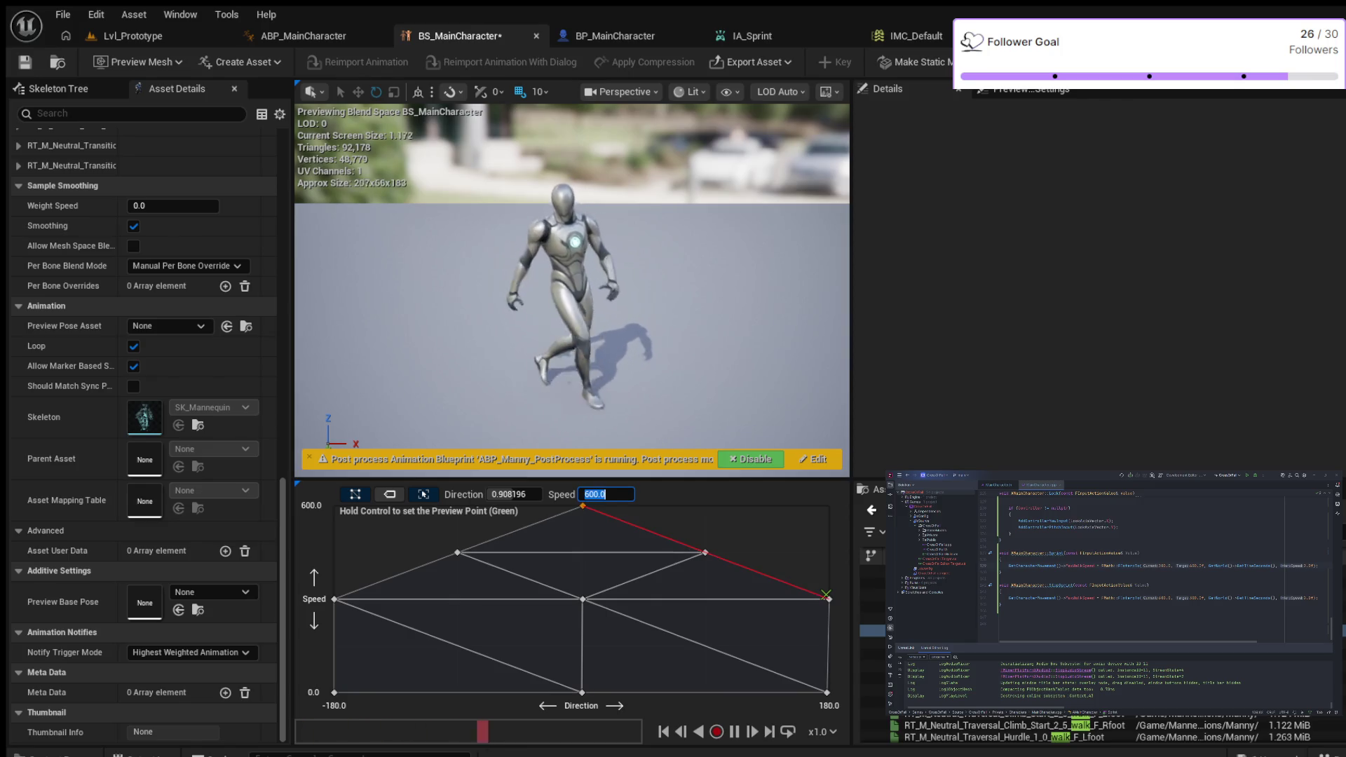
click(513, 495)
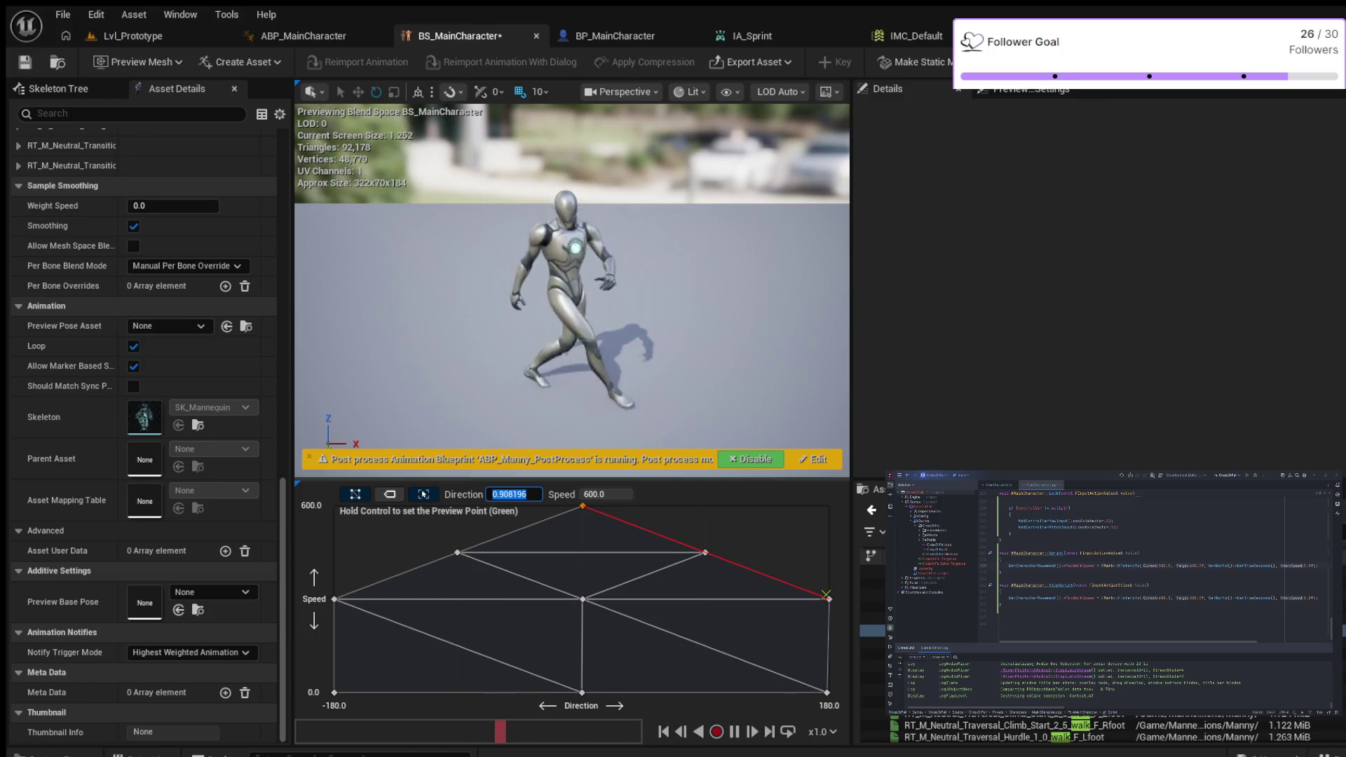
text(0)
key(Return)
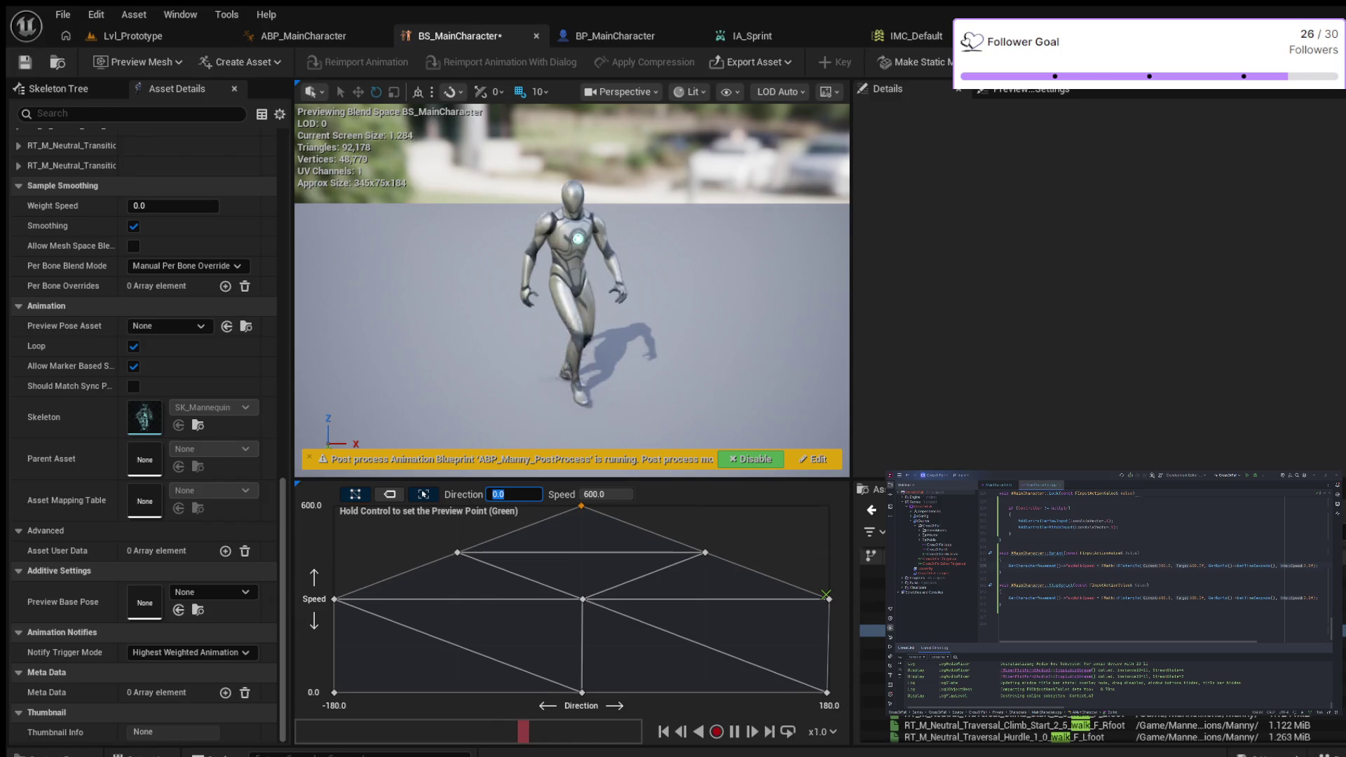
scroll(140, 420, up, 10)
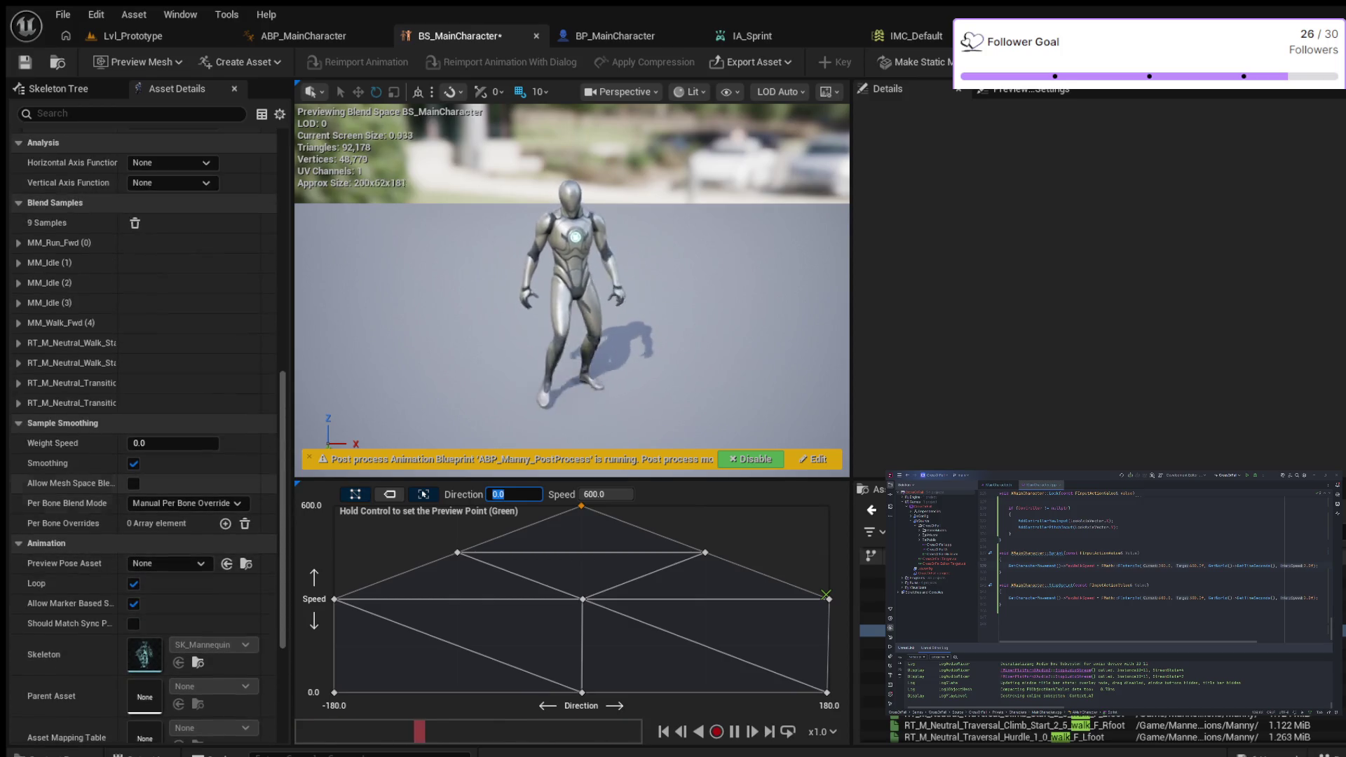
scroll(140, 420, up, 6)
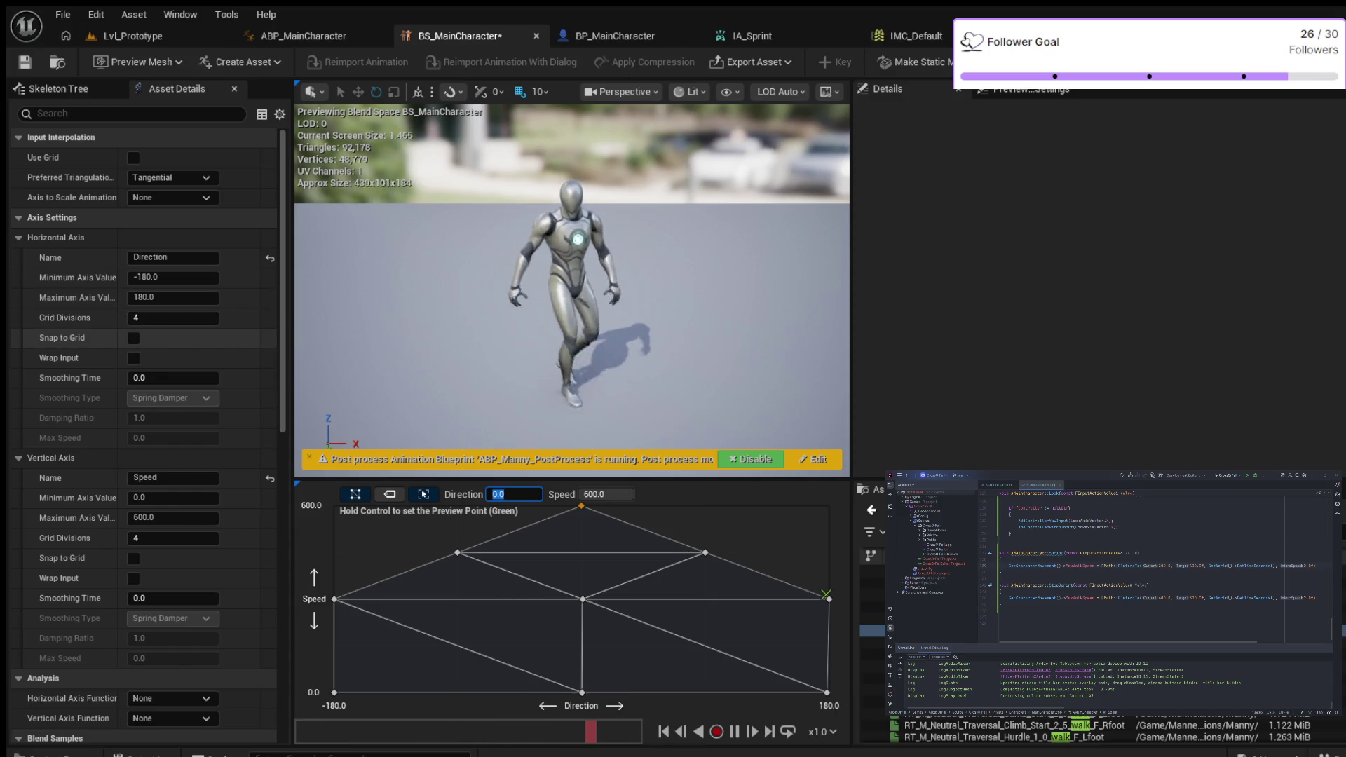
key(Return)
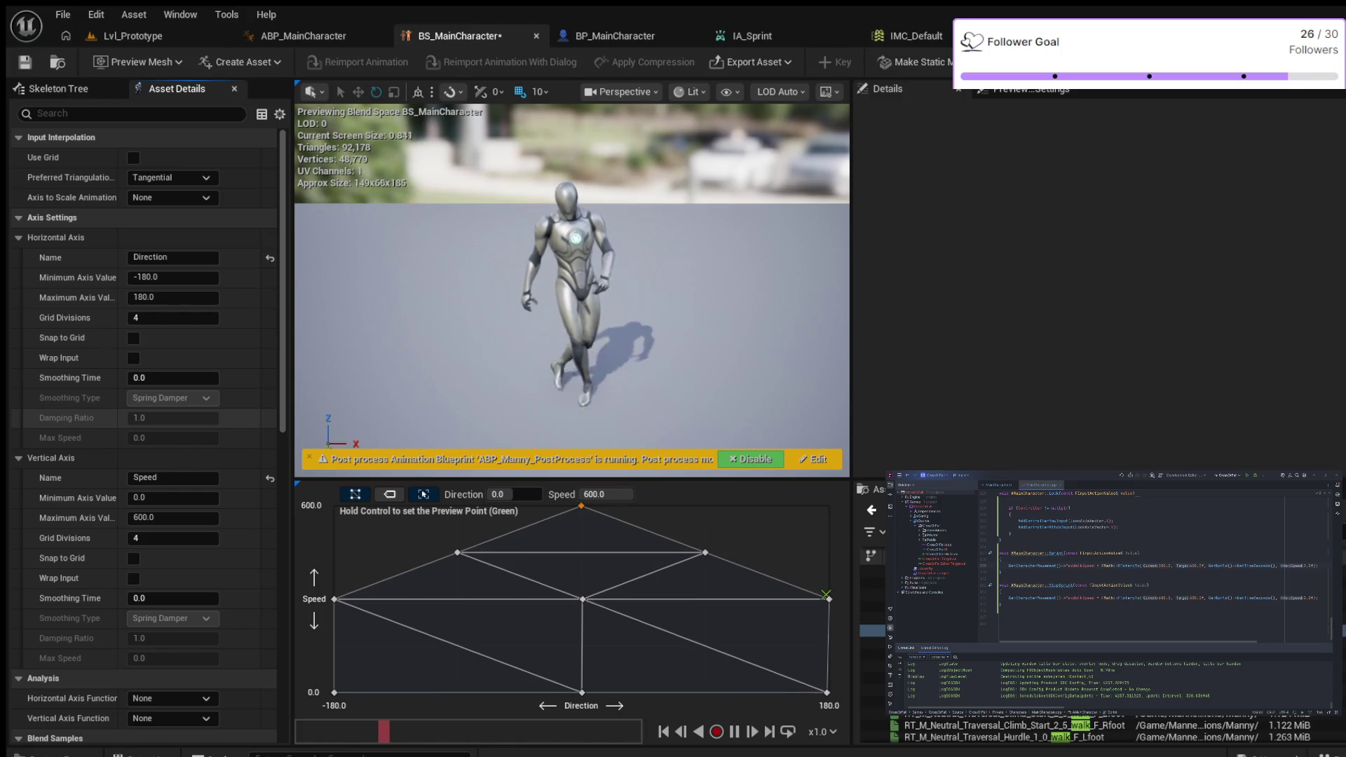
scroll(140, 435, down, 2)
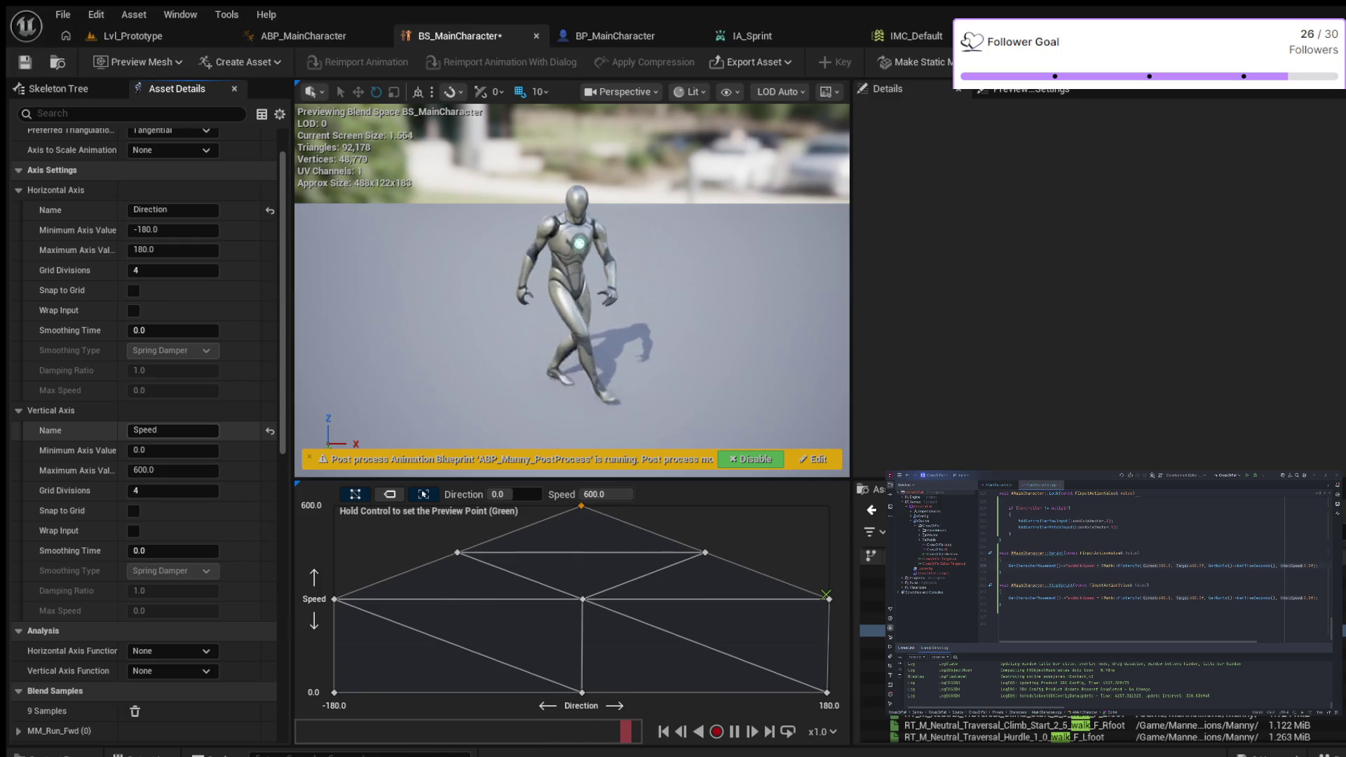
scroll(140, 424, down, 1)
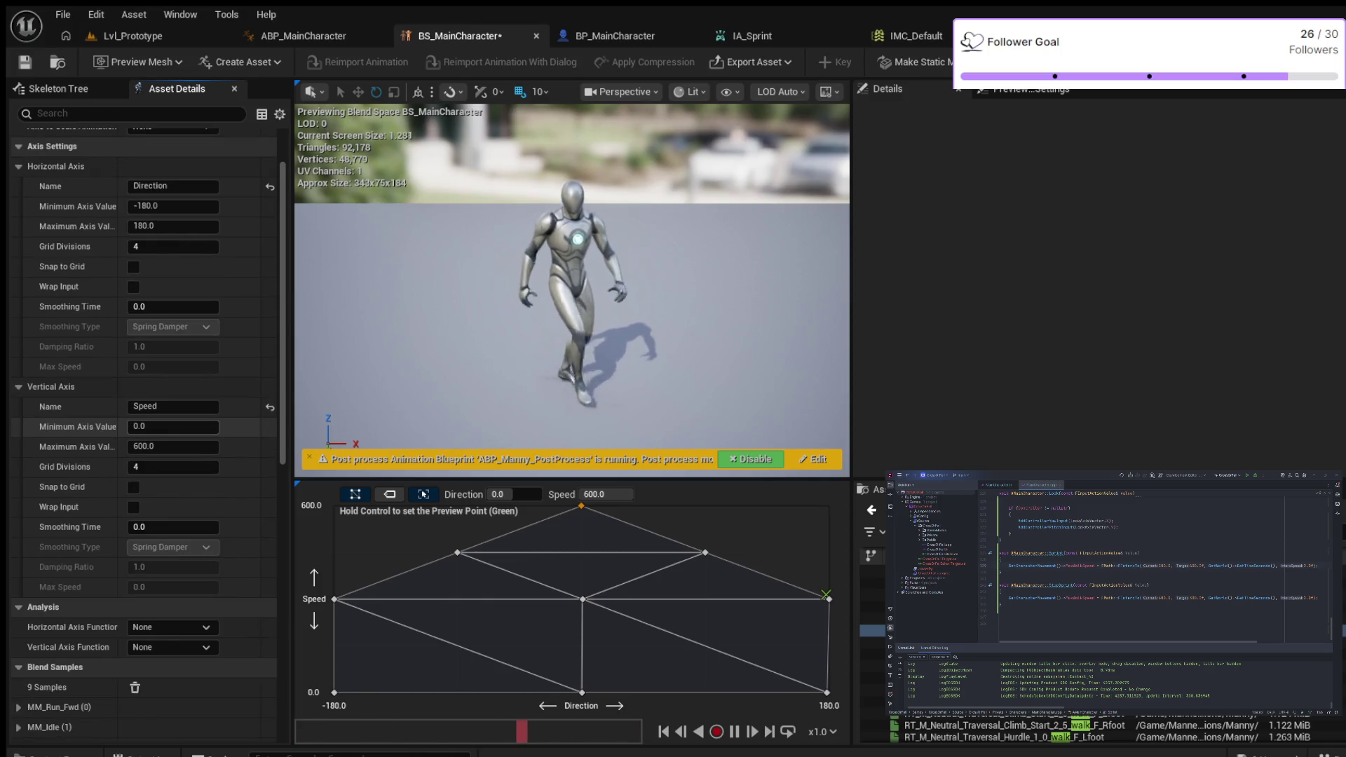
scroll(140, 425, down, 1)
scroll(140, 428, down, 3)
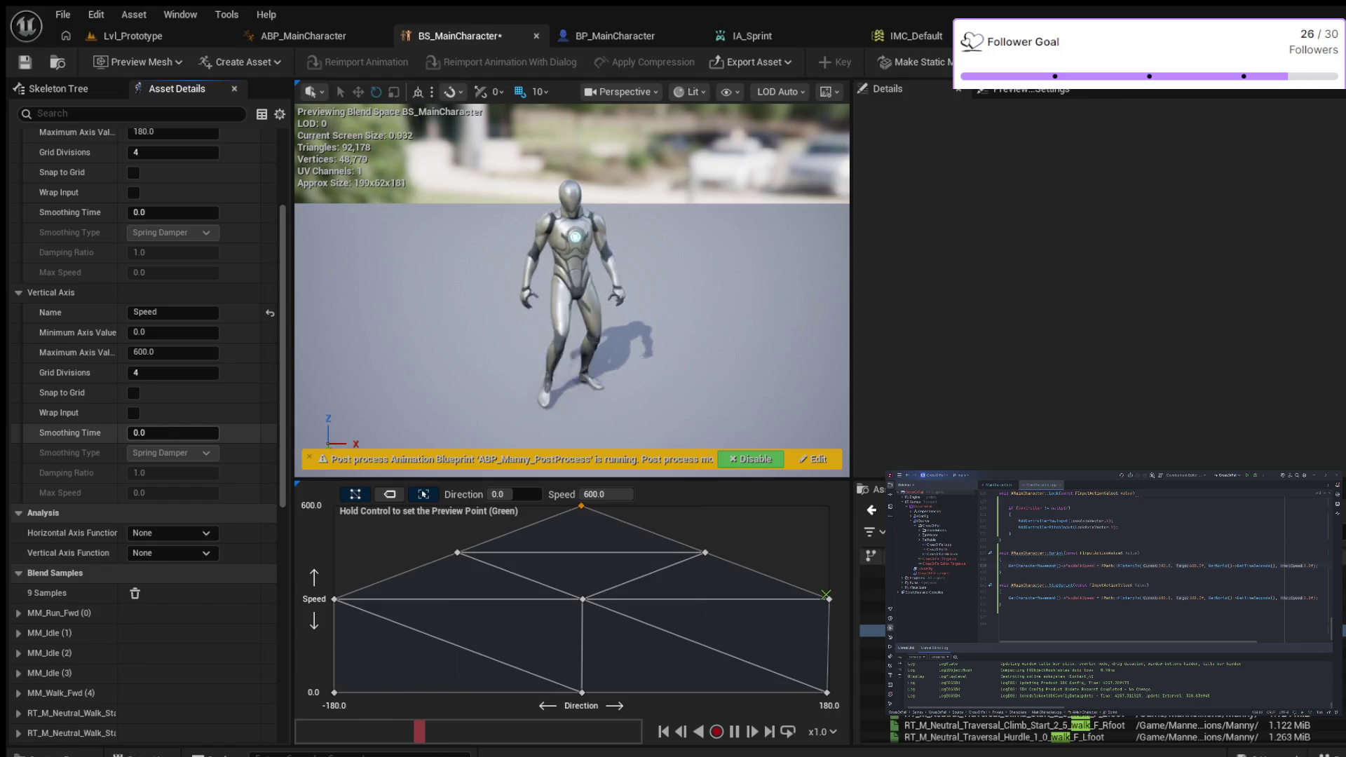
scroll(140, 432, down, 1)
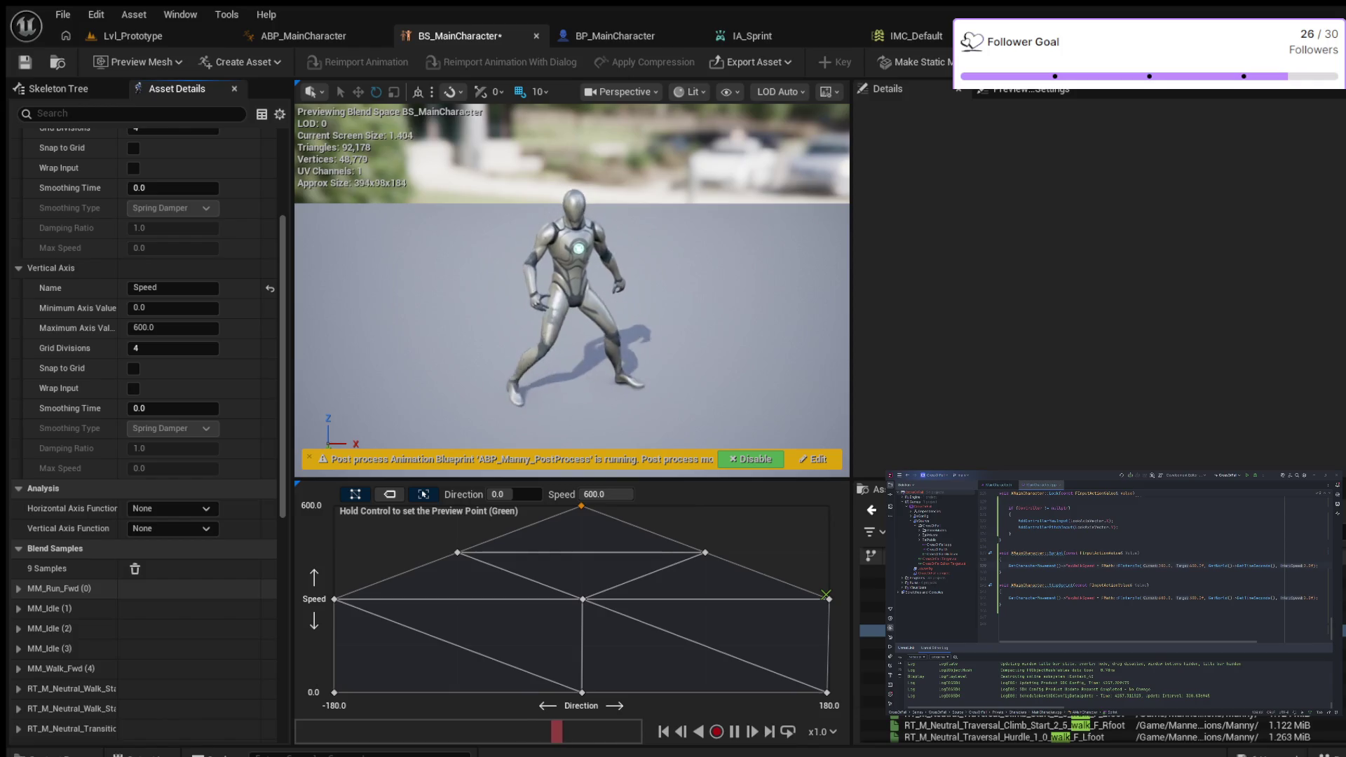
Step: Drag the Asset Details name column wider, then scroll down toward Sample Smoothing
drag(125, 329, 170, 330)
scroll(147, 435, down, 2)
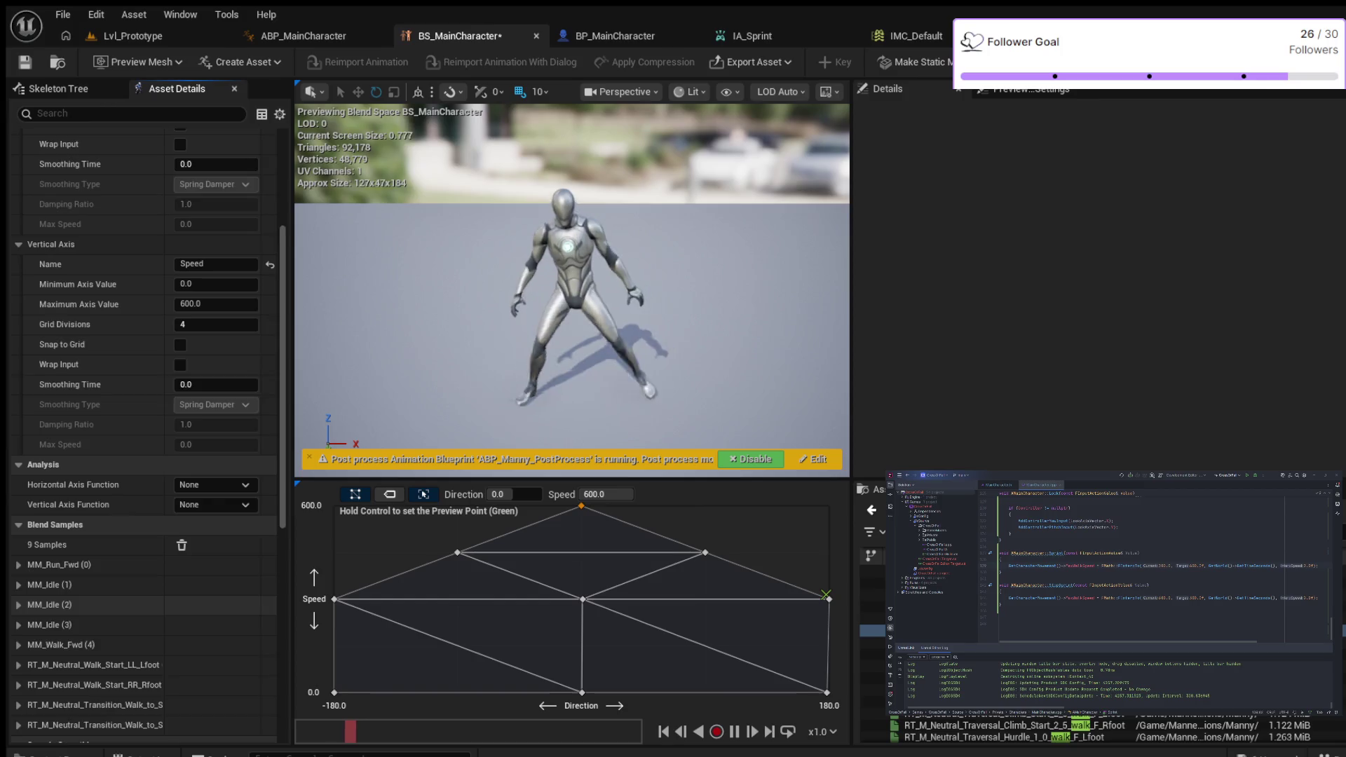
scroll(91, 558, down, 1)
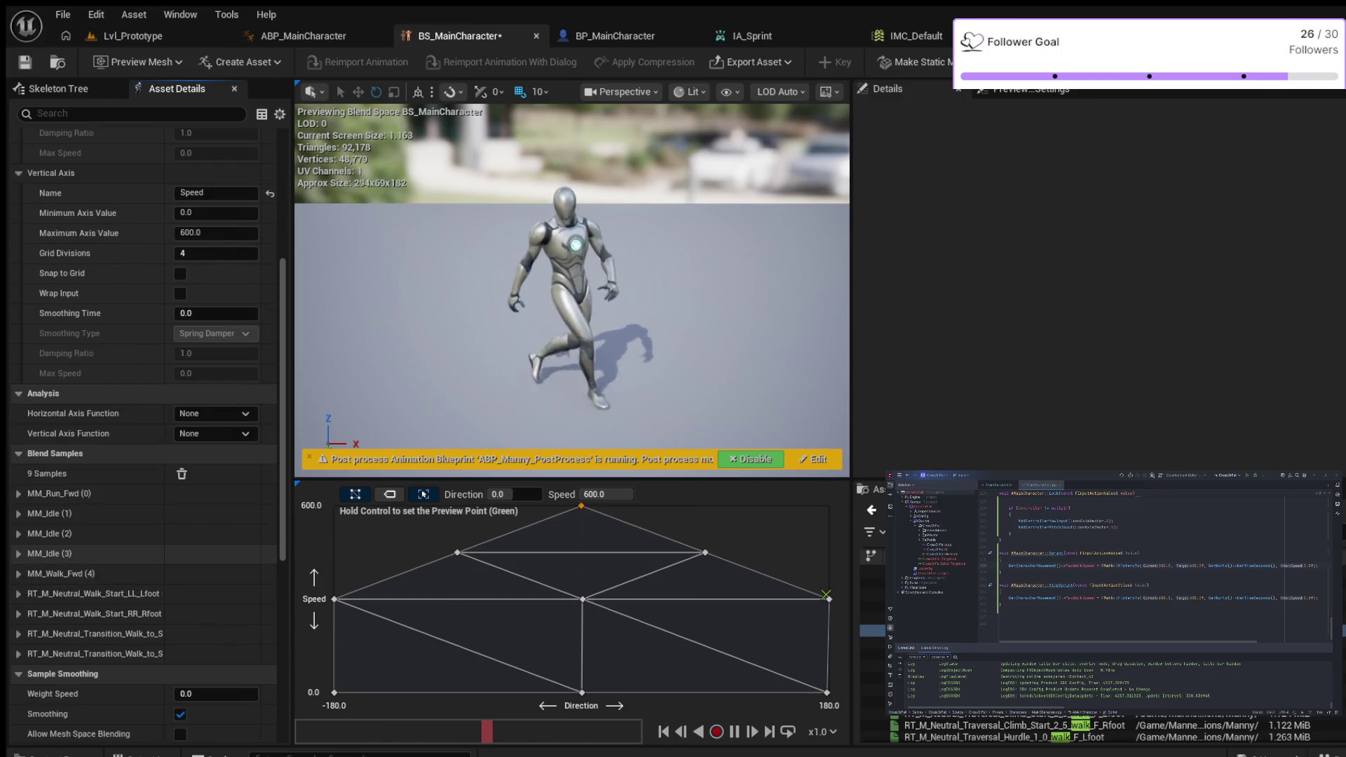
scroll(143, 435, down, 1)
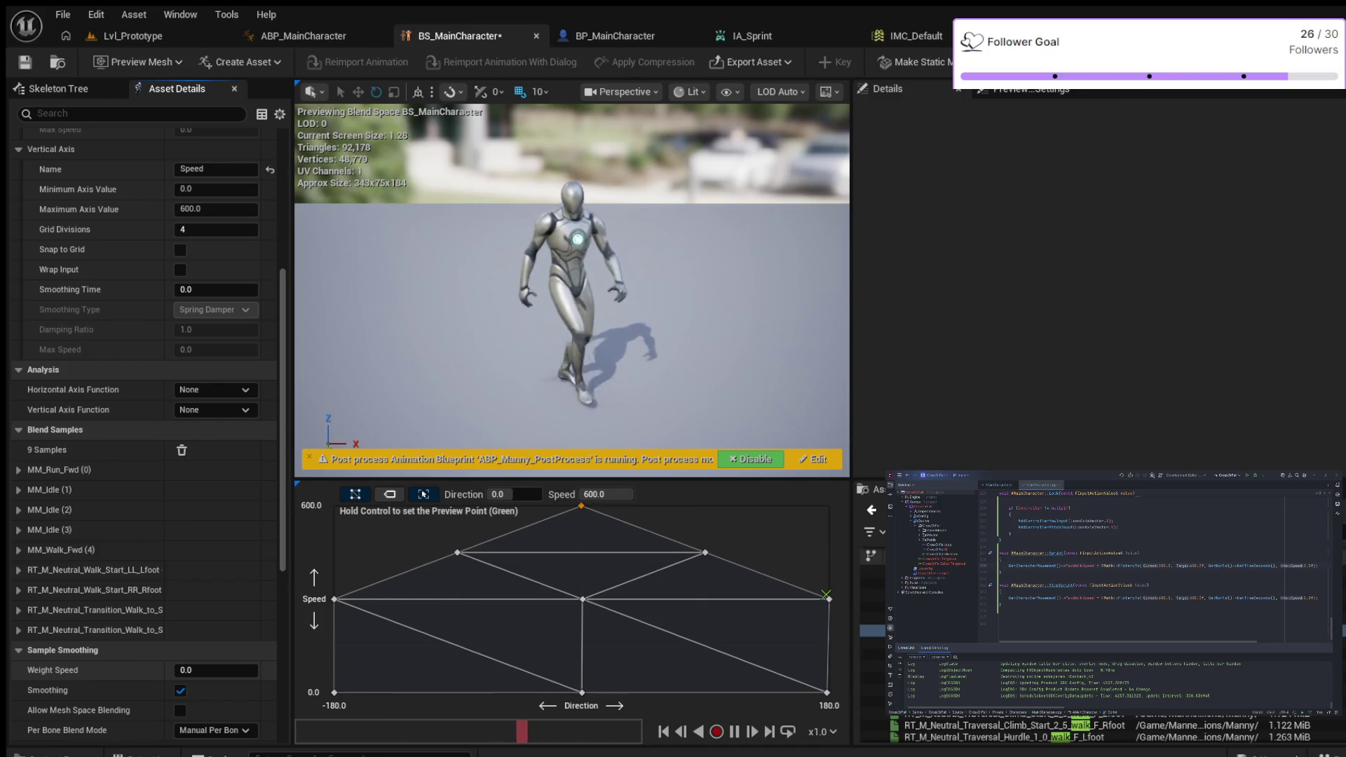
Step: Set the Sample Smoothing Weight Speed to 1.0
click(210, 670)
text(1)
key(Return)
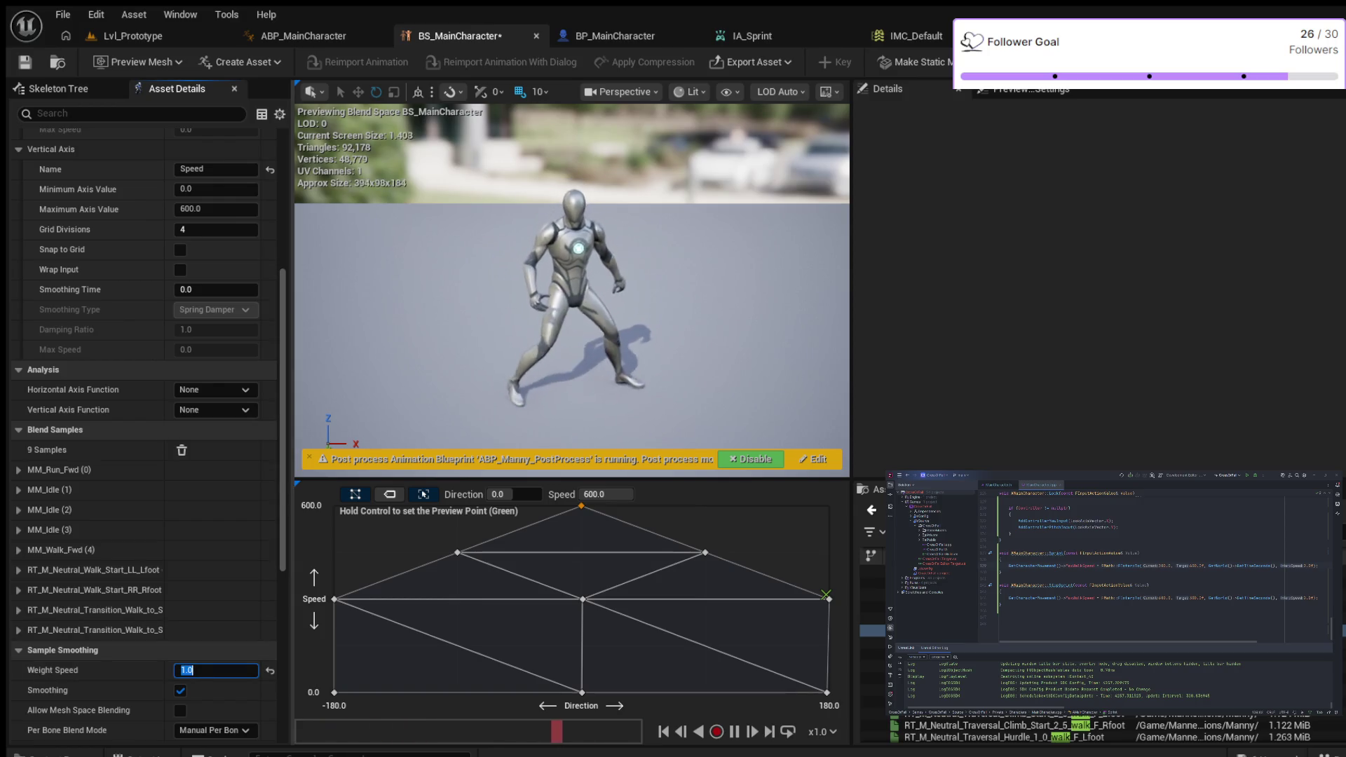
Step: Play-test the character running forward in Lvl_Prototype, then return to BS_MainCharacter
click(133, 35)
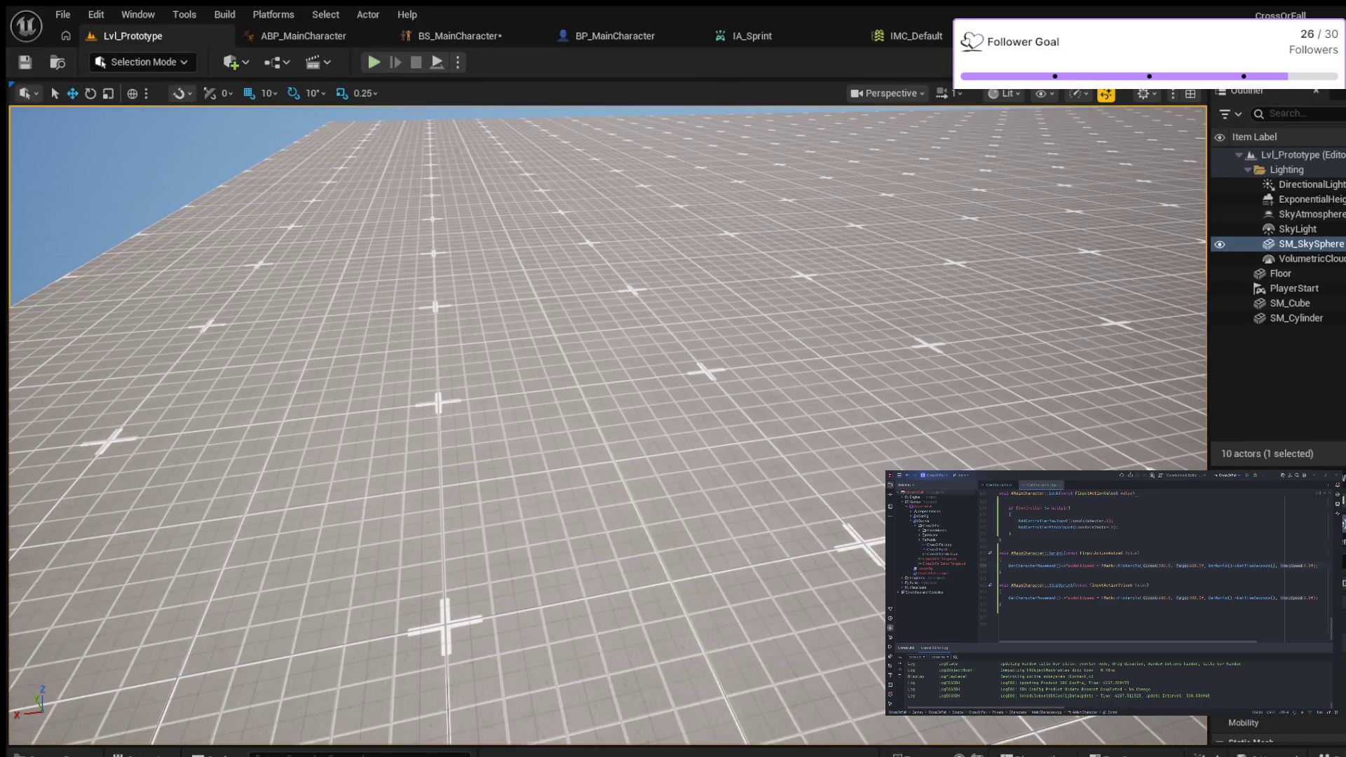
key(alt+p)
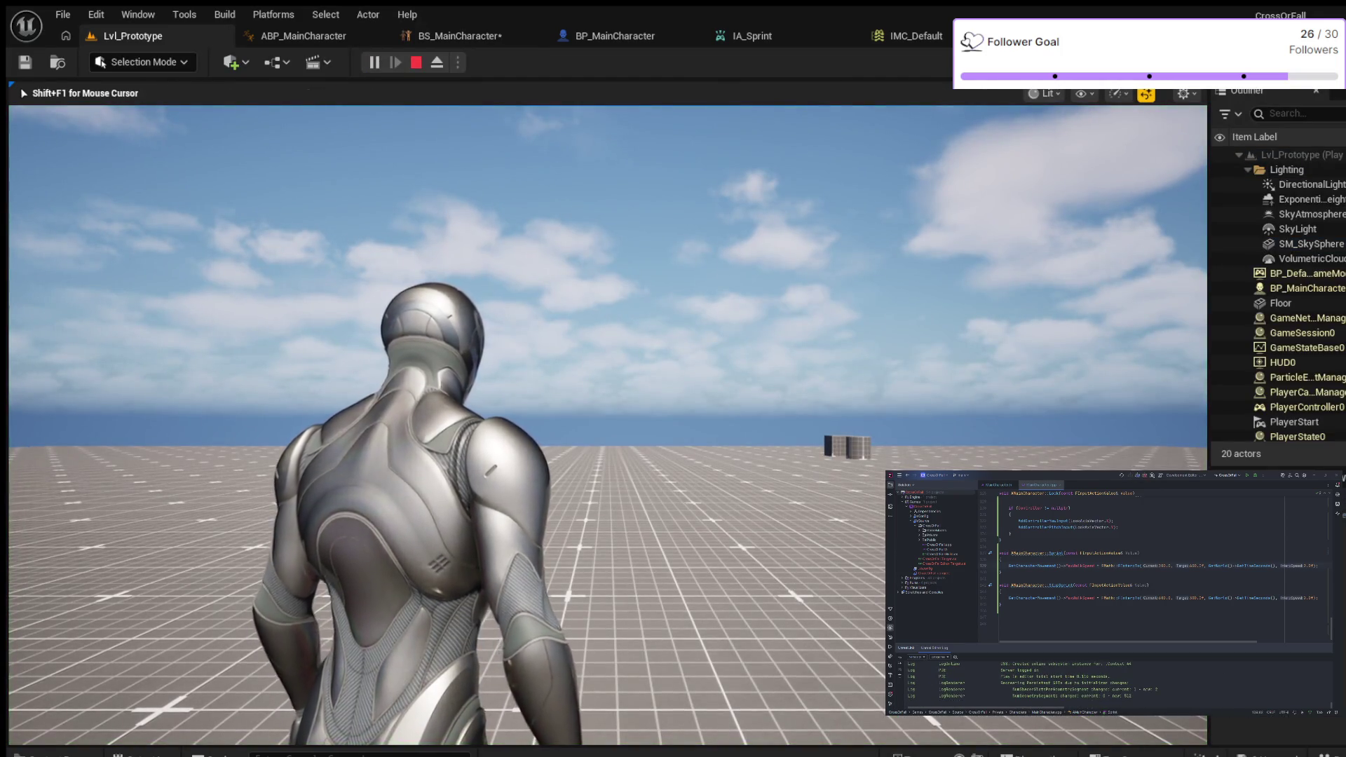
key(w)
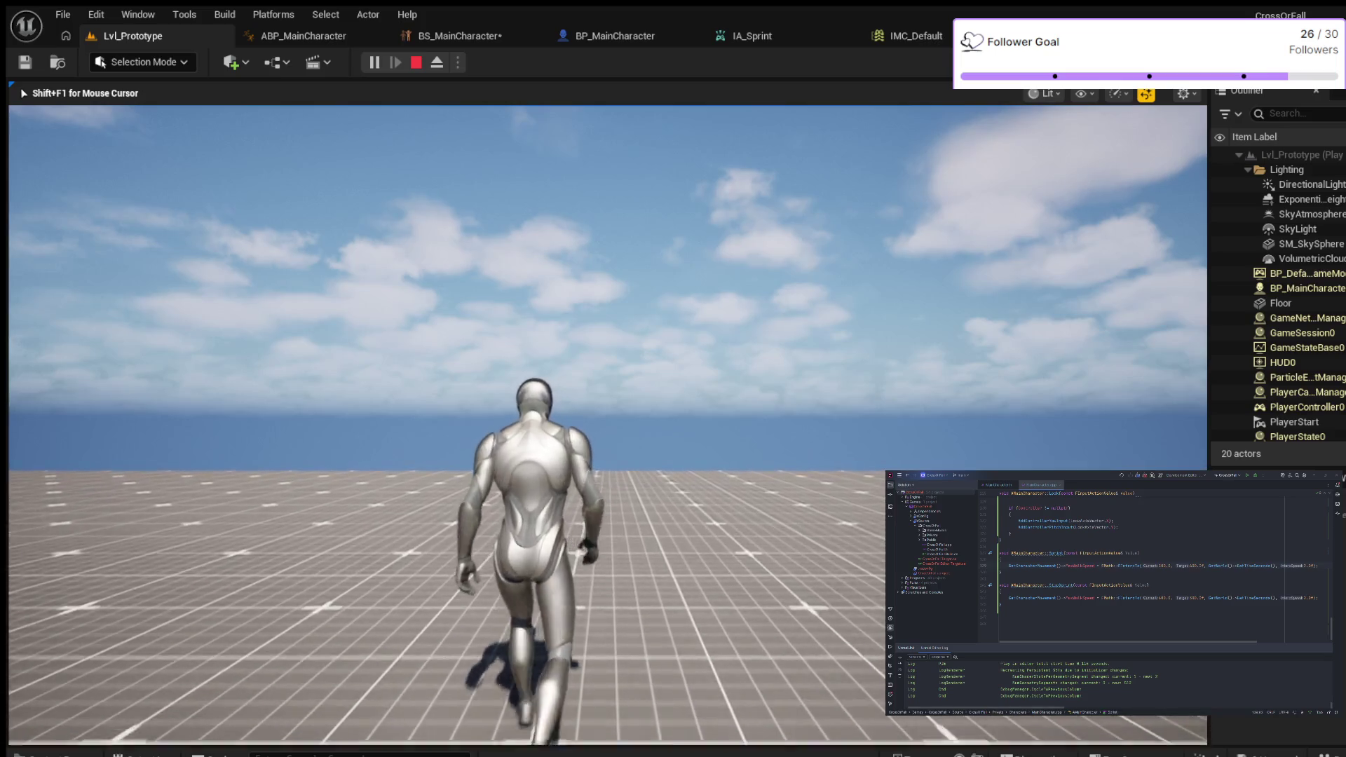
key(Escape)
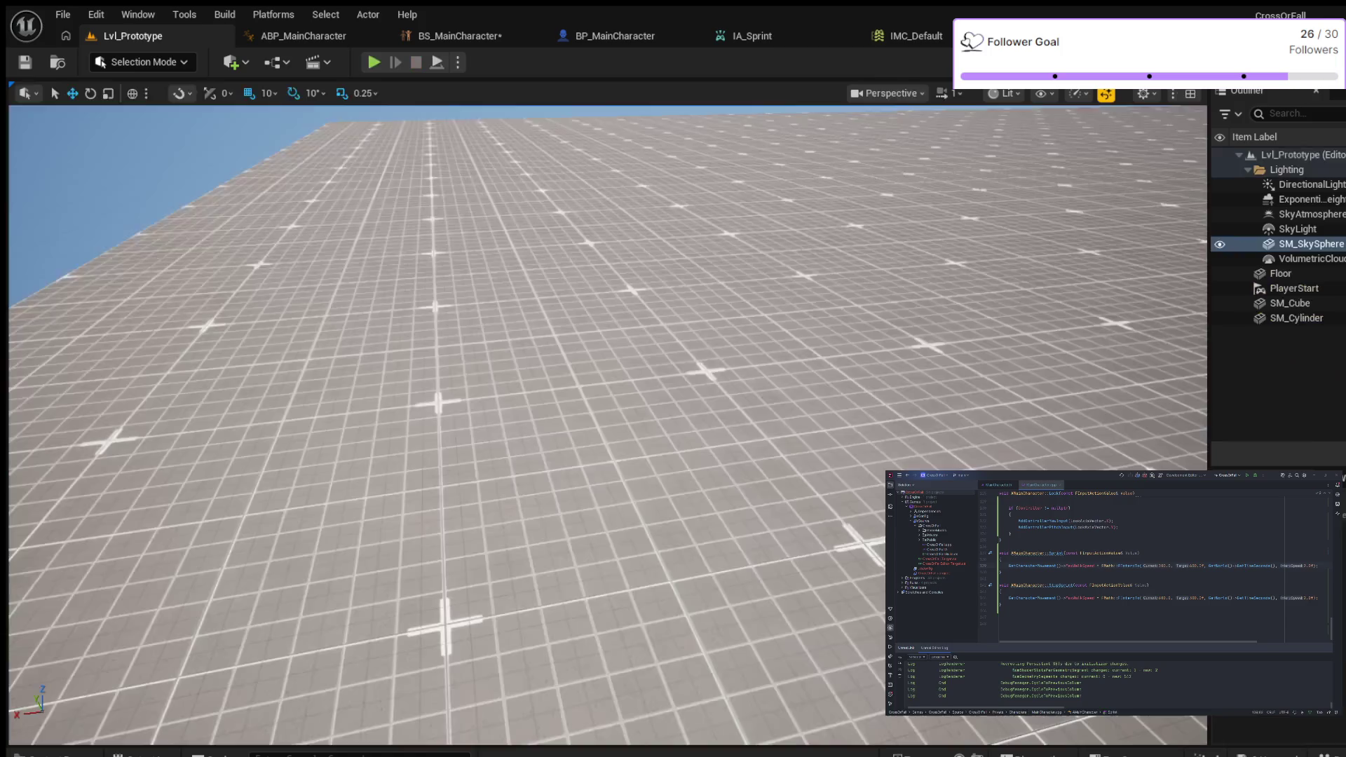
click(460, 36)
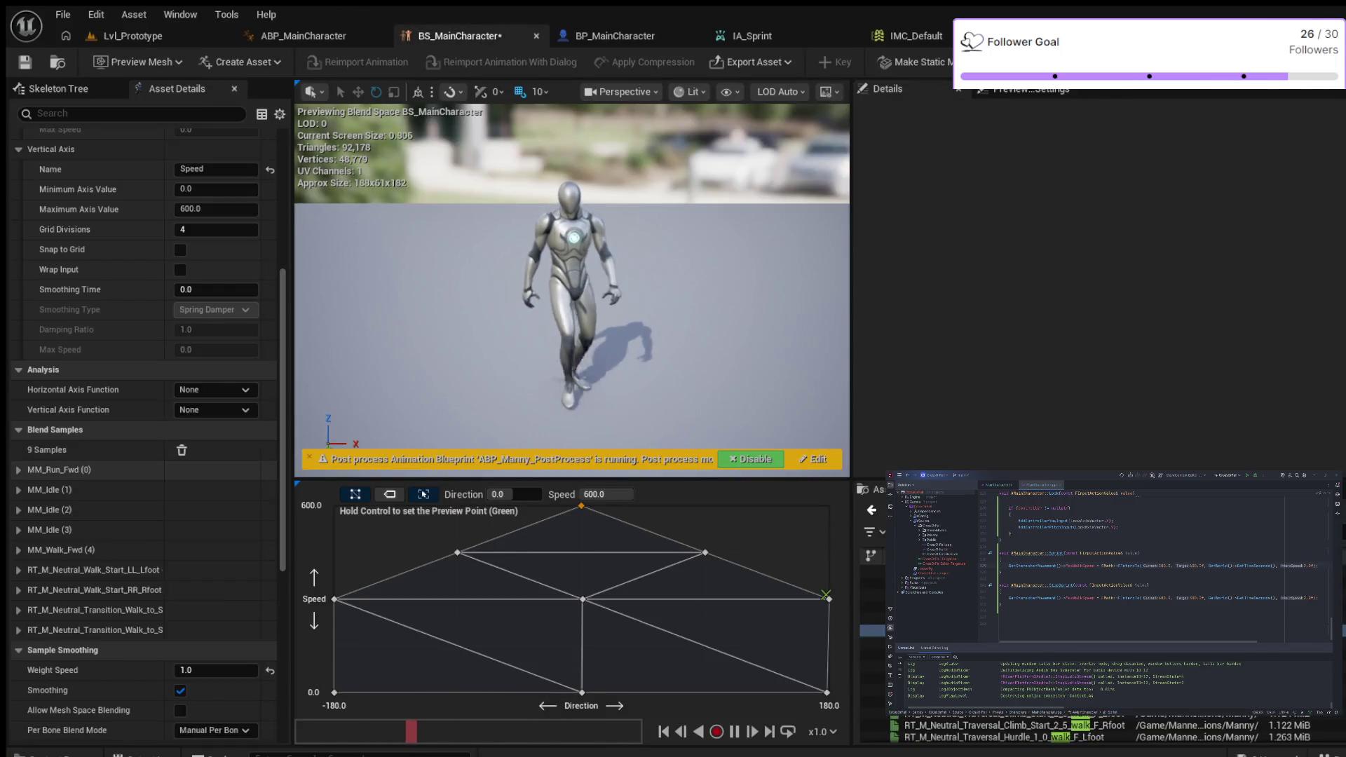
Step: Change the Sample Smoothing Weight Speed to 0.5
click(216, 670)
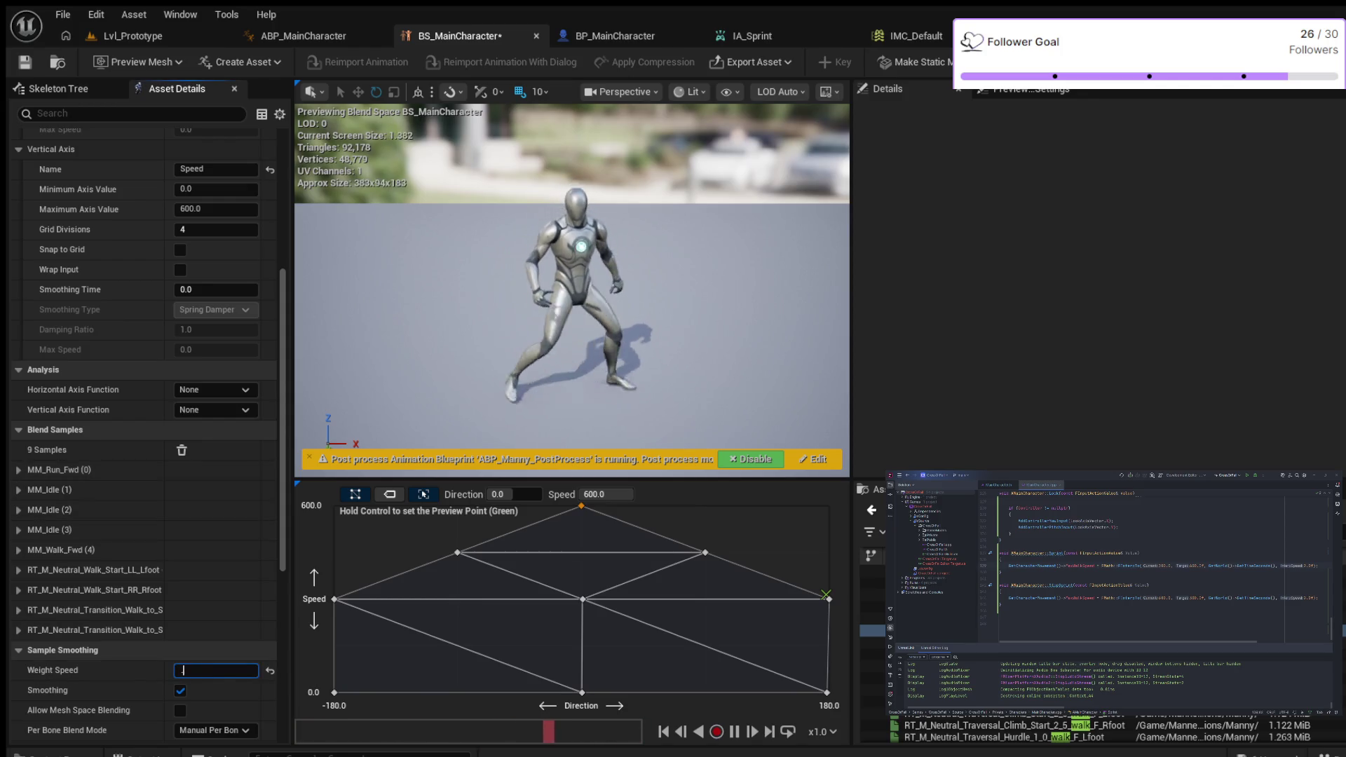
text(0.5)
key(Return)
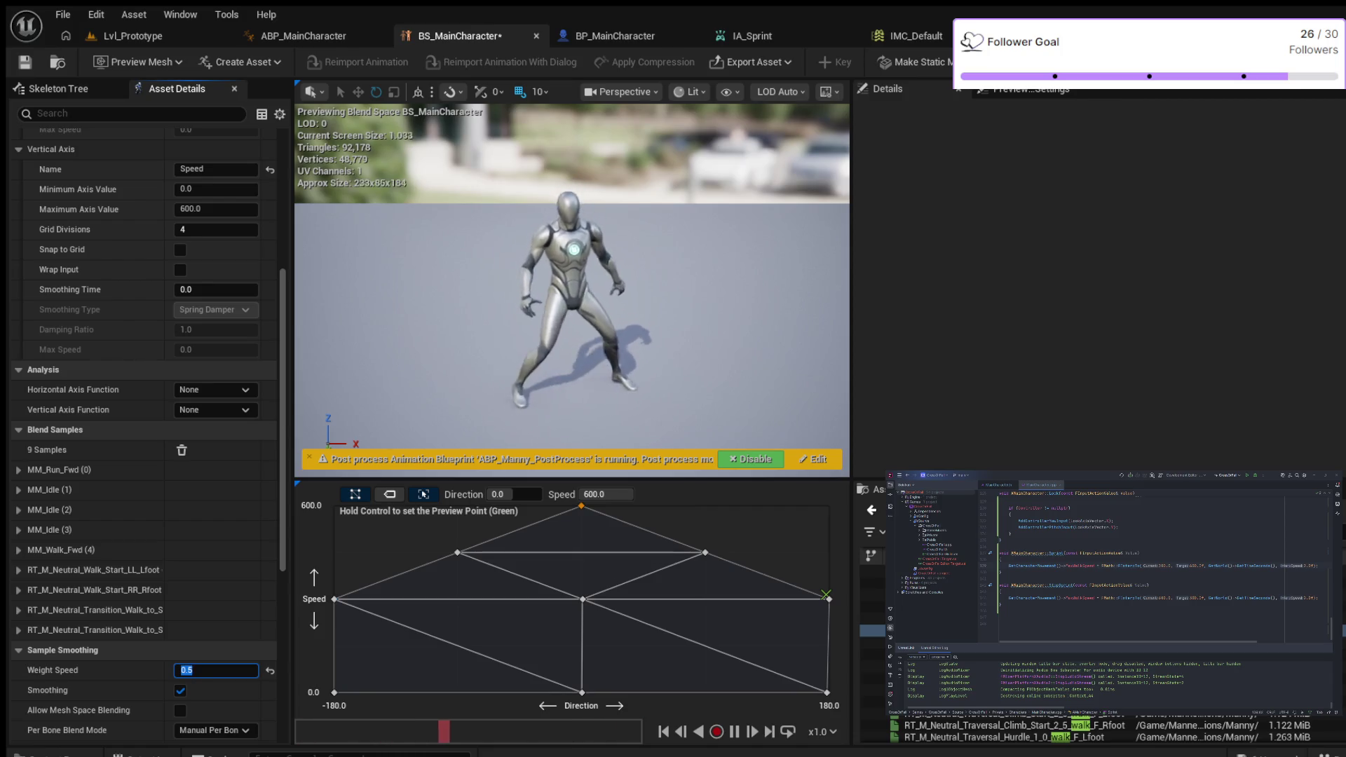
Step: Play-test walking forward in Lvl_Prototype, then return to BS_MainCharacter
click(133, 36)
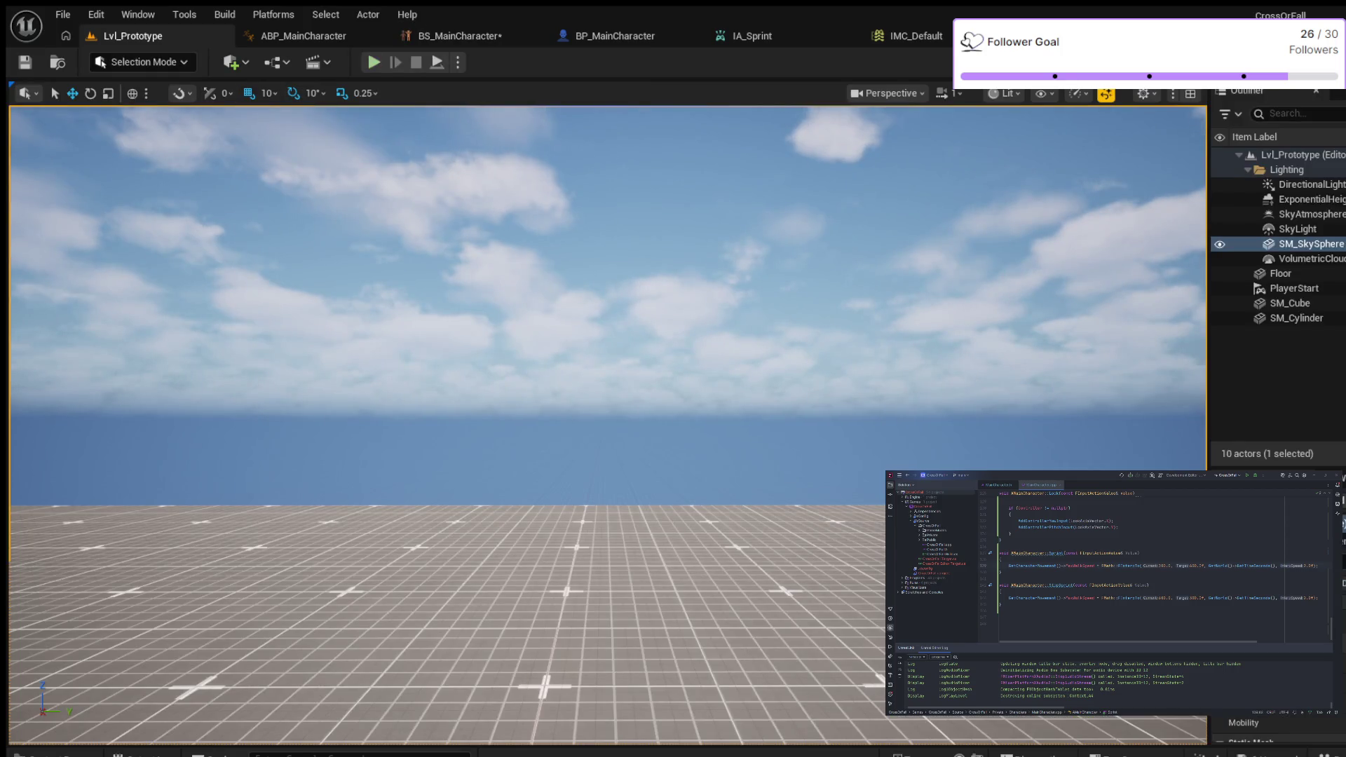
key(alt+p)
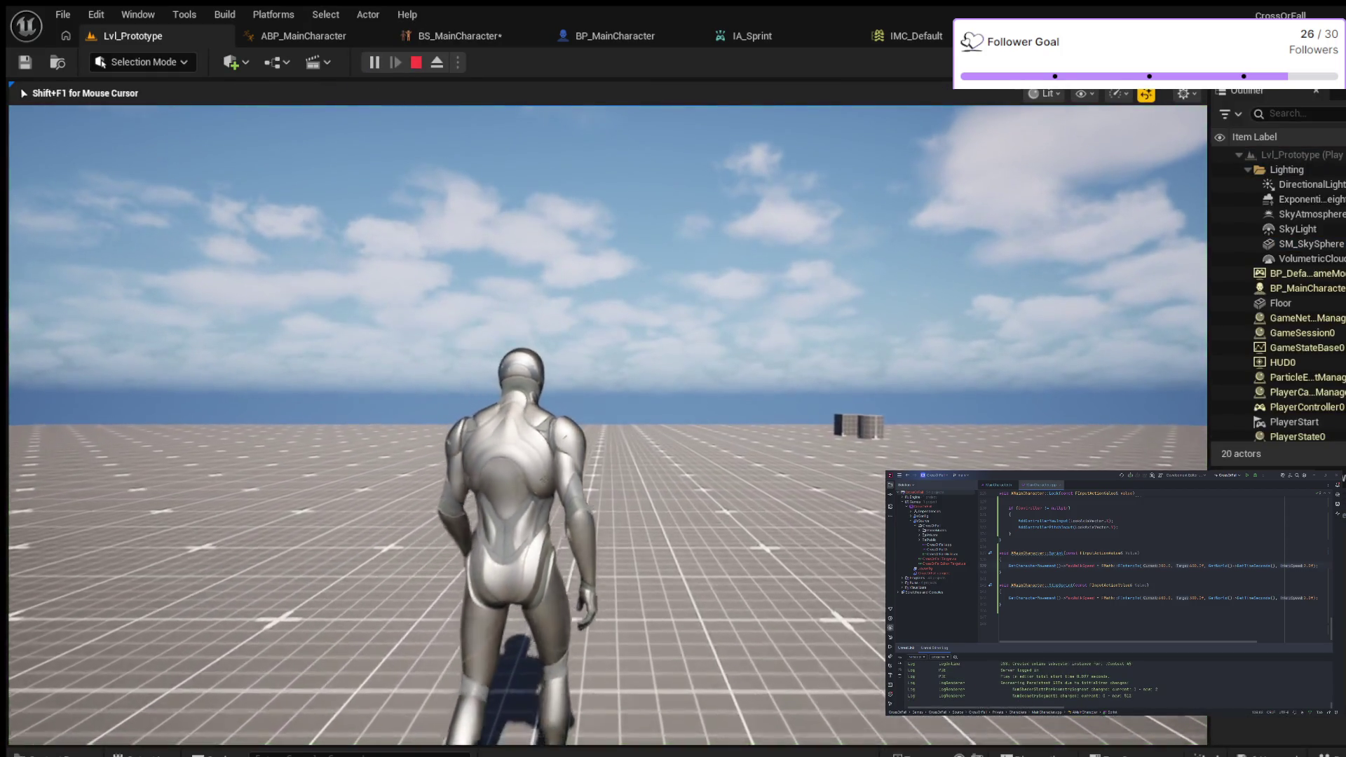
key(w)
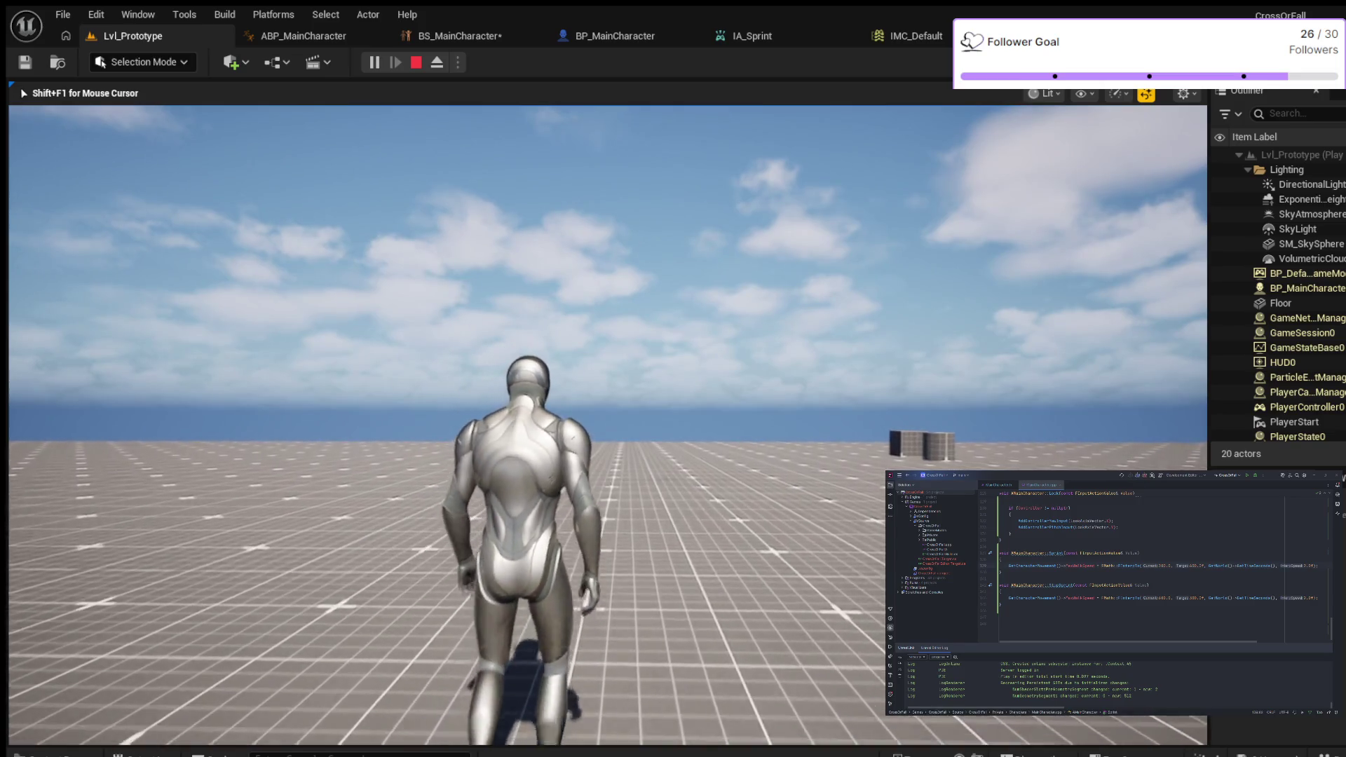
key(Escape)
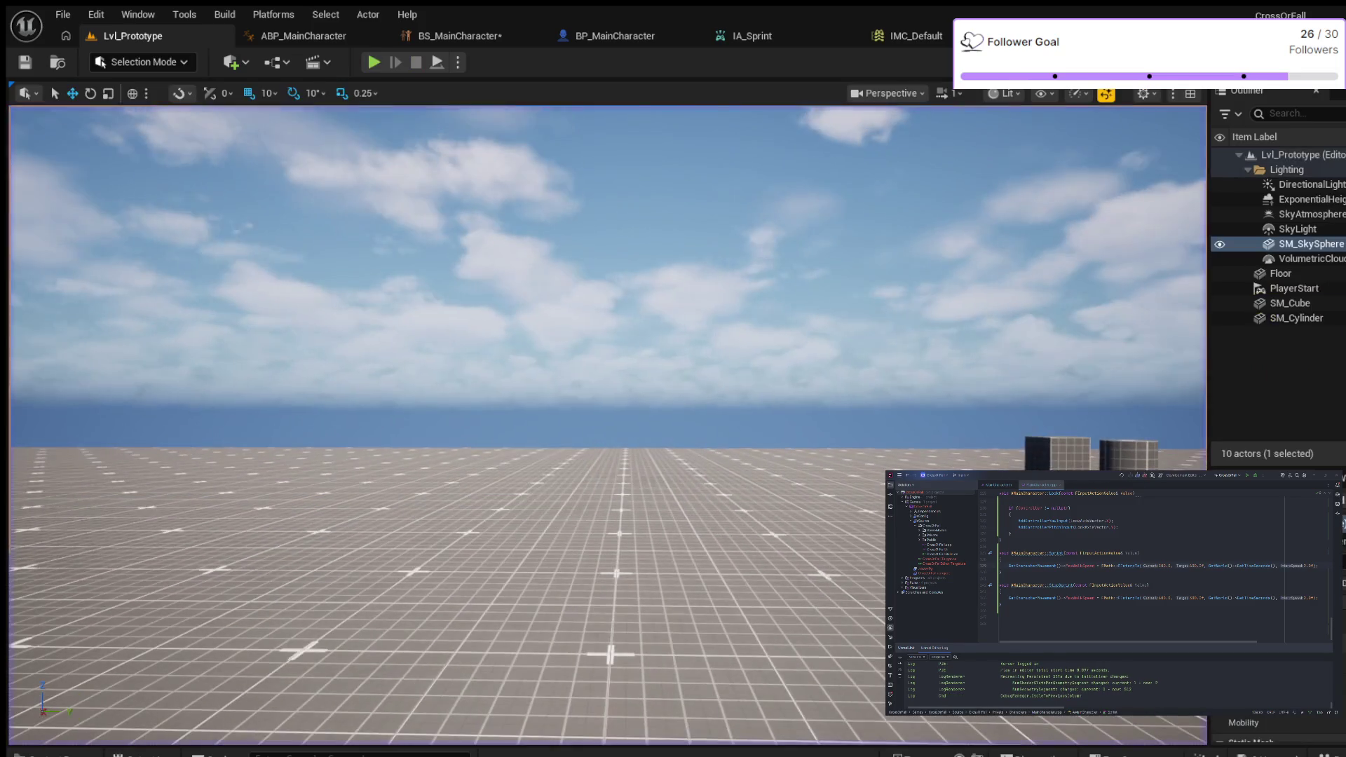
click(459, 36)
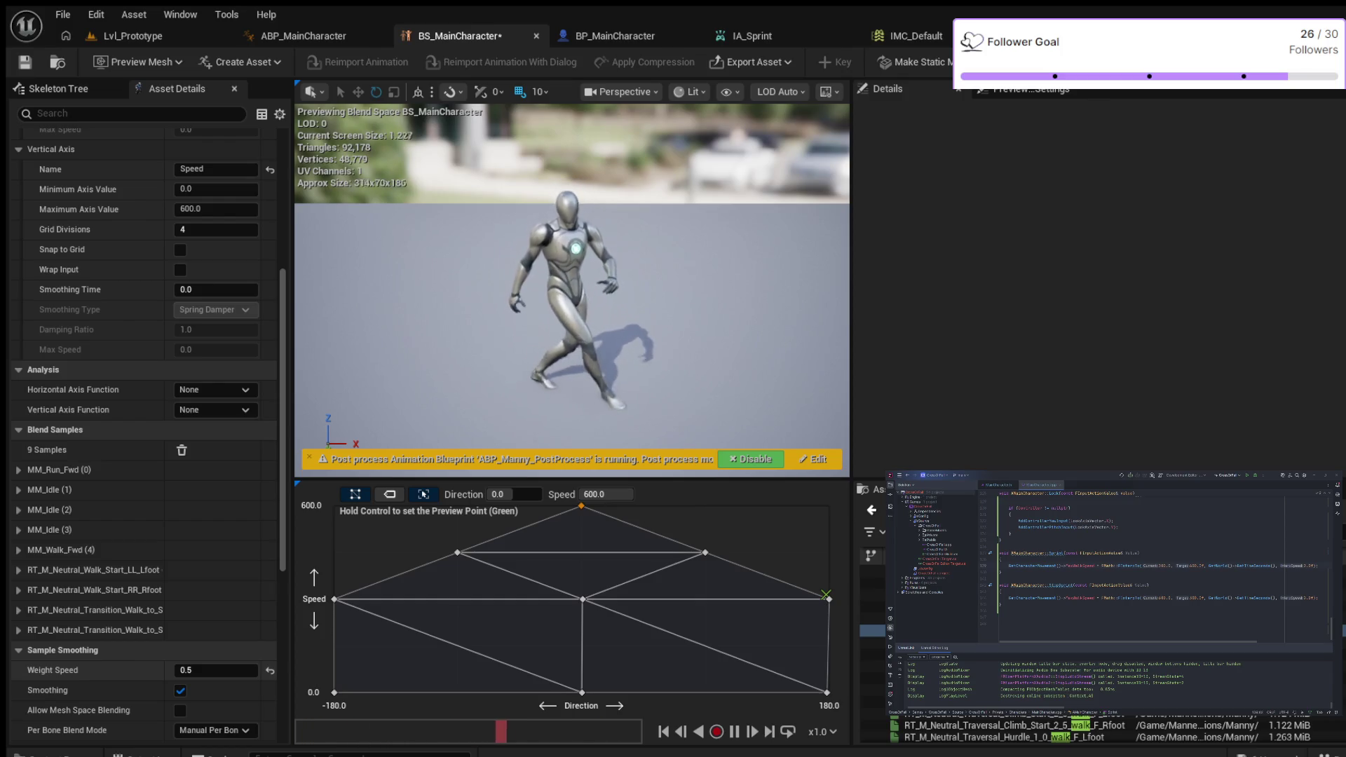
Step: Enter 2.0 as the smoothing Weight Speed and bring up Lvl_Prototype
click(216, 670)
text(2)
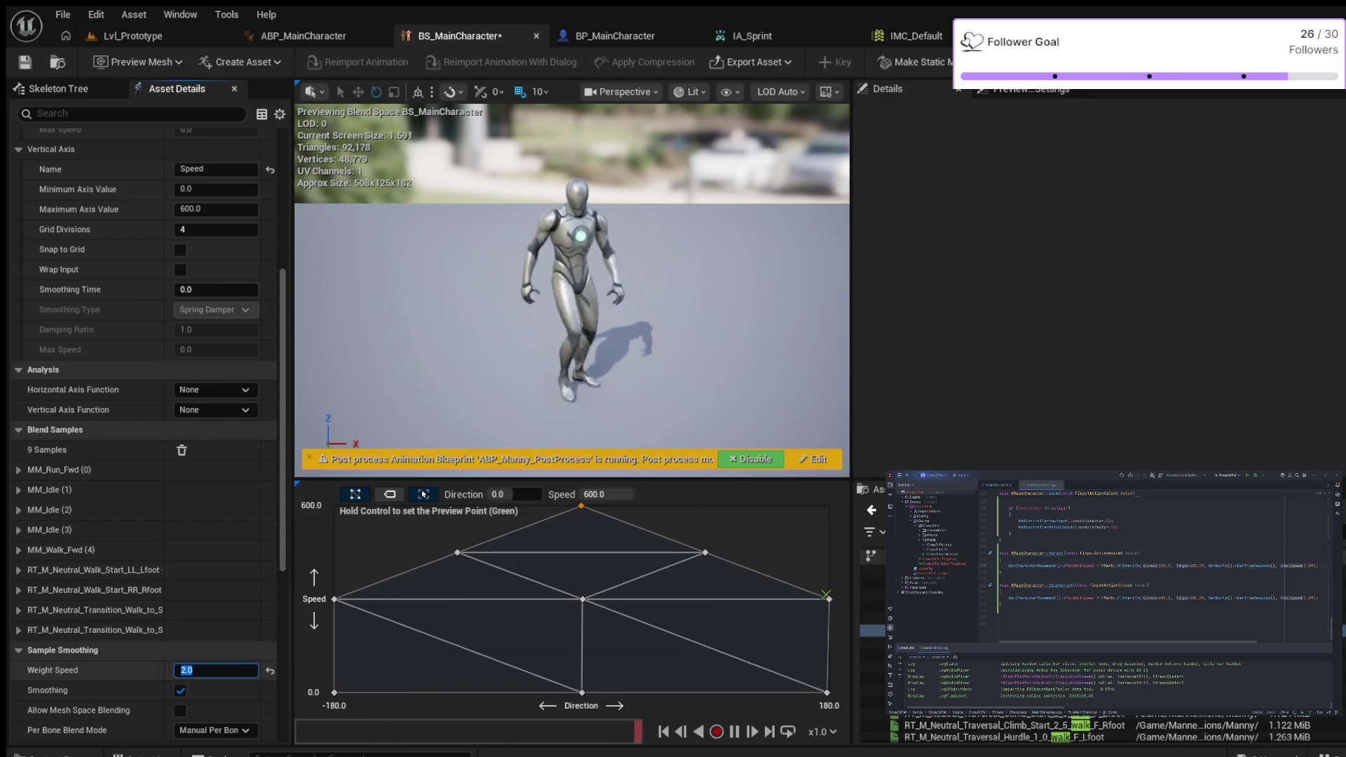
click(133, 36)
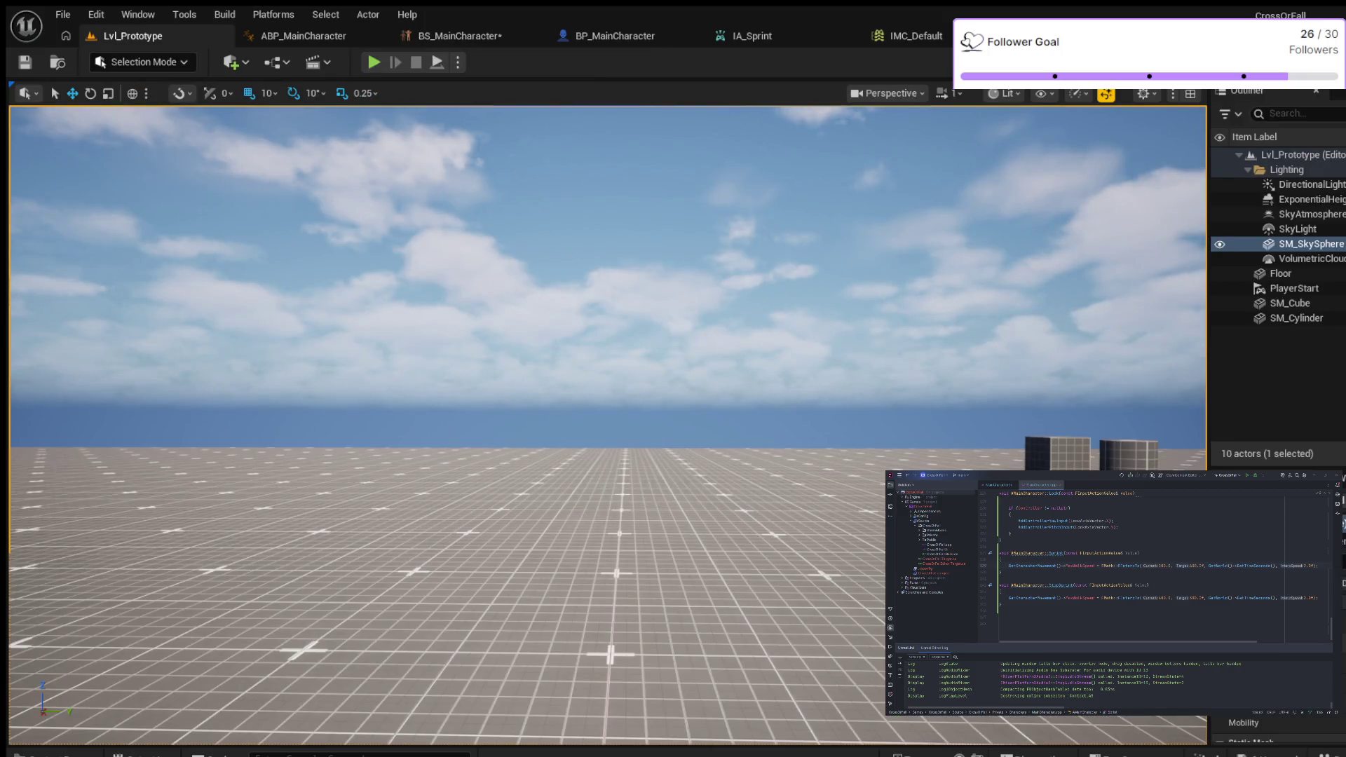
Step: Play-test walking, sprinting with Shift and turning toward the cubes, then stop
key(alt+p)
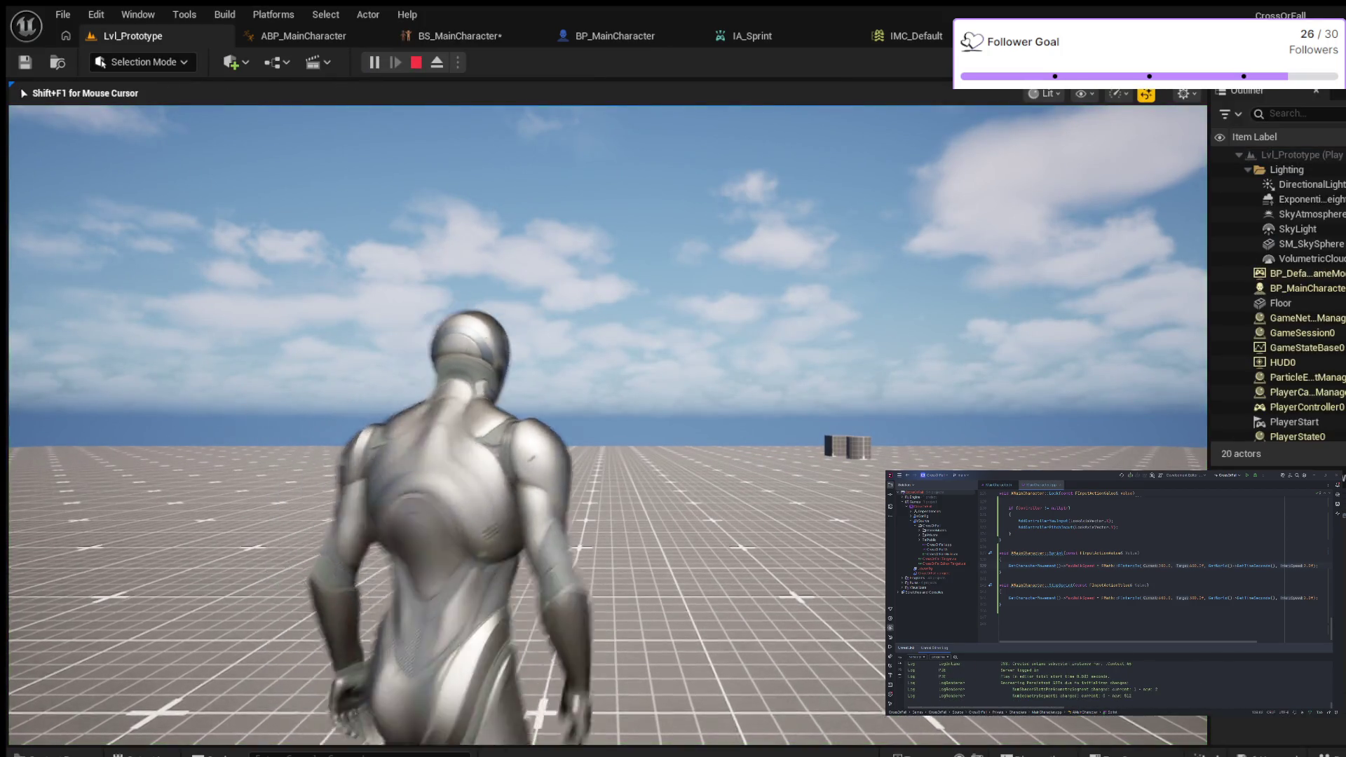
key(w)
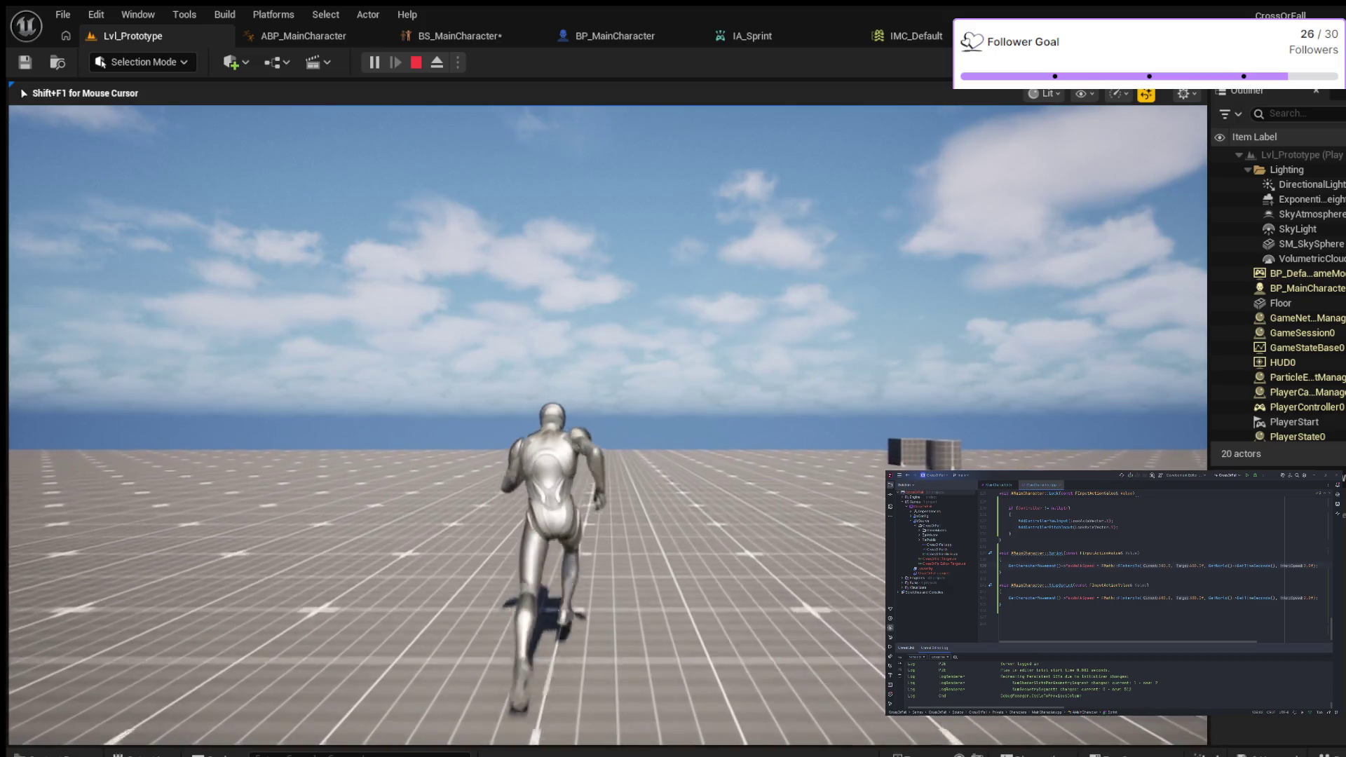
key(shift)
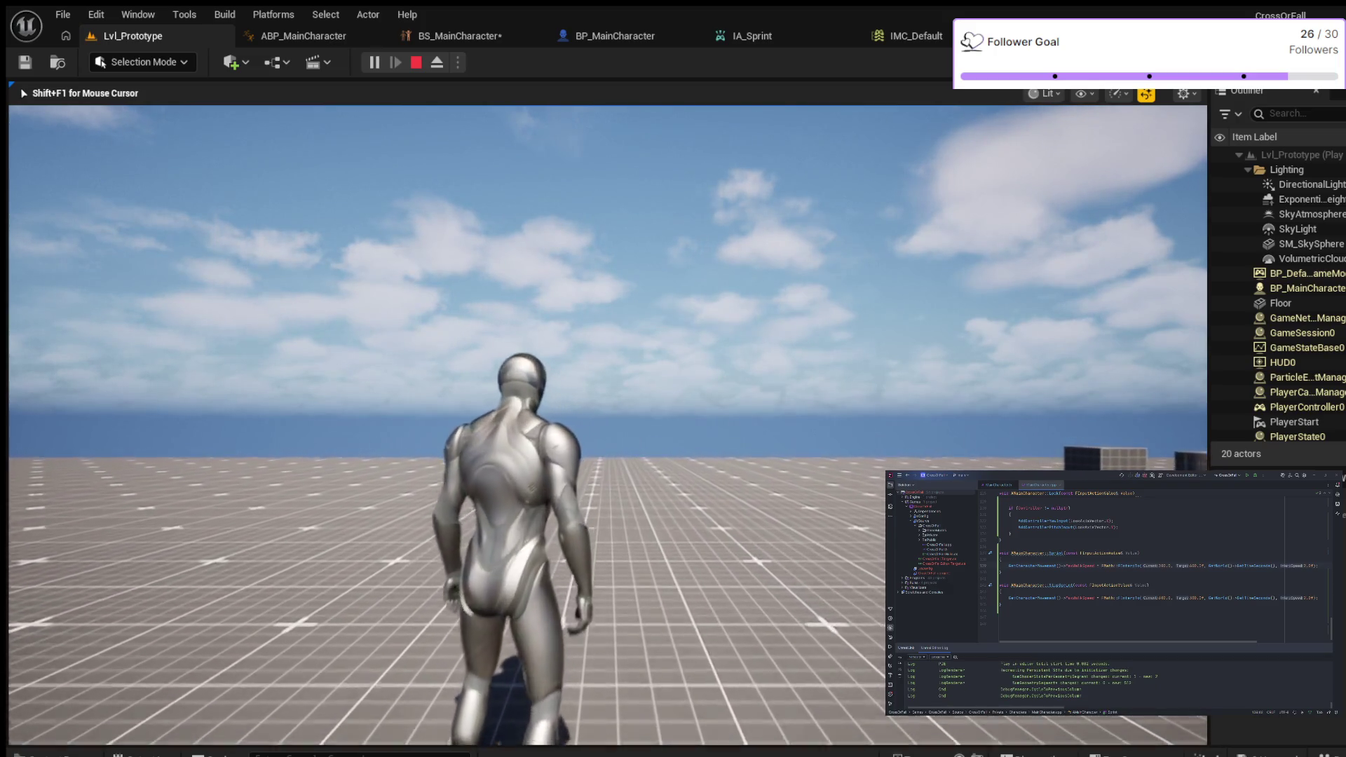
key(w)
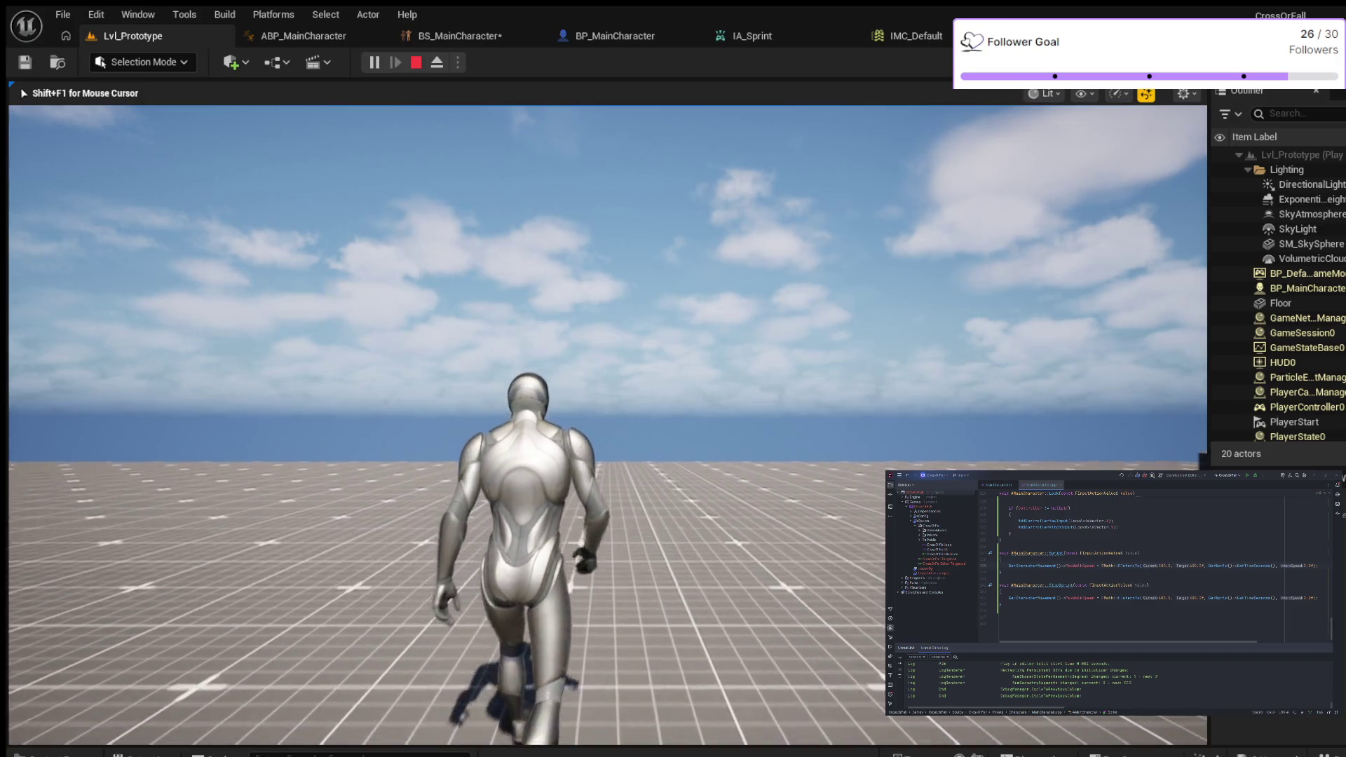
key(w)
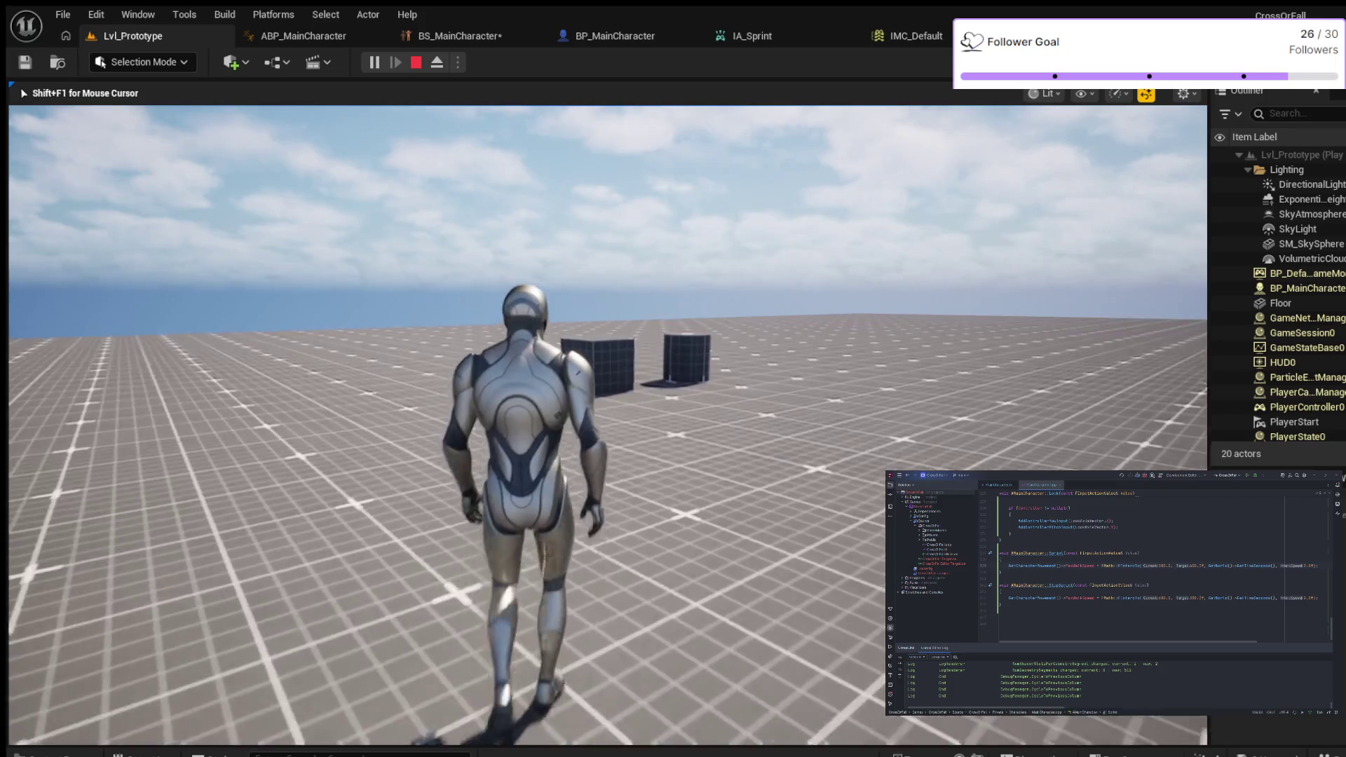
key(w)
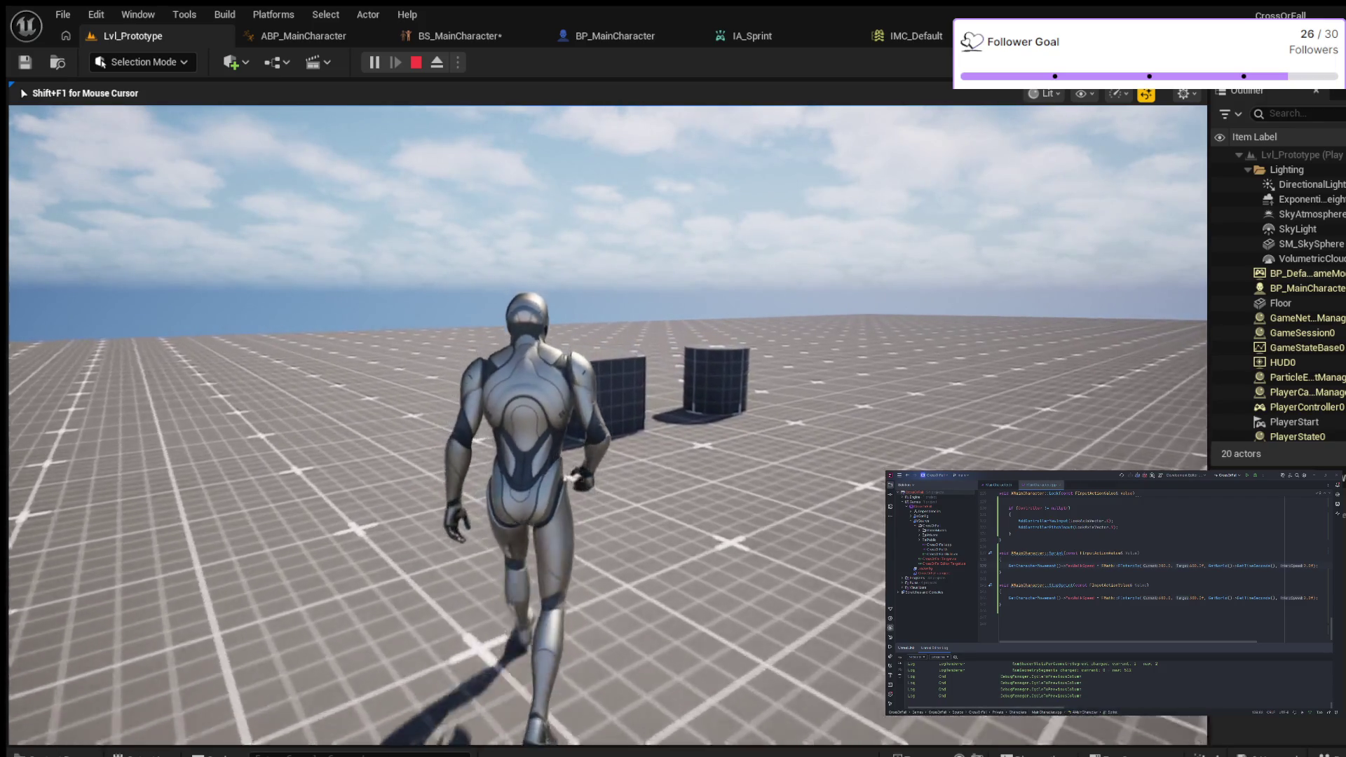
key(Escape)
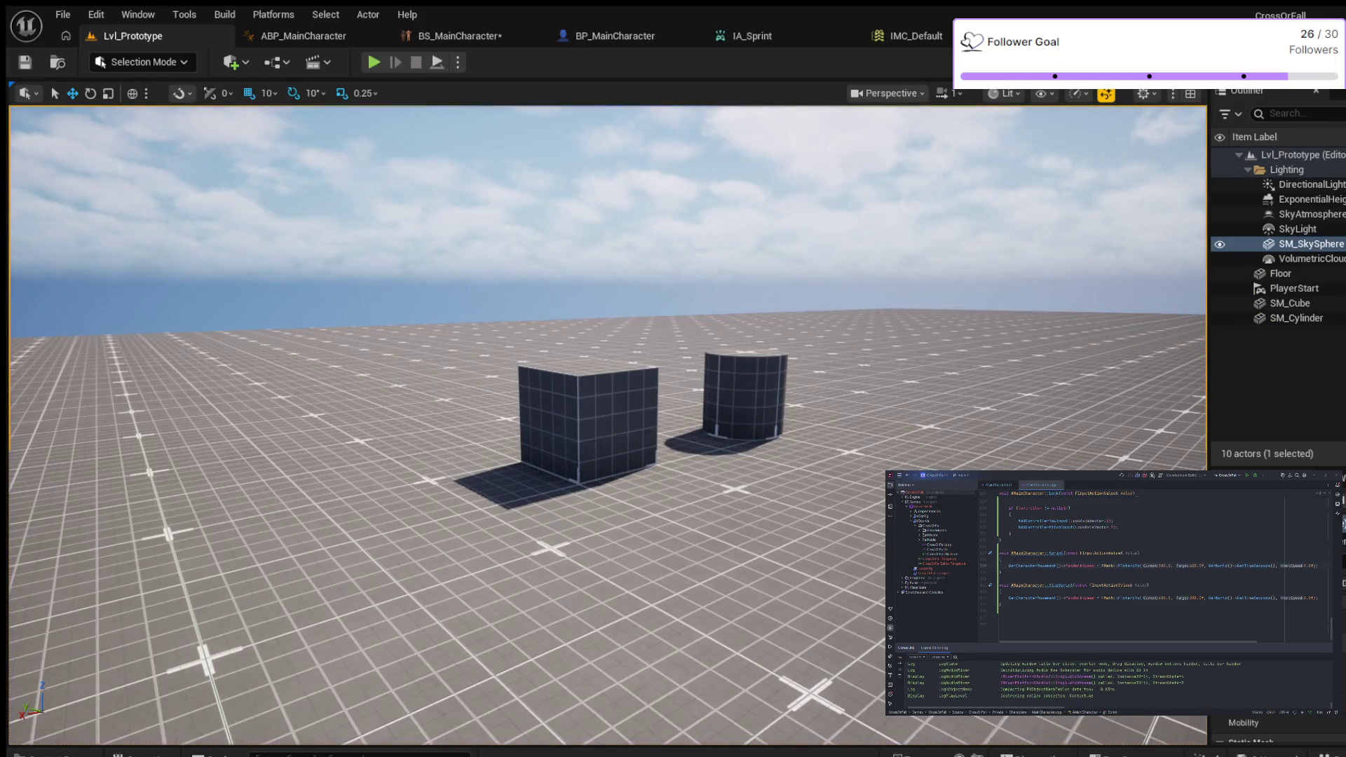
Step: Set the BS_MainCharacter smoothing Weight Speed back to 1.0
click(460, 36)
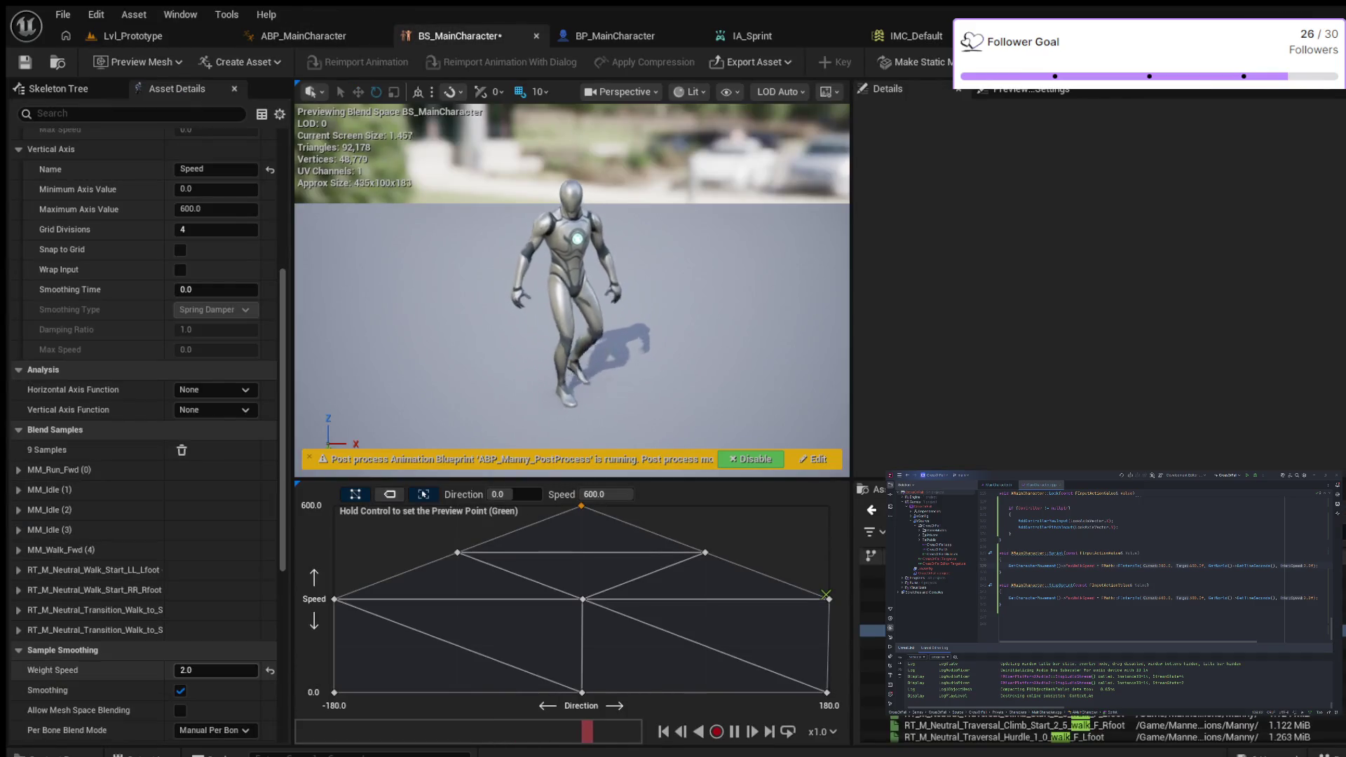
text(1)
key(Return)
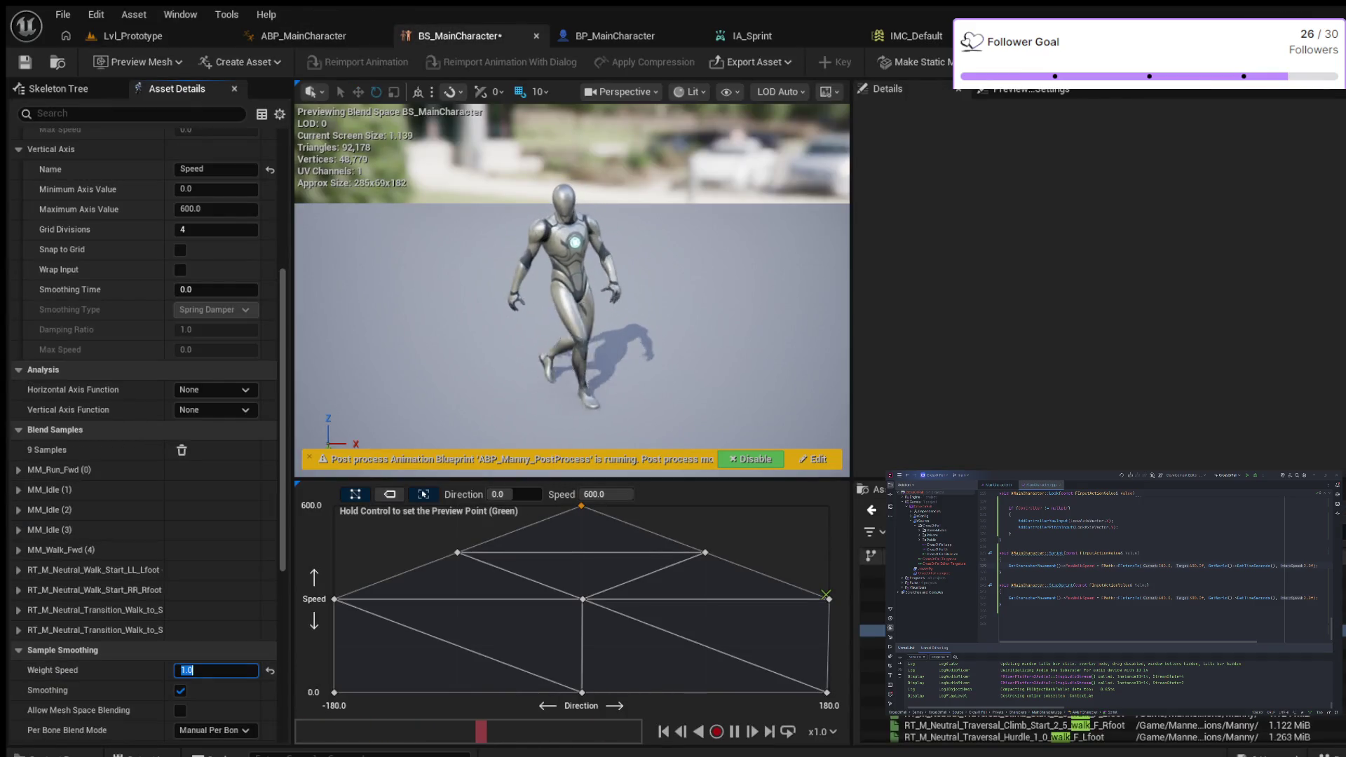
Step: Play-test walking and sprinting in Lvl_Prototype, then stop the session
click(133, 36)
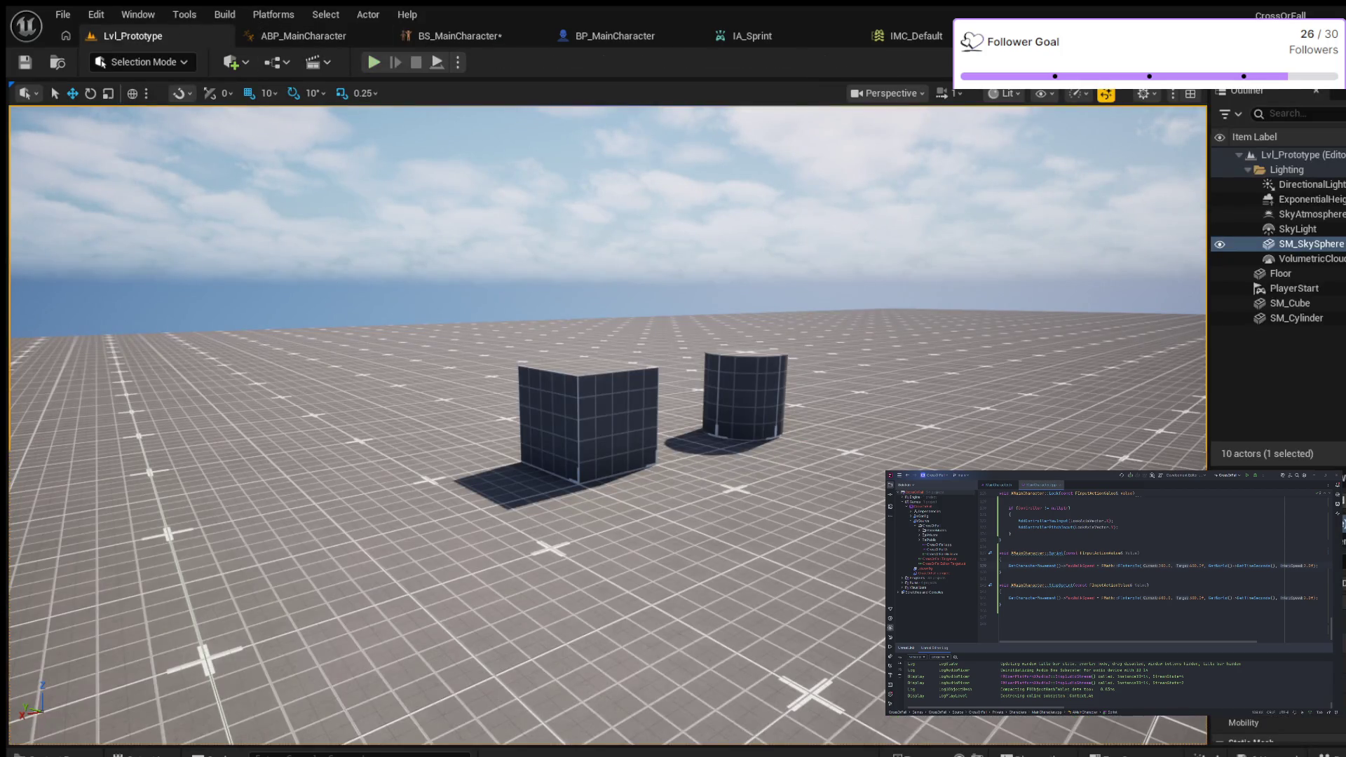
key(alt+p)
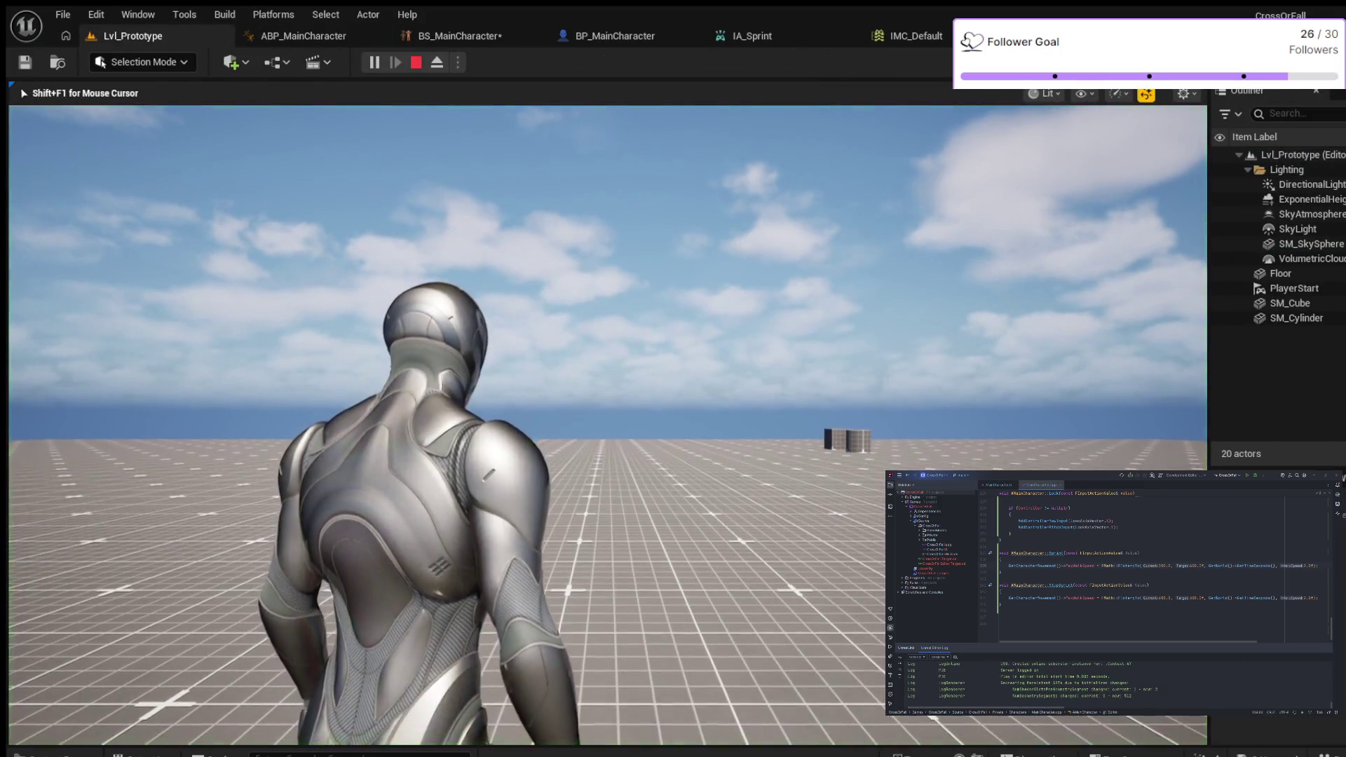
key(w)
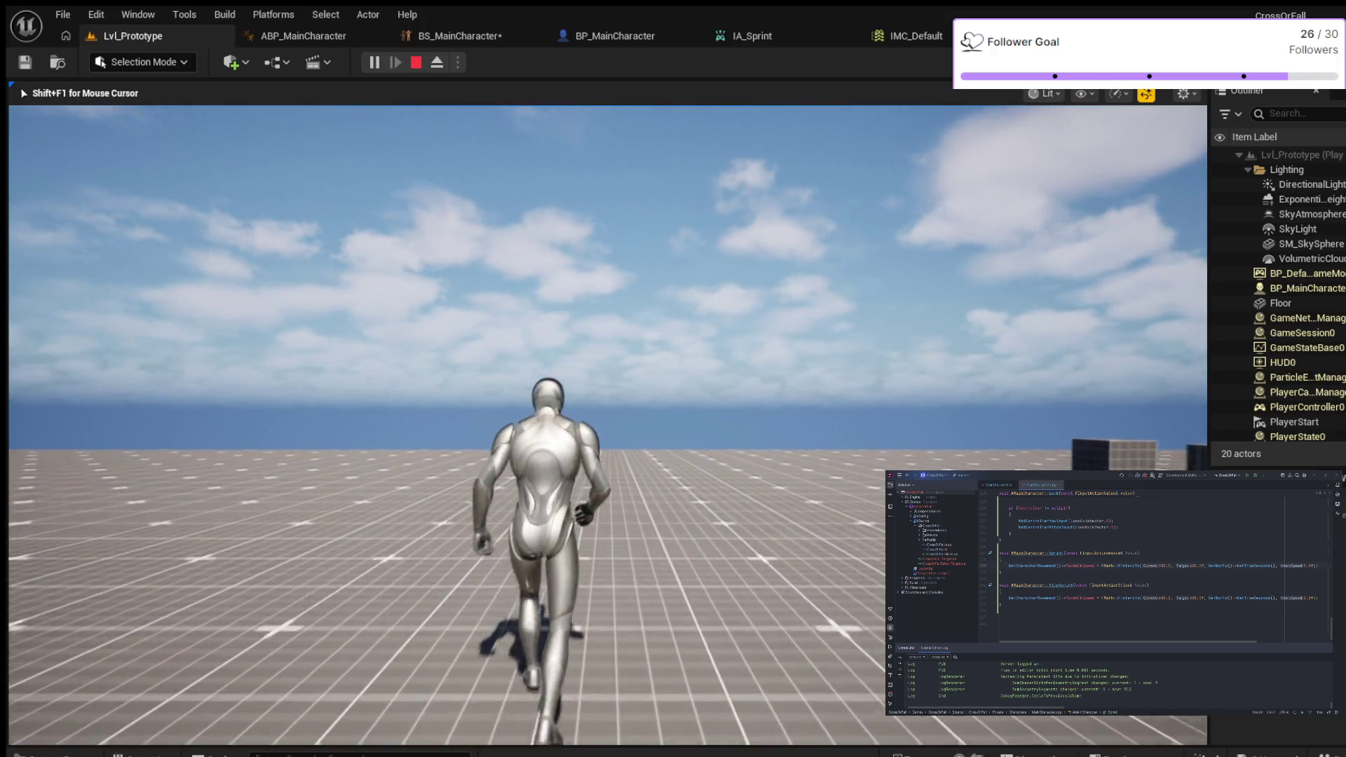
key(shift)
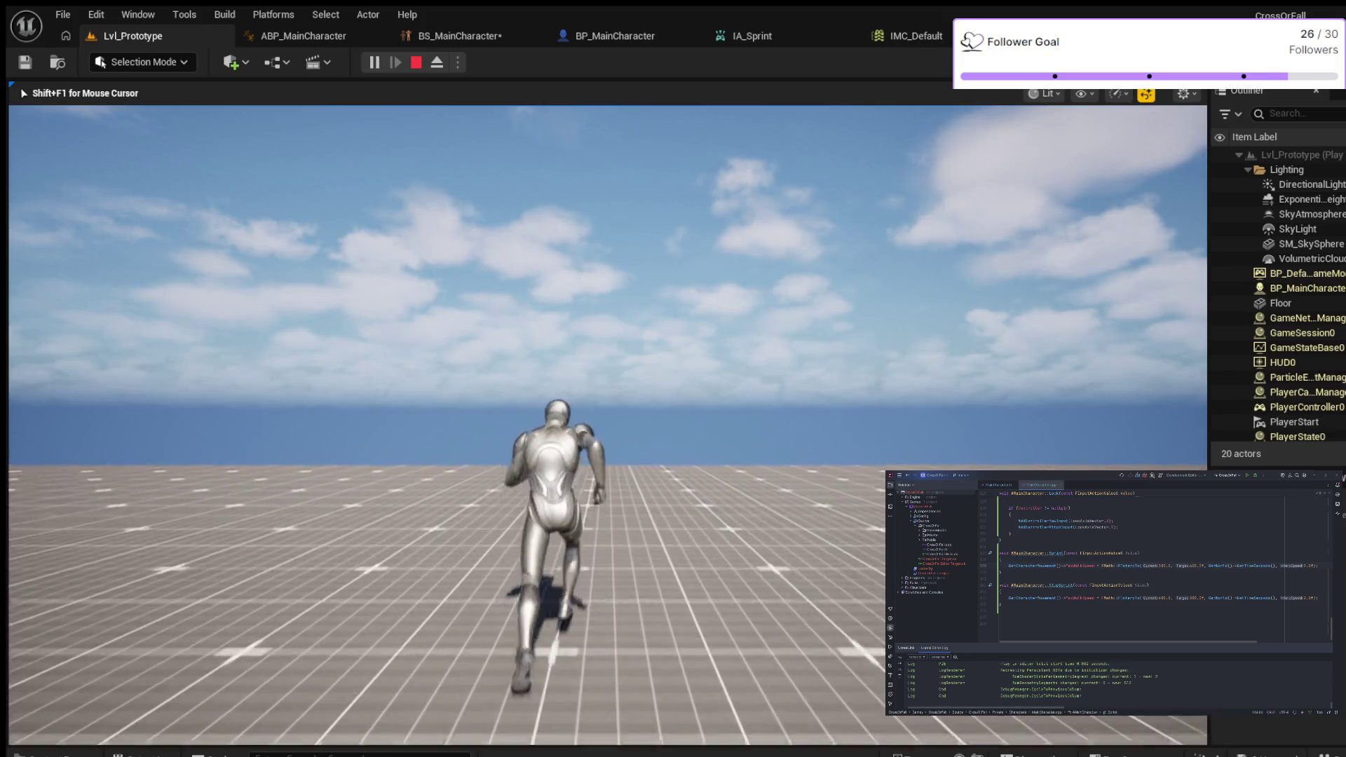
key(Escape)
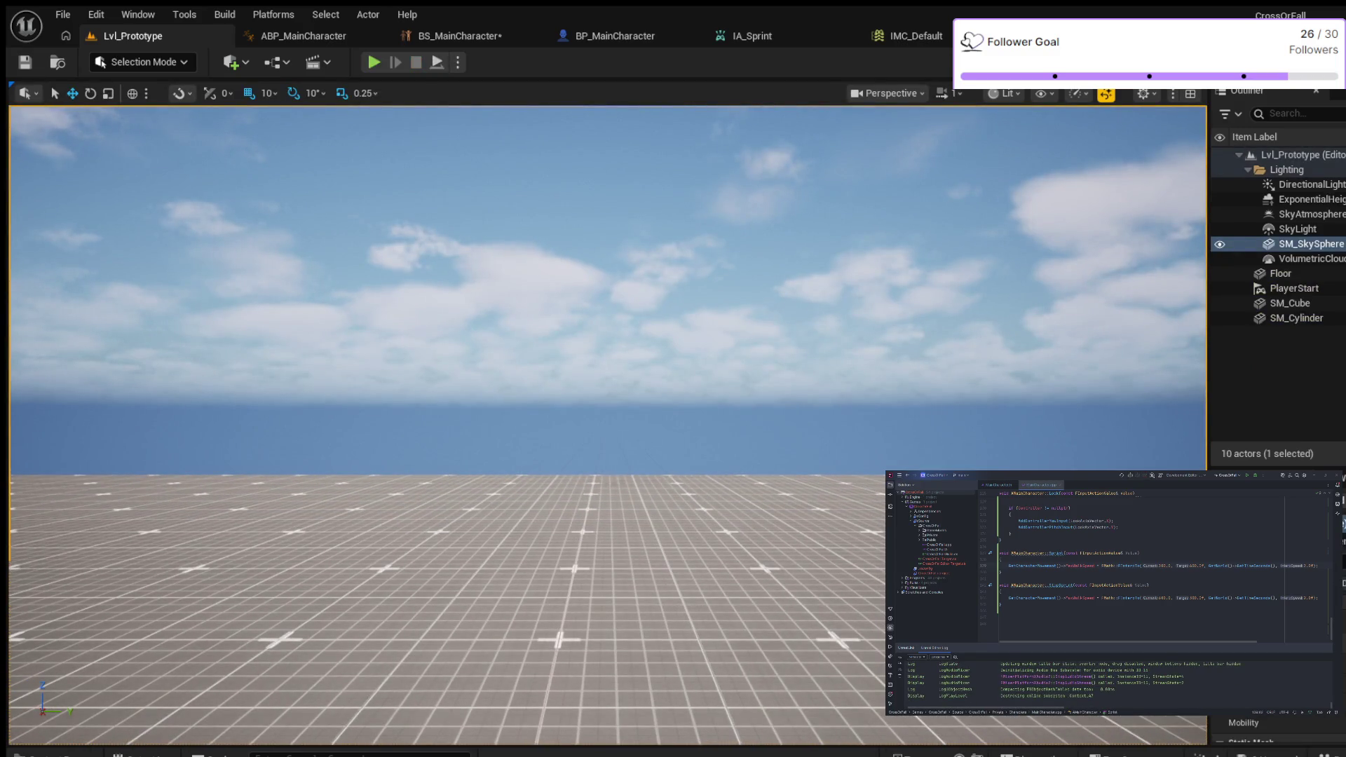
Step: Check BS_MainCharacter, then return to Lvl_Prototype and start another play session
click(459, 36)
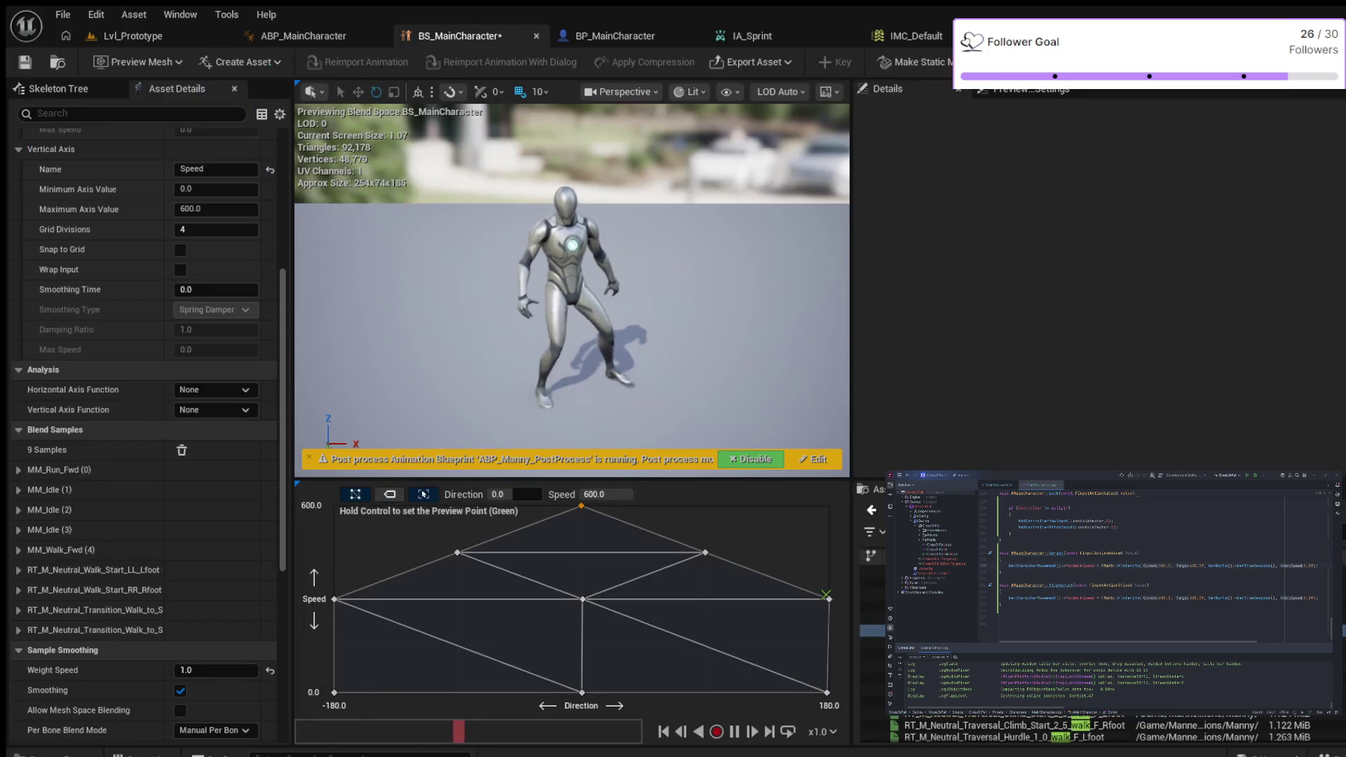
click(134, 35)
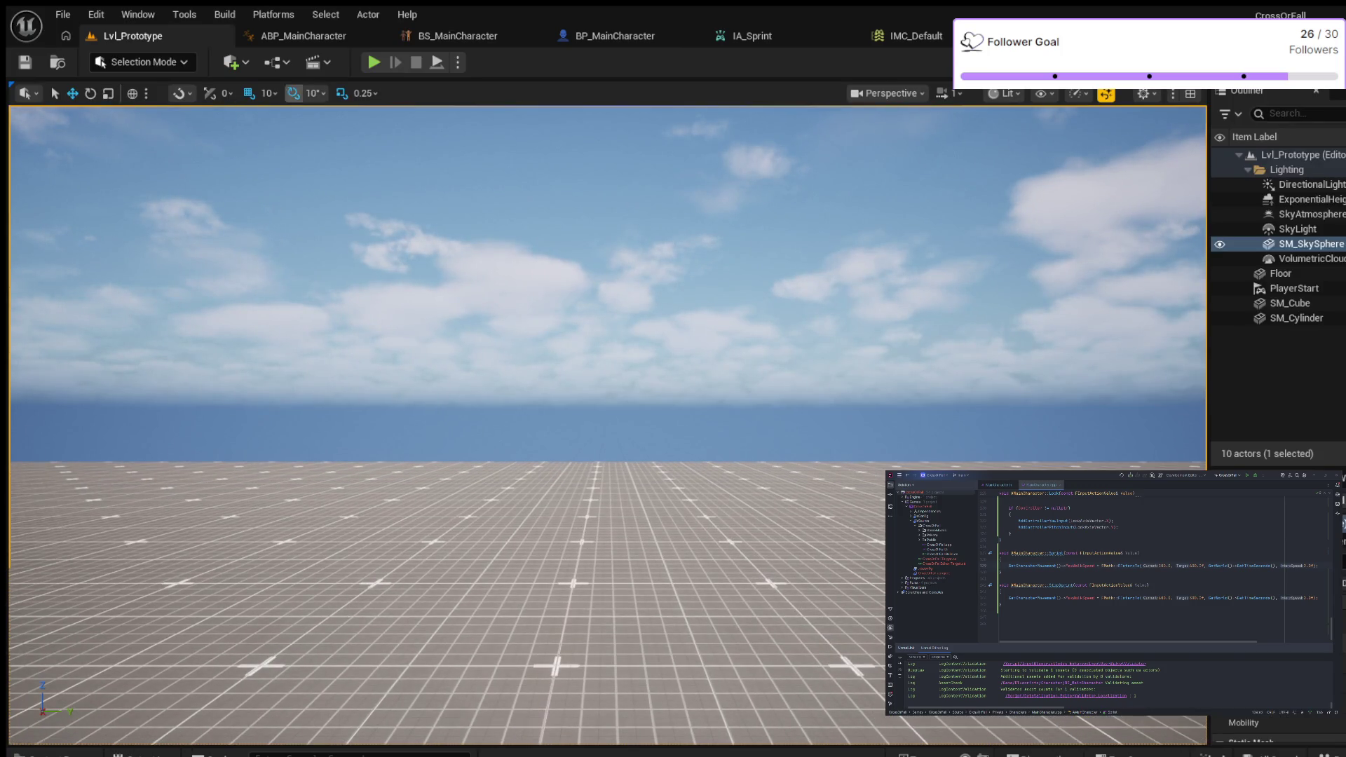
click(373, 62)
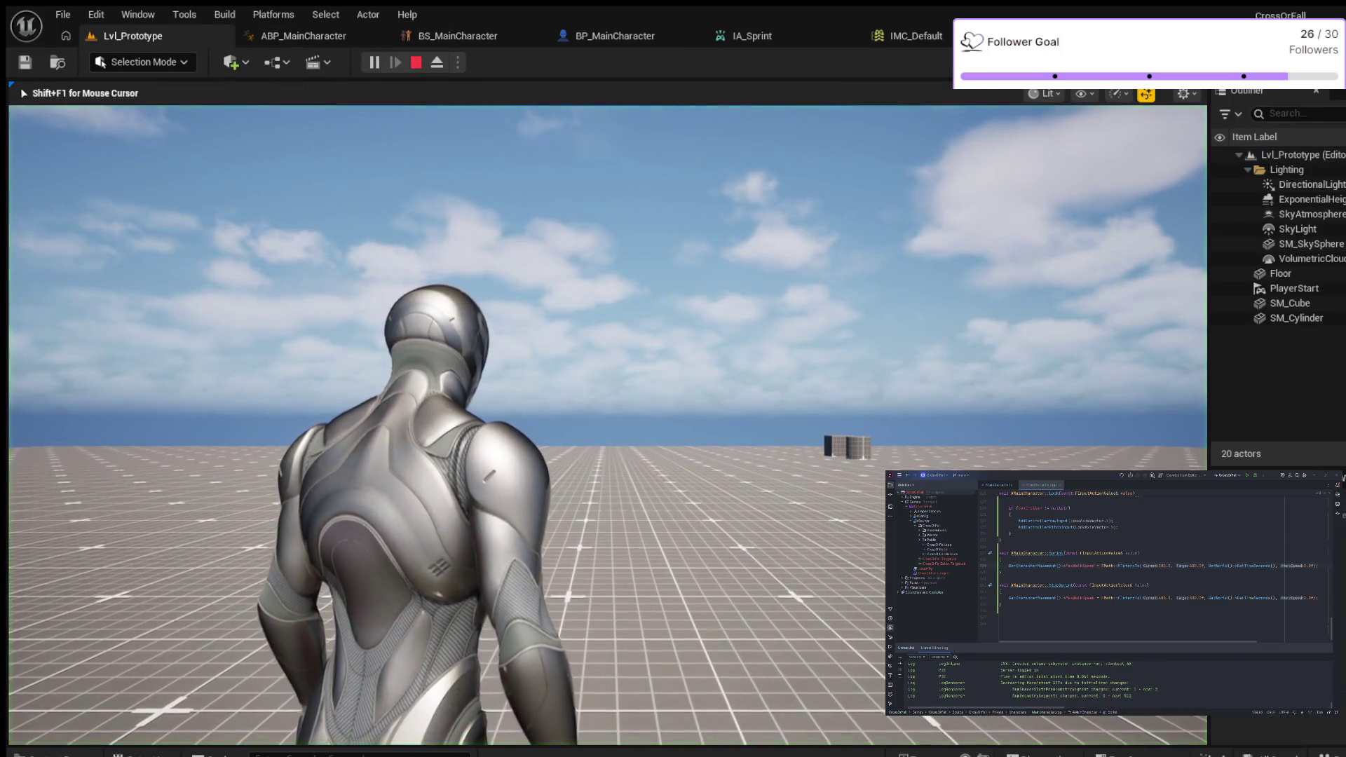
Step: Walk, jump over the box and sprint with Left Shift, then end the session
key(s)
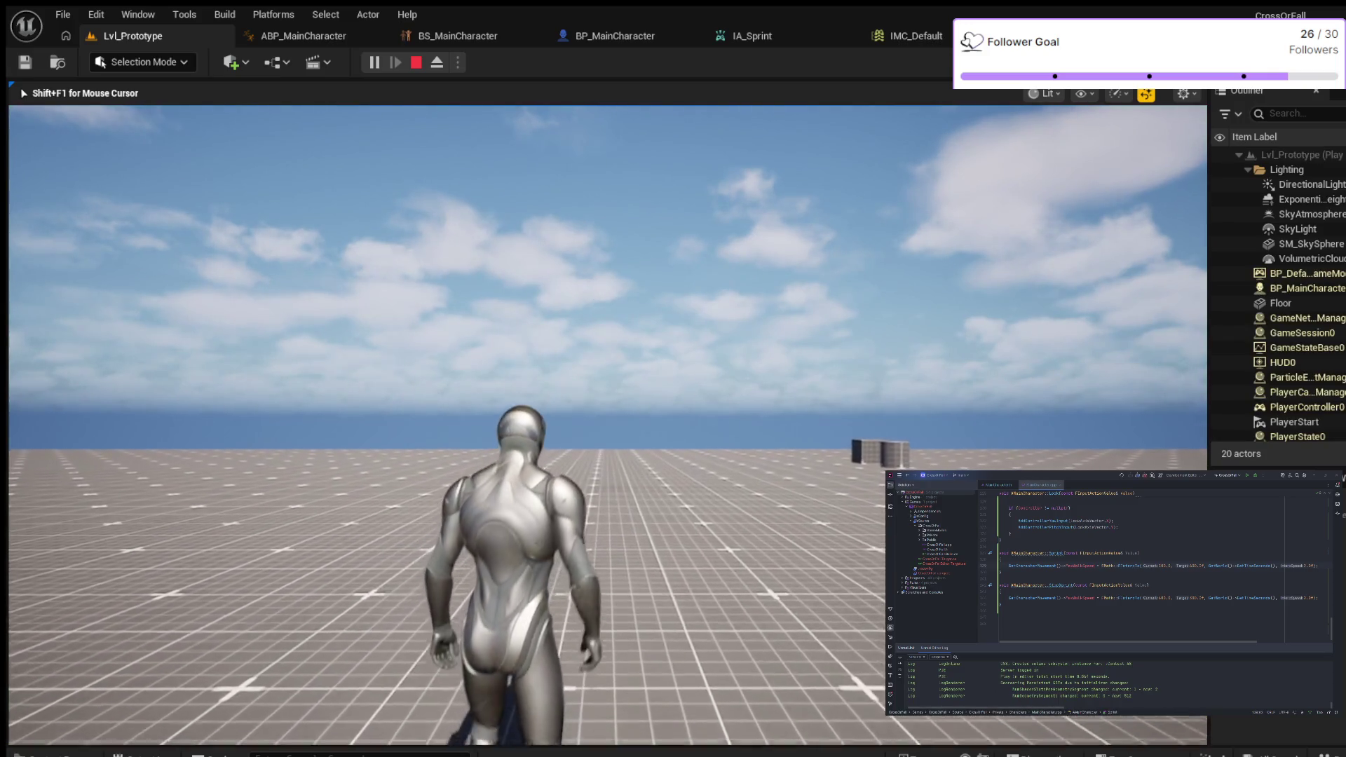
key(space)
key(s)
key(w)
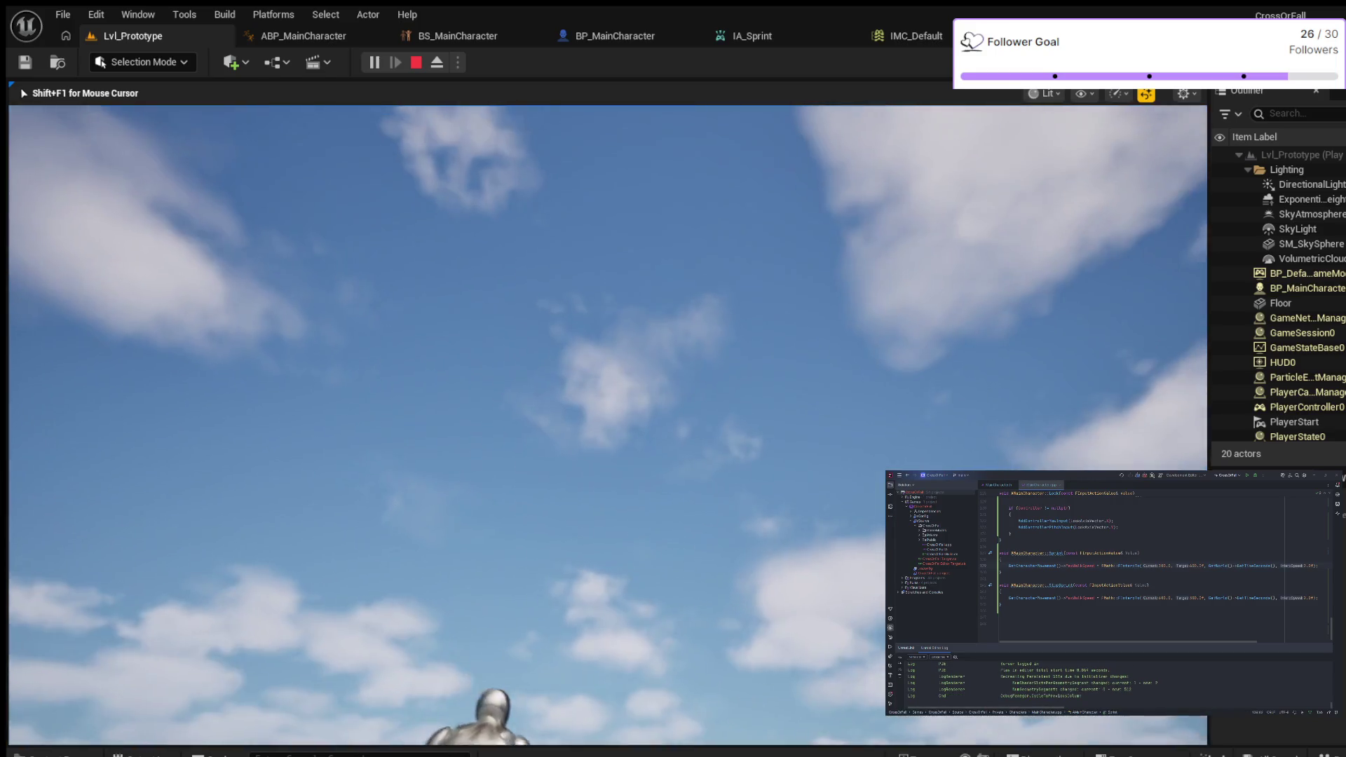
key(shift)
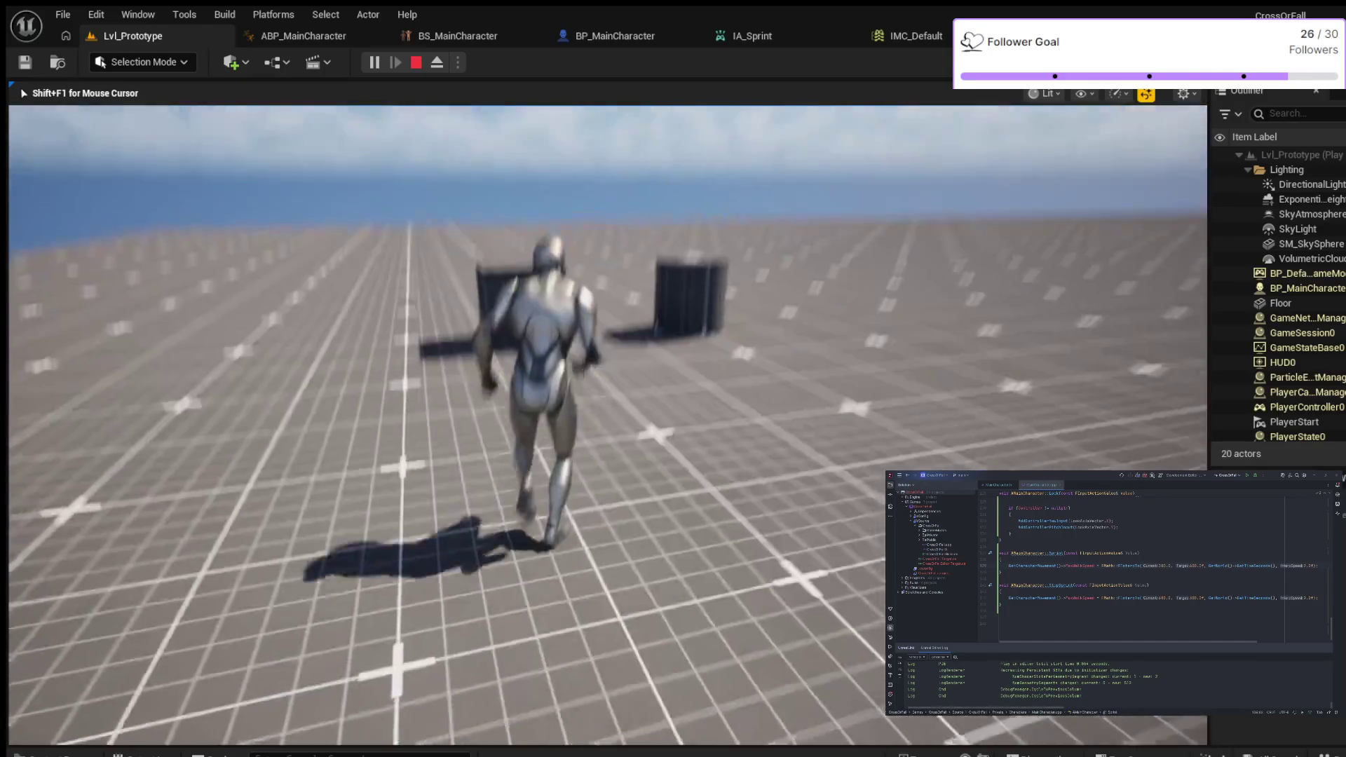
key(space)
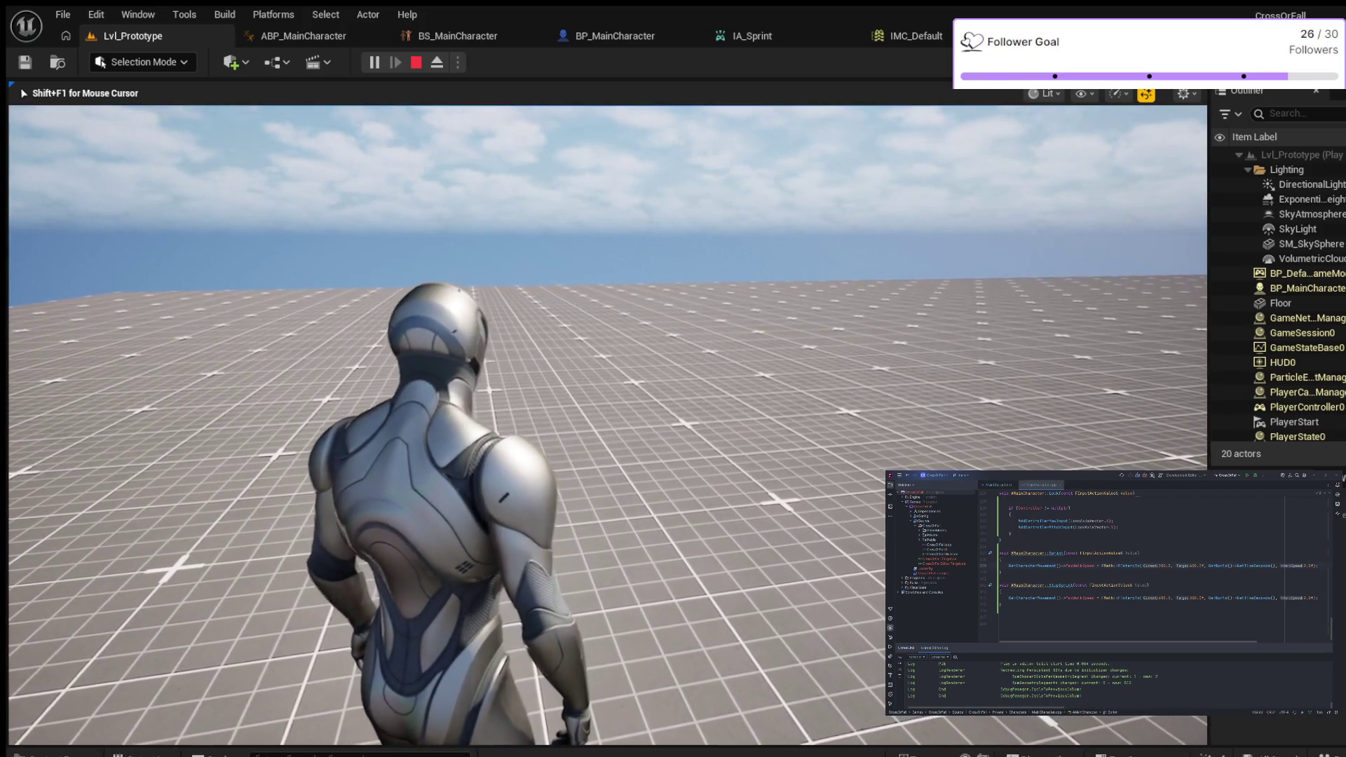
key(shift)
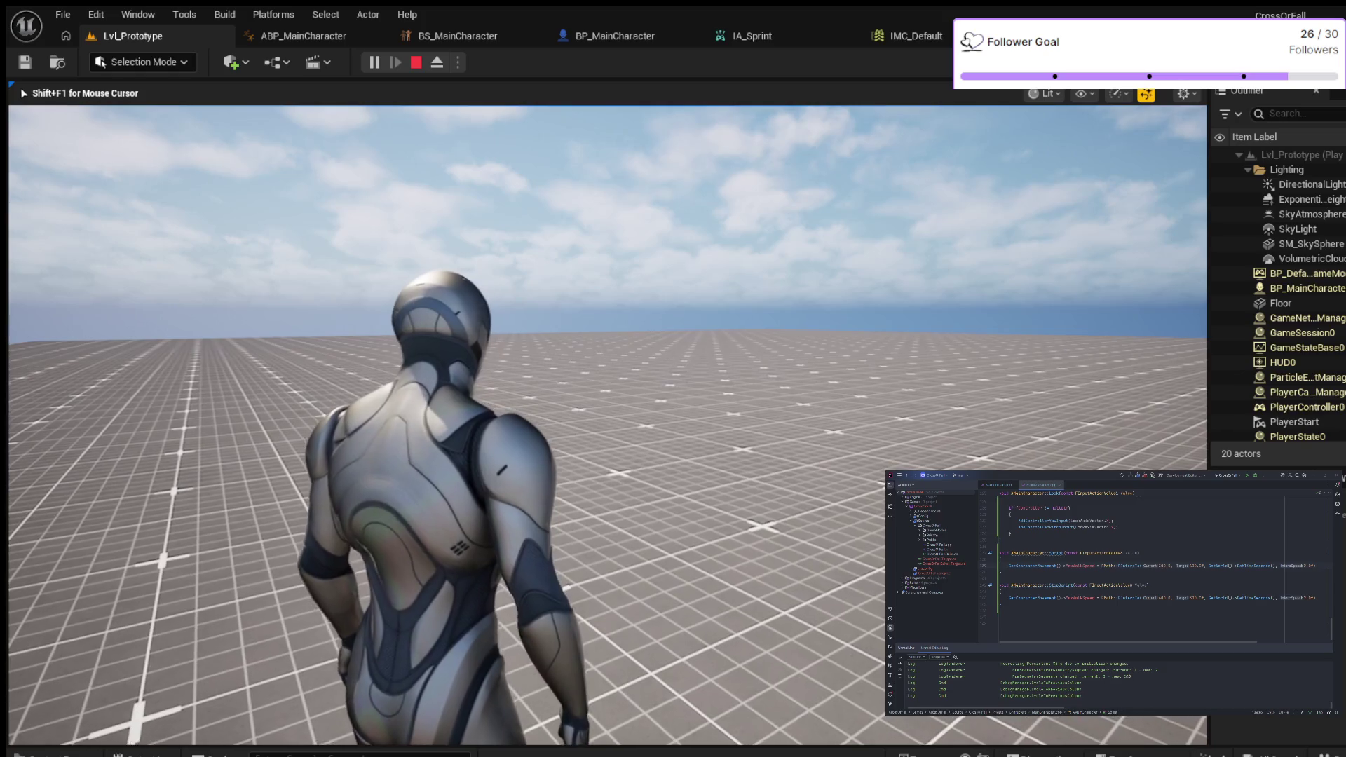
key(Escape)
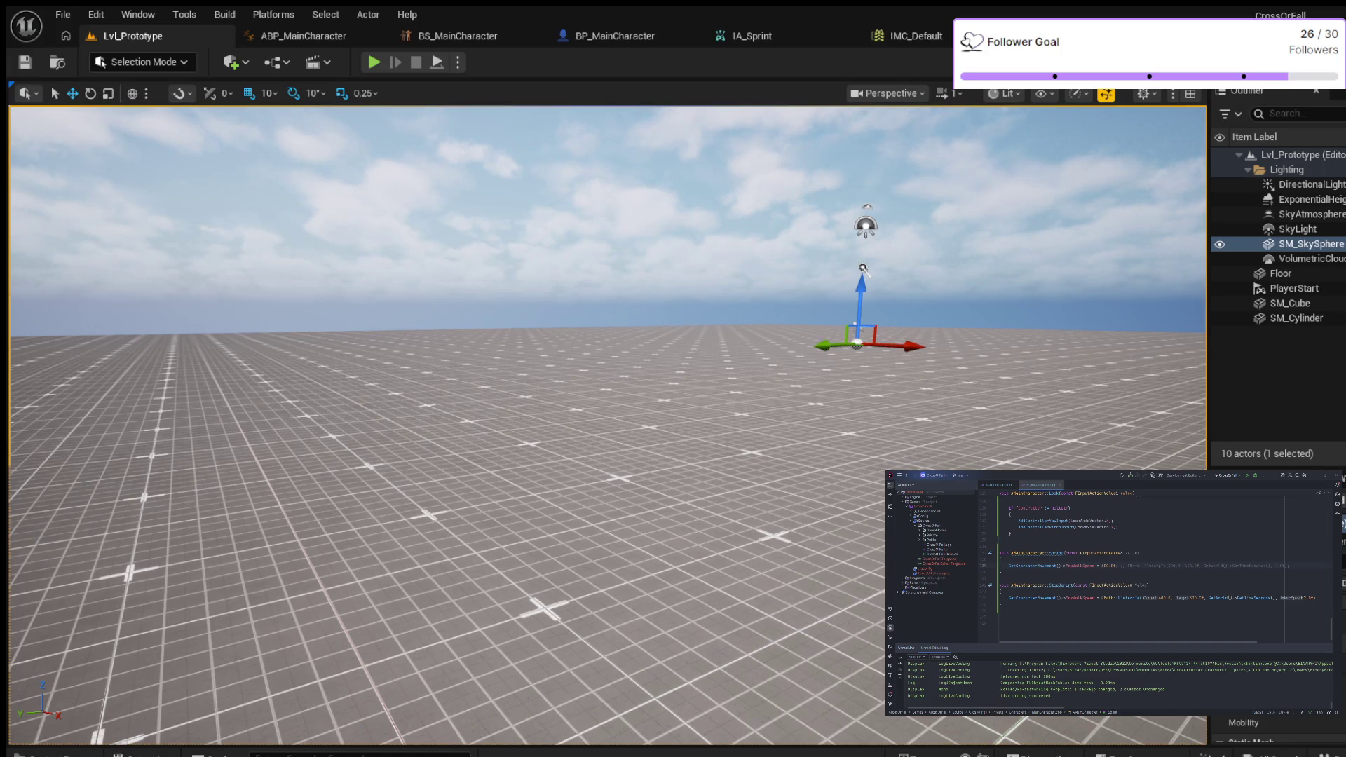
Step: Start a new Play-In-Editor session of Lvl_Prototype
key(alt+p)
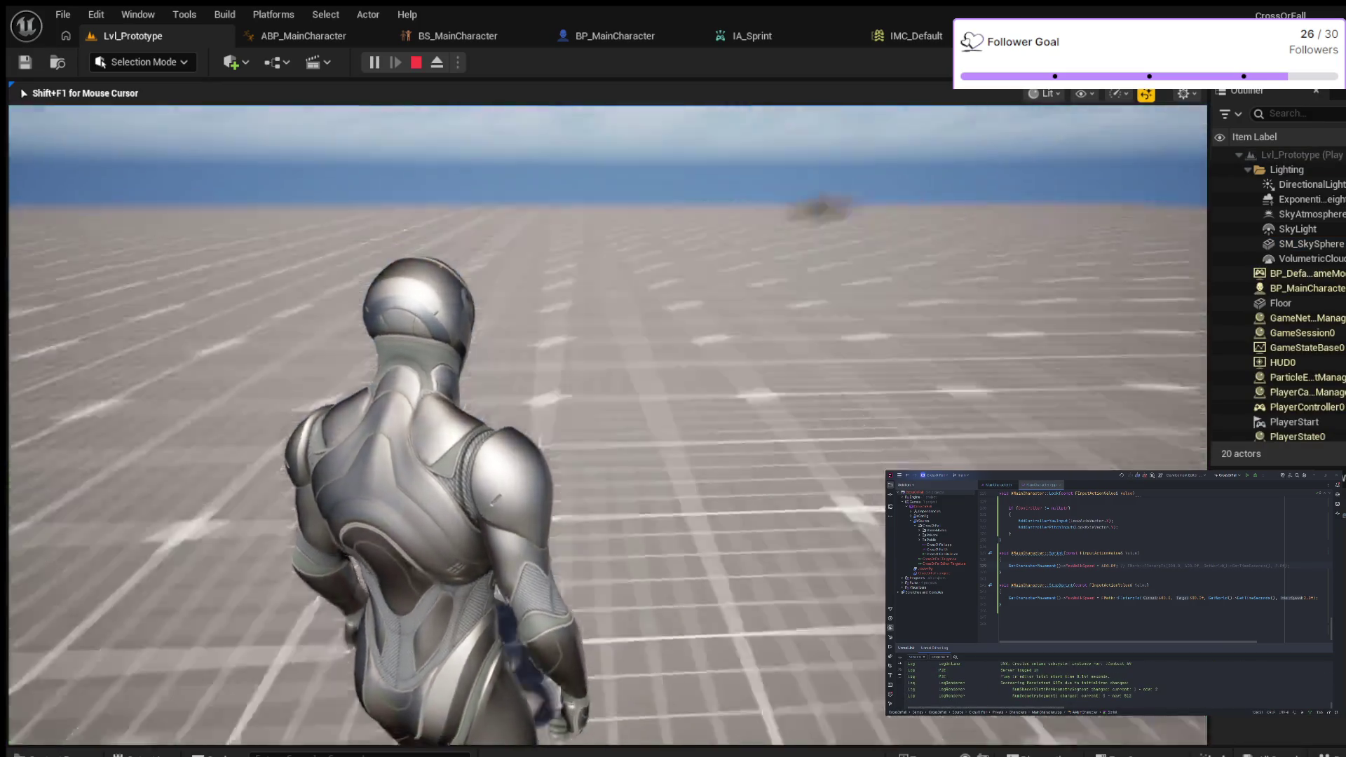
key(w)
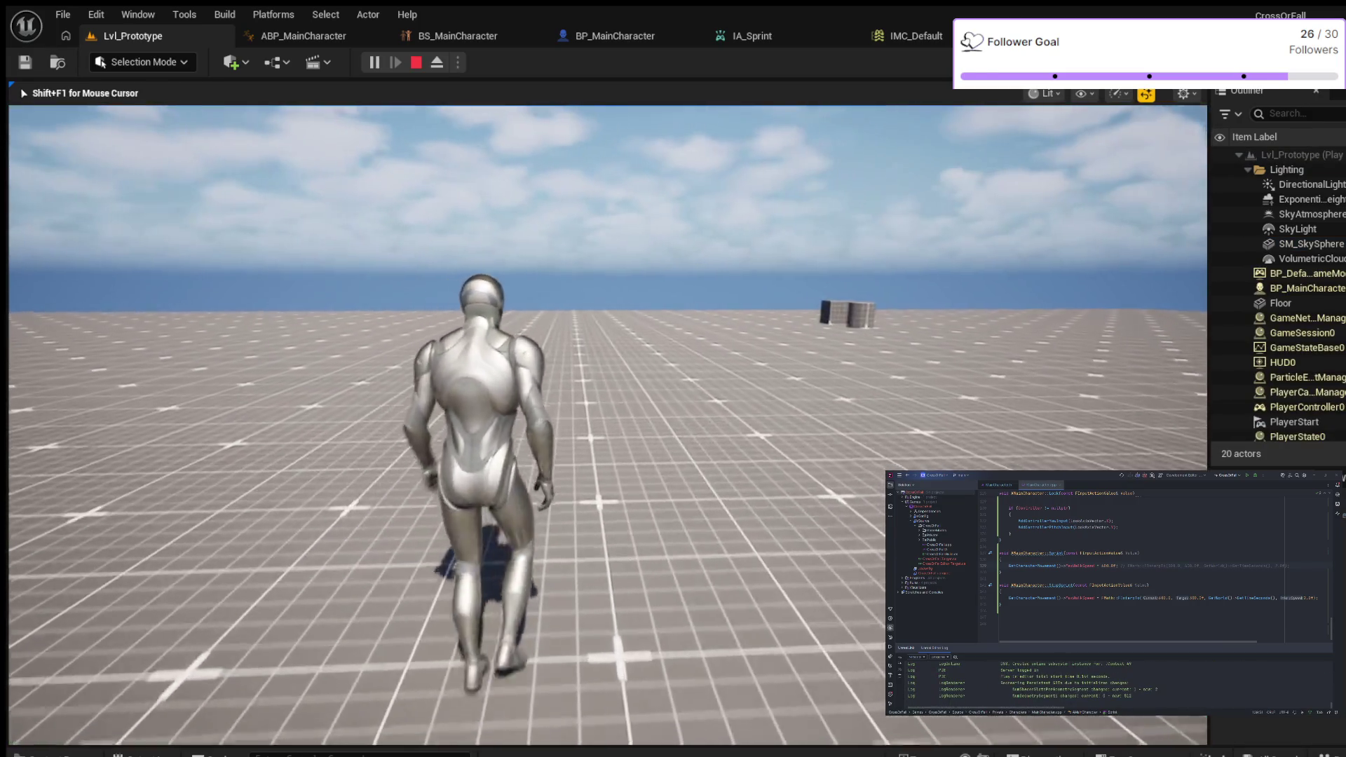
key(shift)
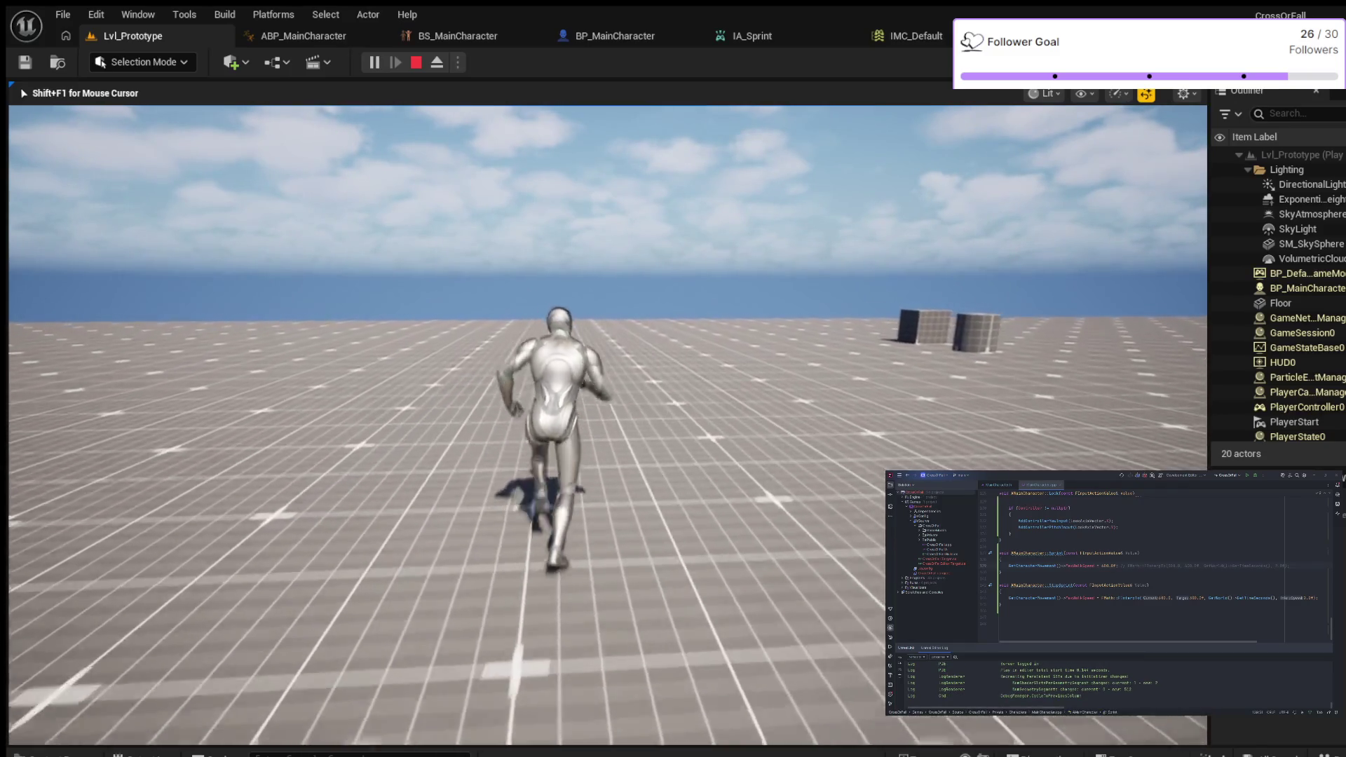
key(space)
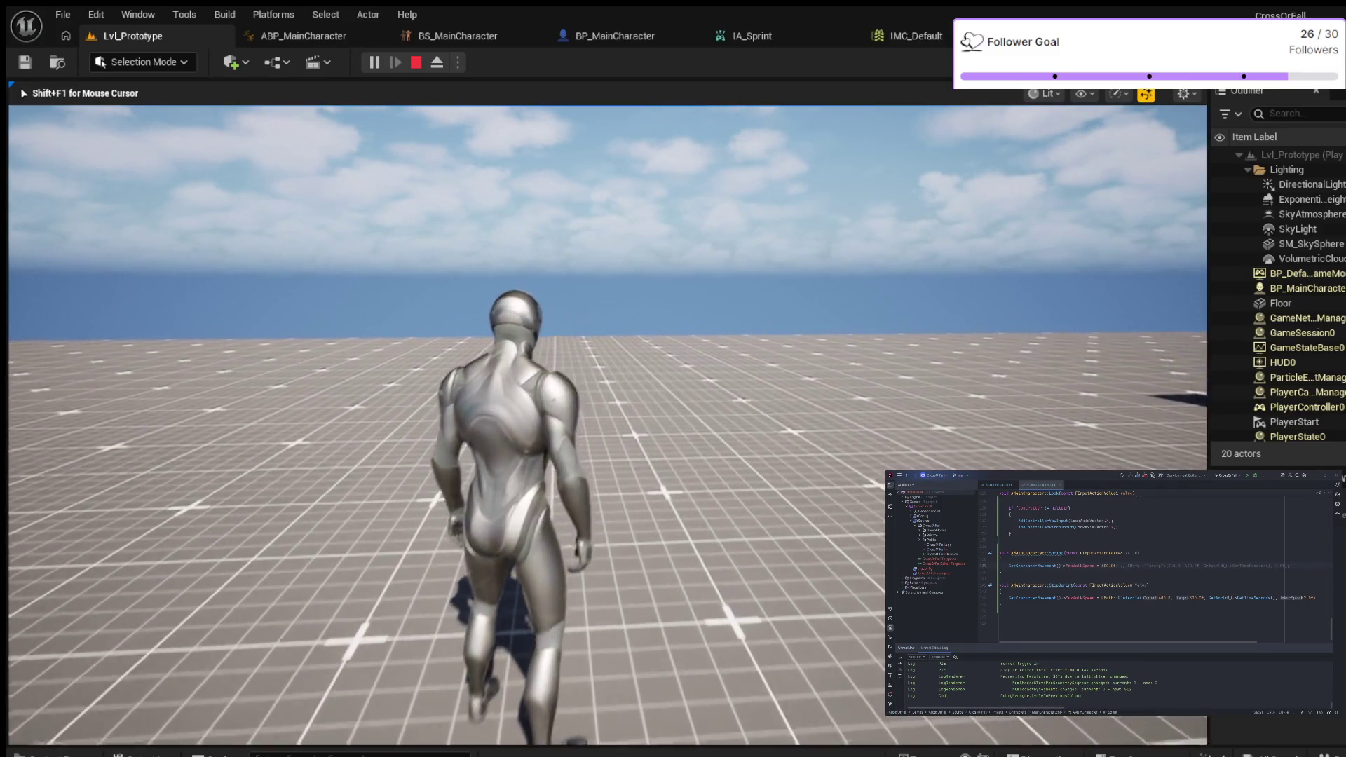
key(w)
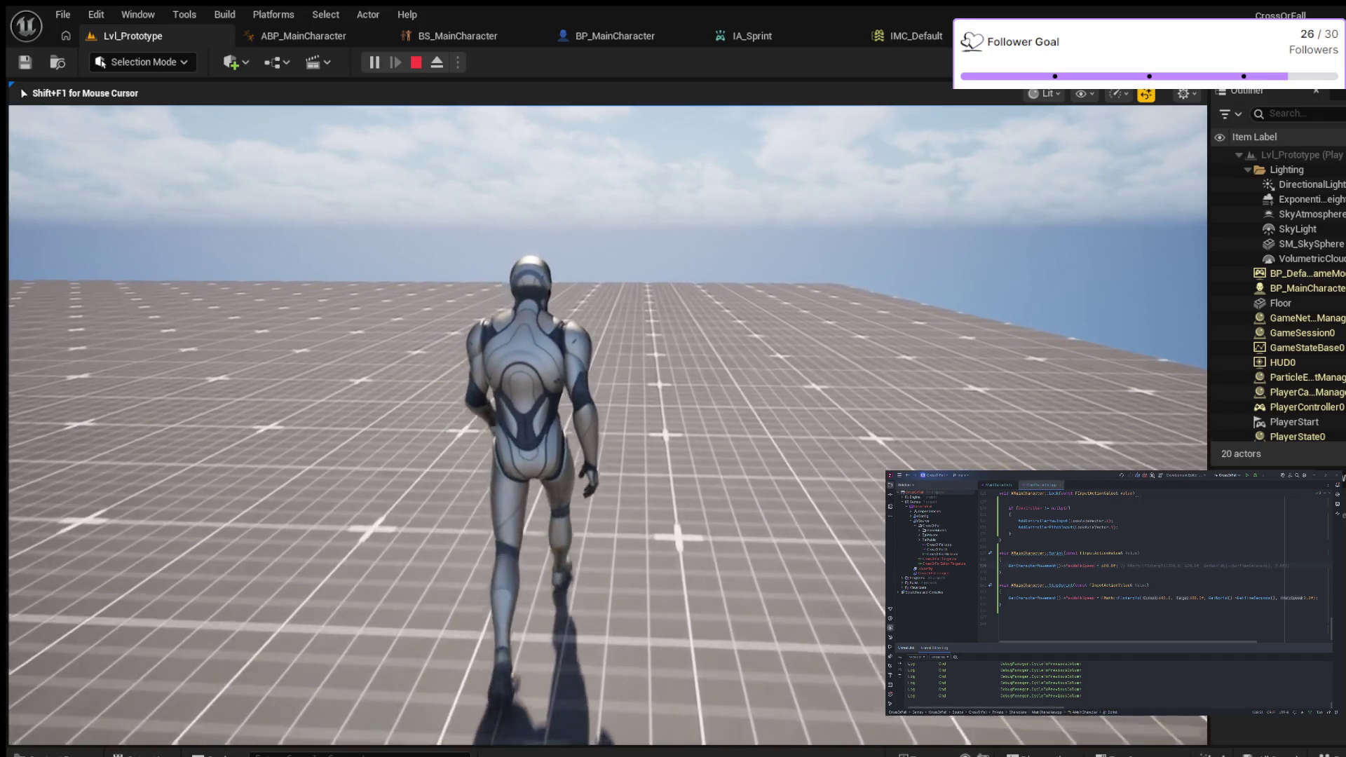
key(shift)
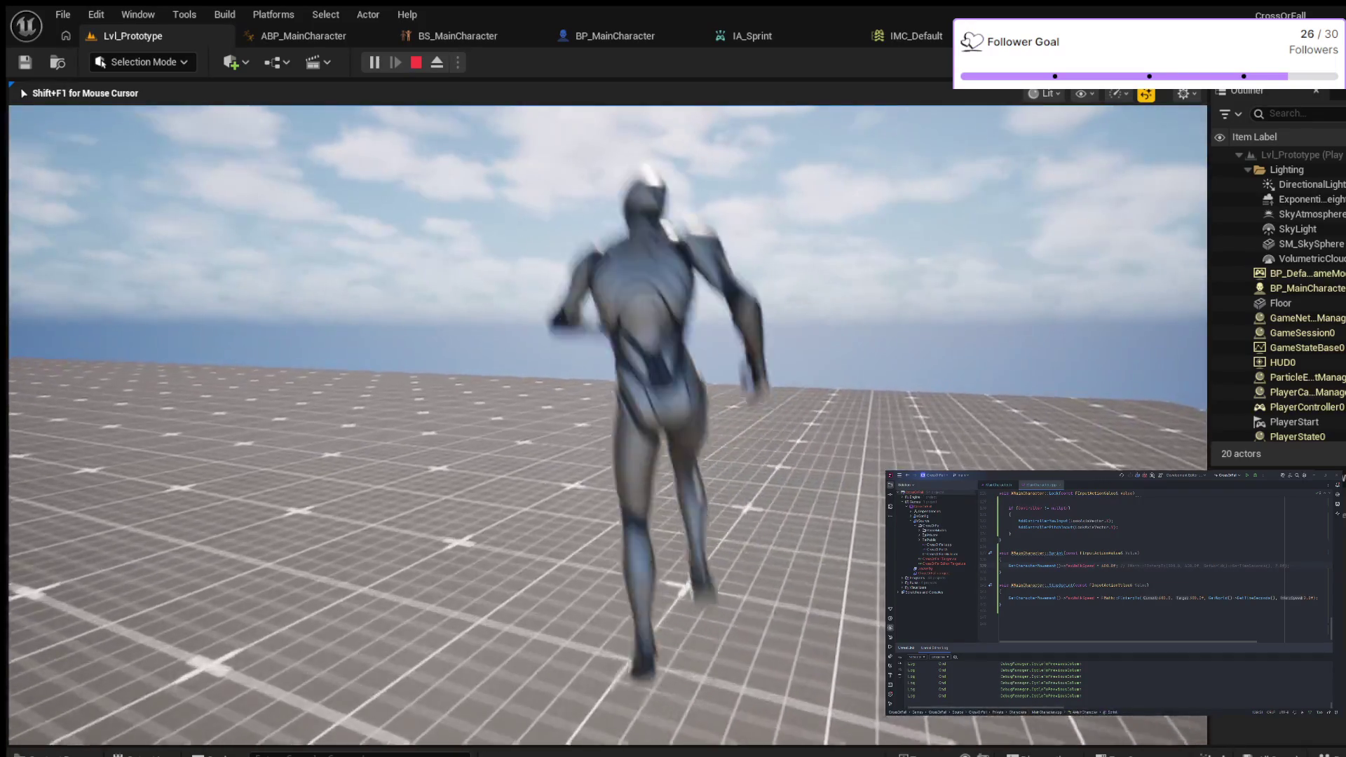
key(space)
key(shift)
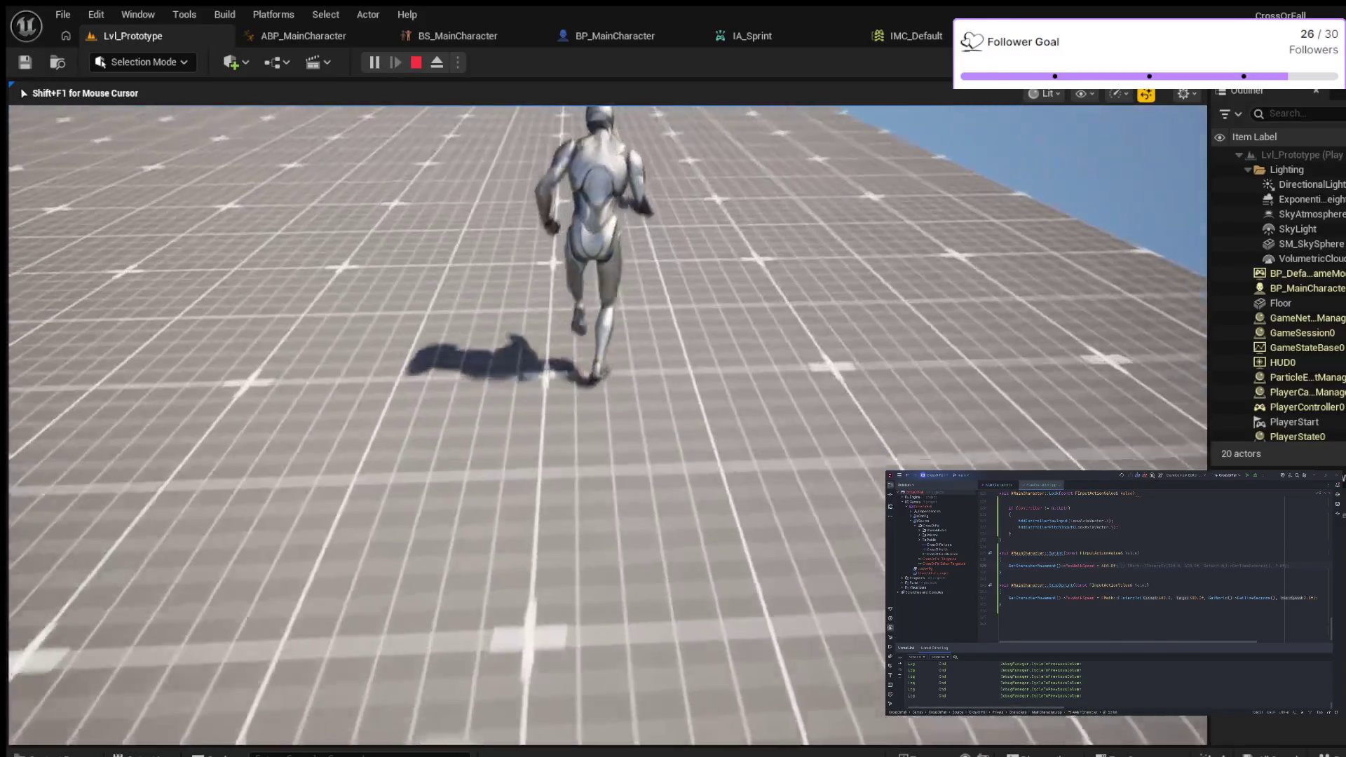
key(space)
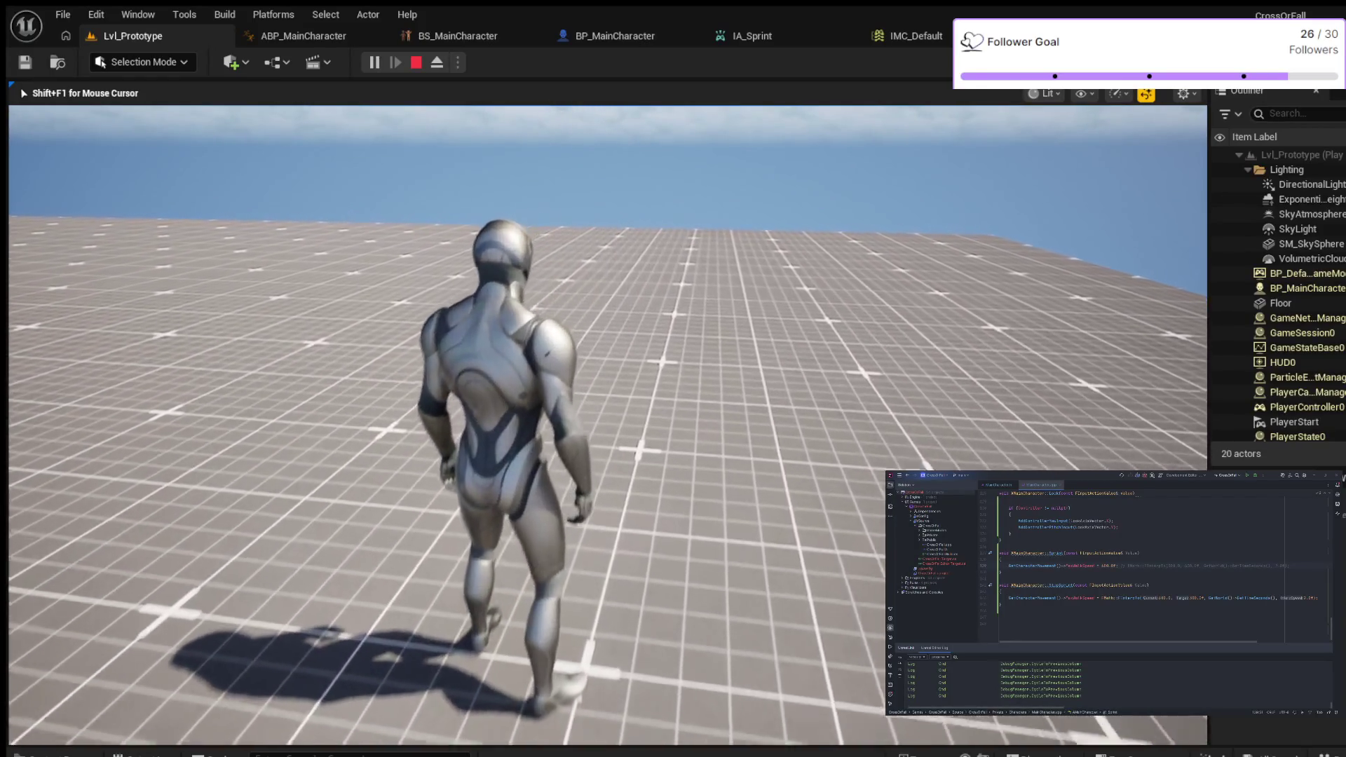
key(w)
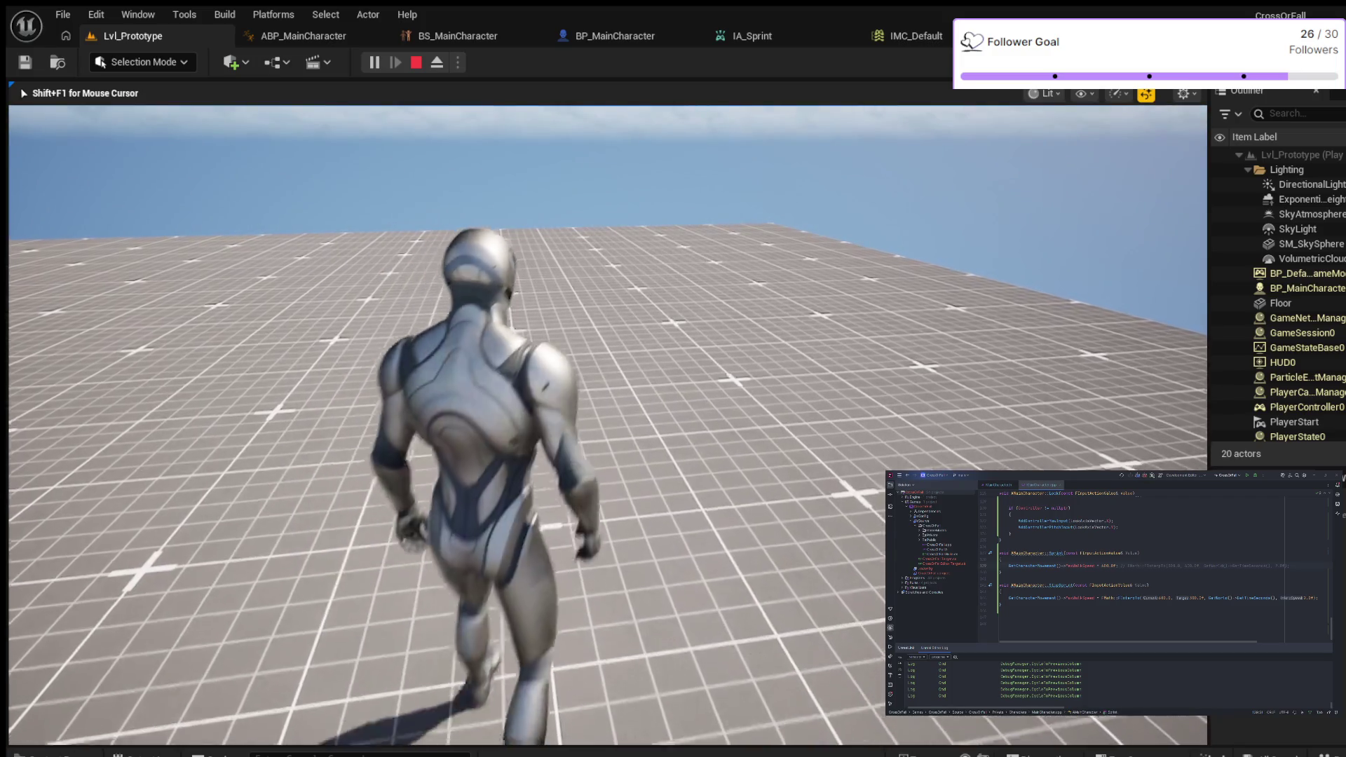
key(space)
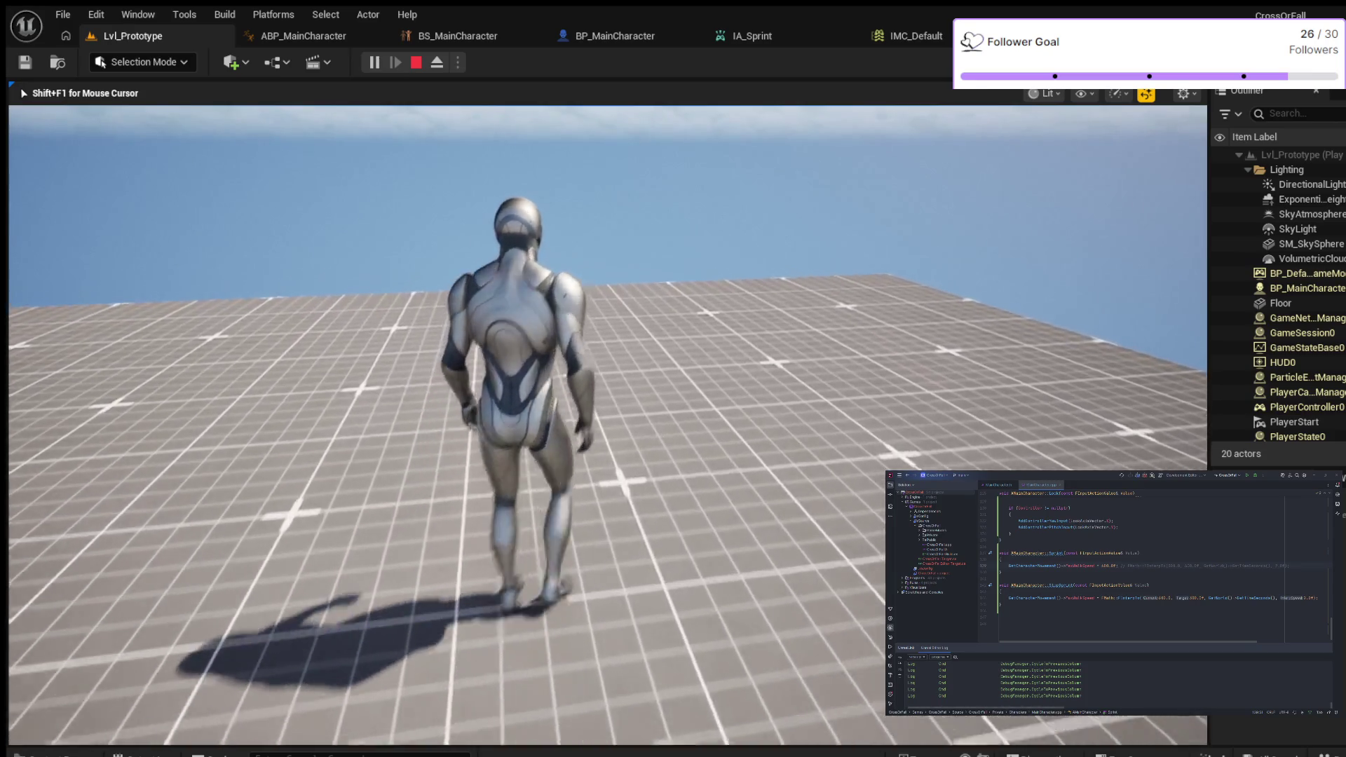
key(Escape)
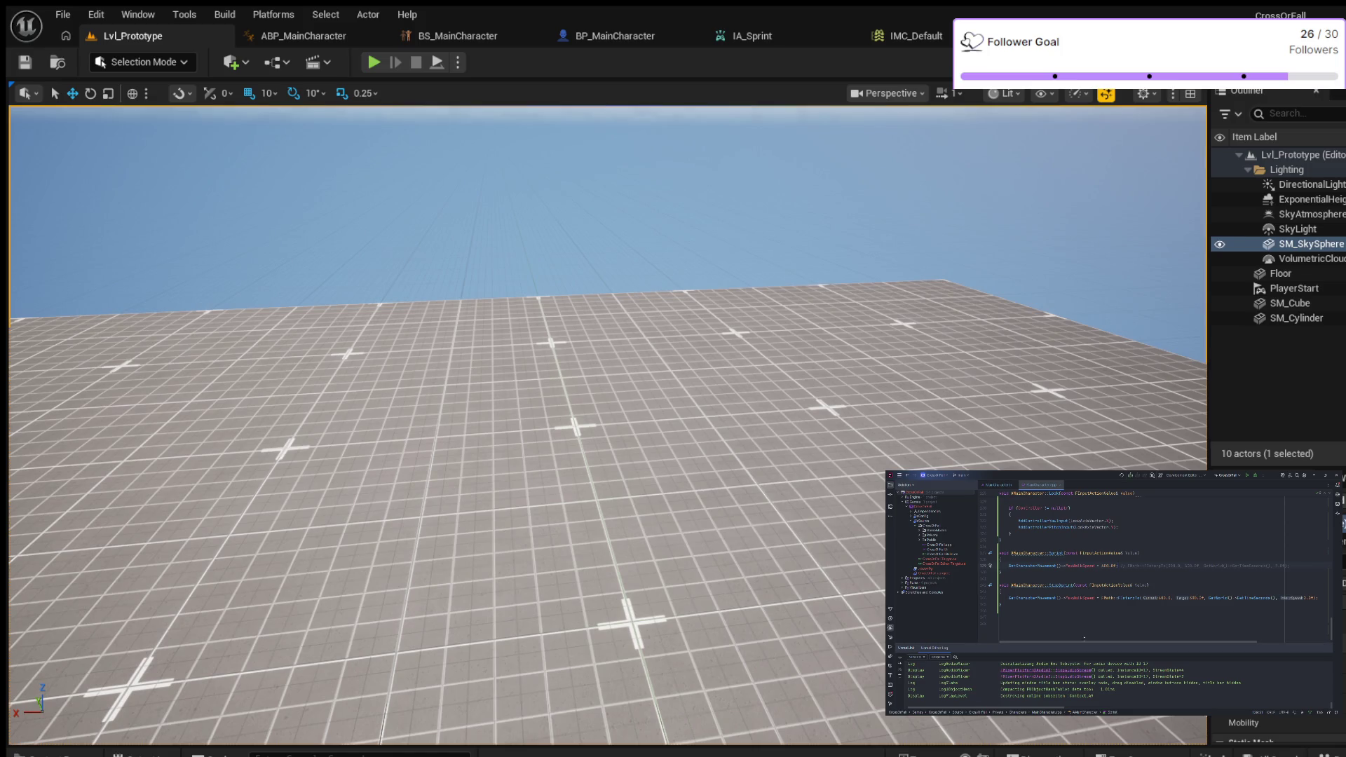
scroll(1108, 532, up, 8)
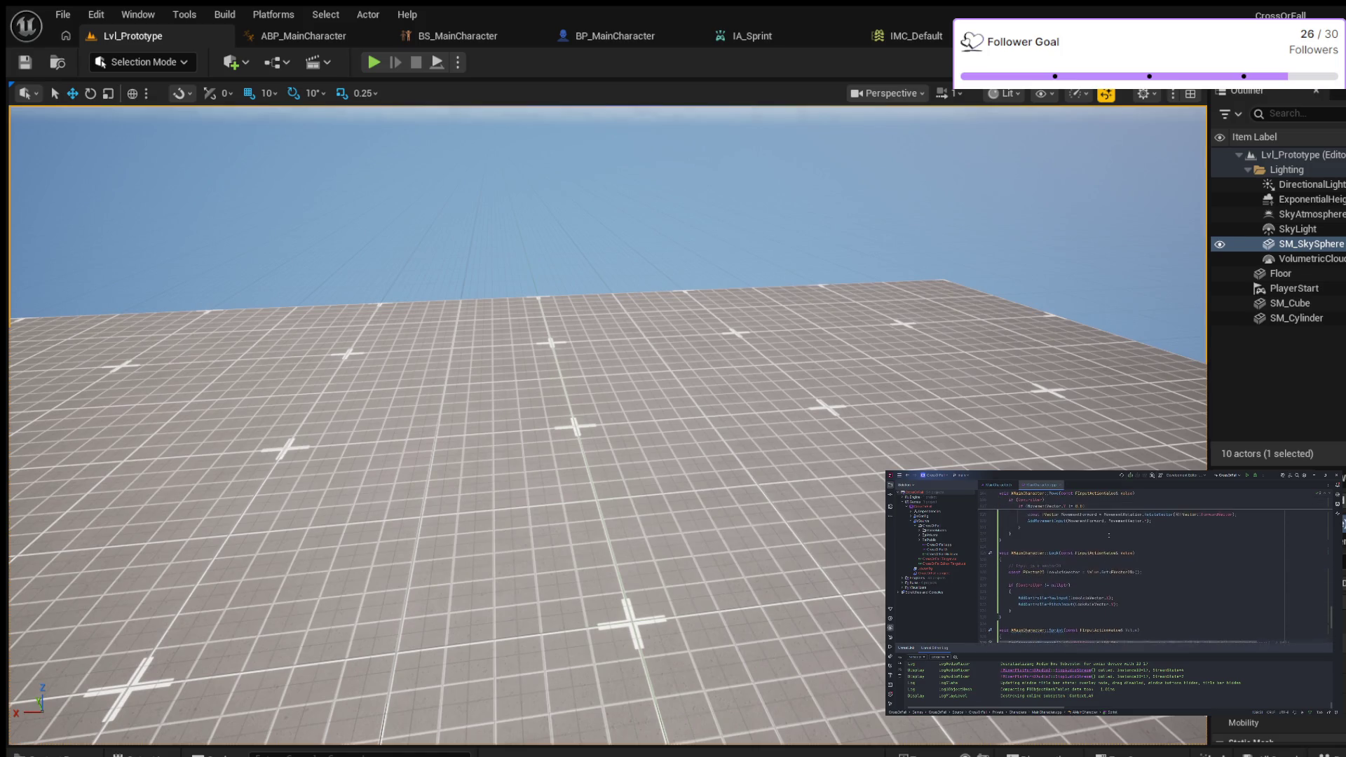
scroll(1108, 533, up, 10)
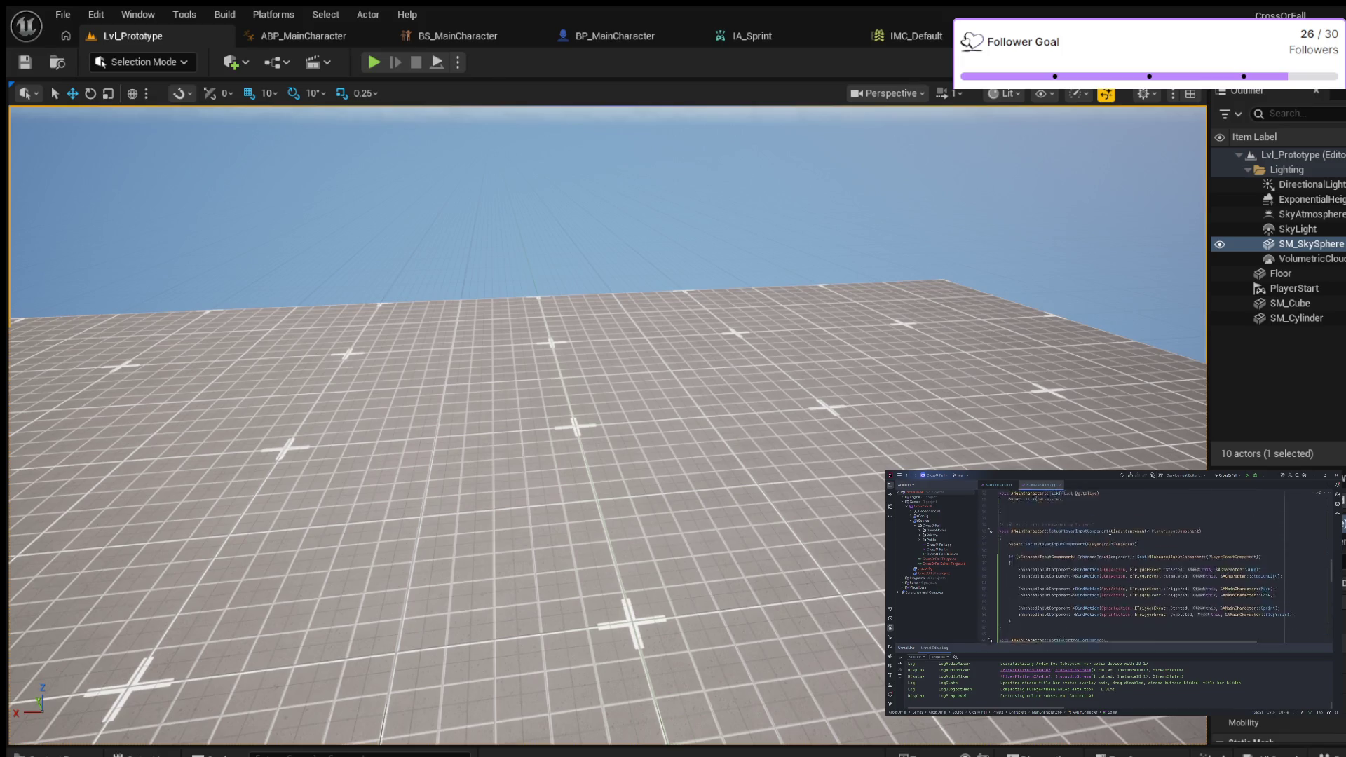
scroll(1116, 536, down, 2)
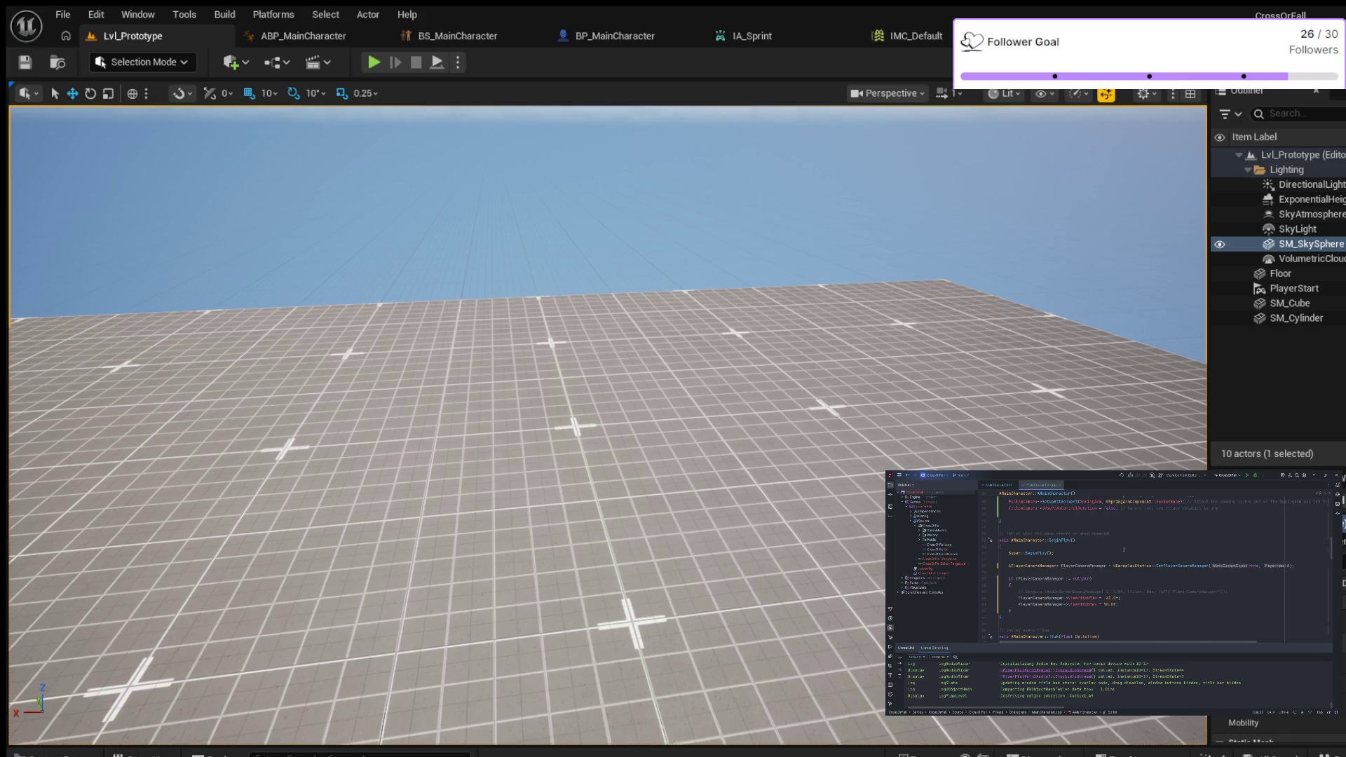
scroll(1114, 553, up, 1)
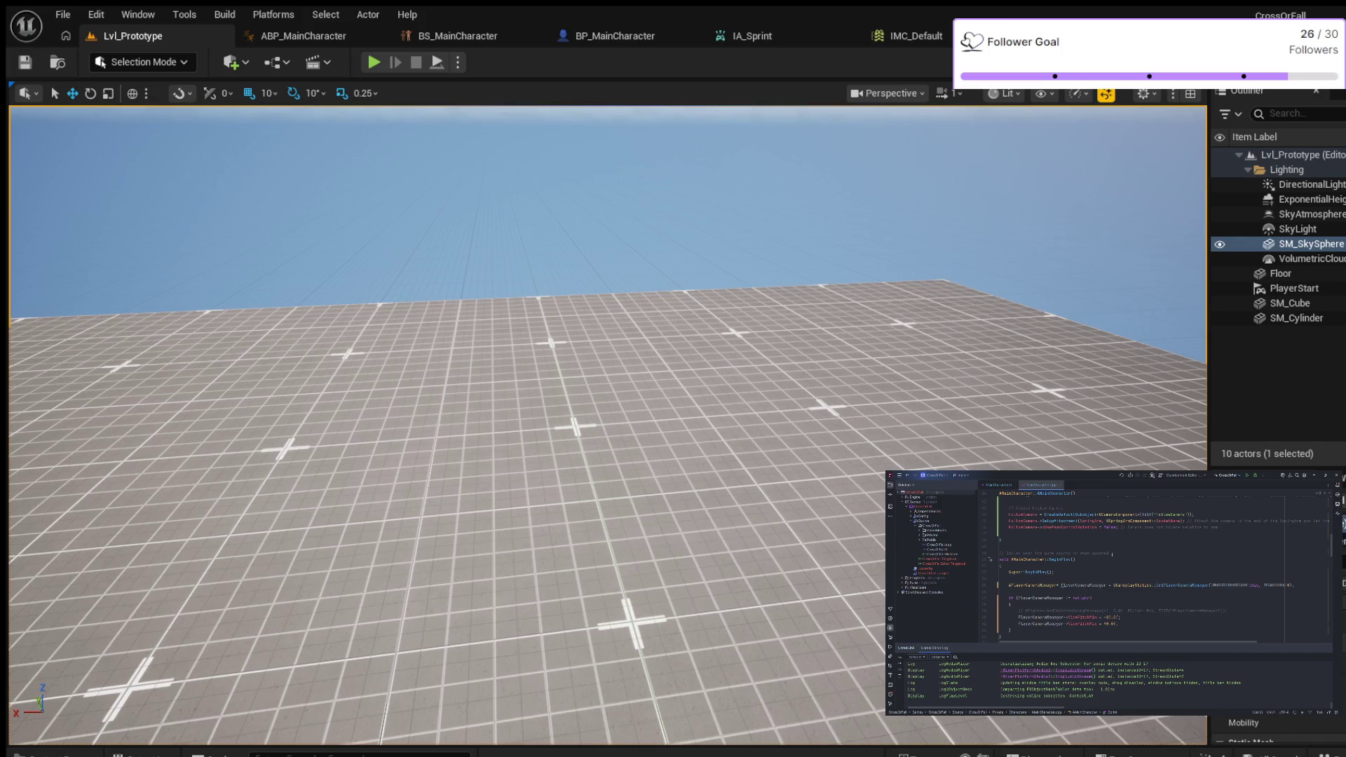
scroll(1112, 554, up, 4)
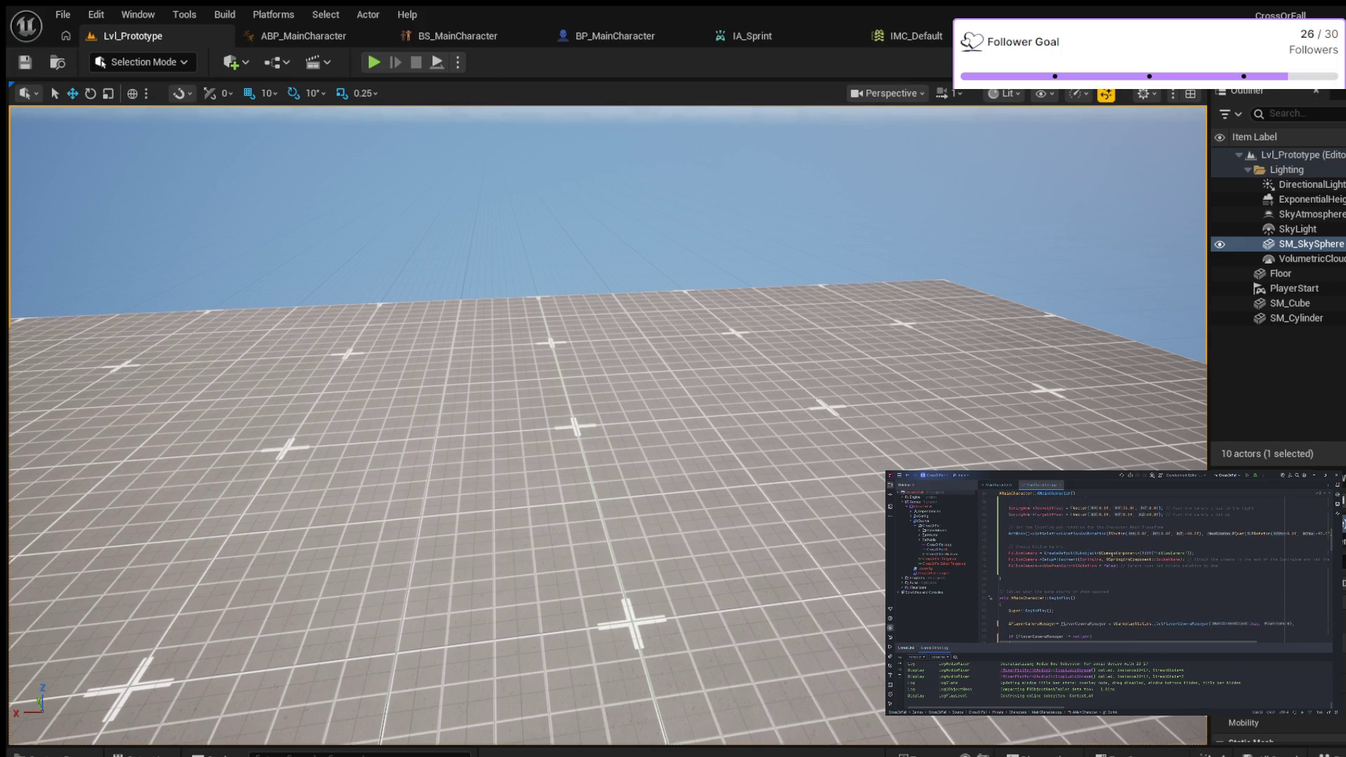
scroll(1146, 560, up, 5)
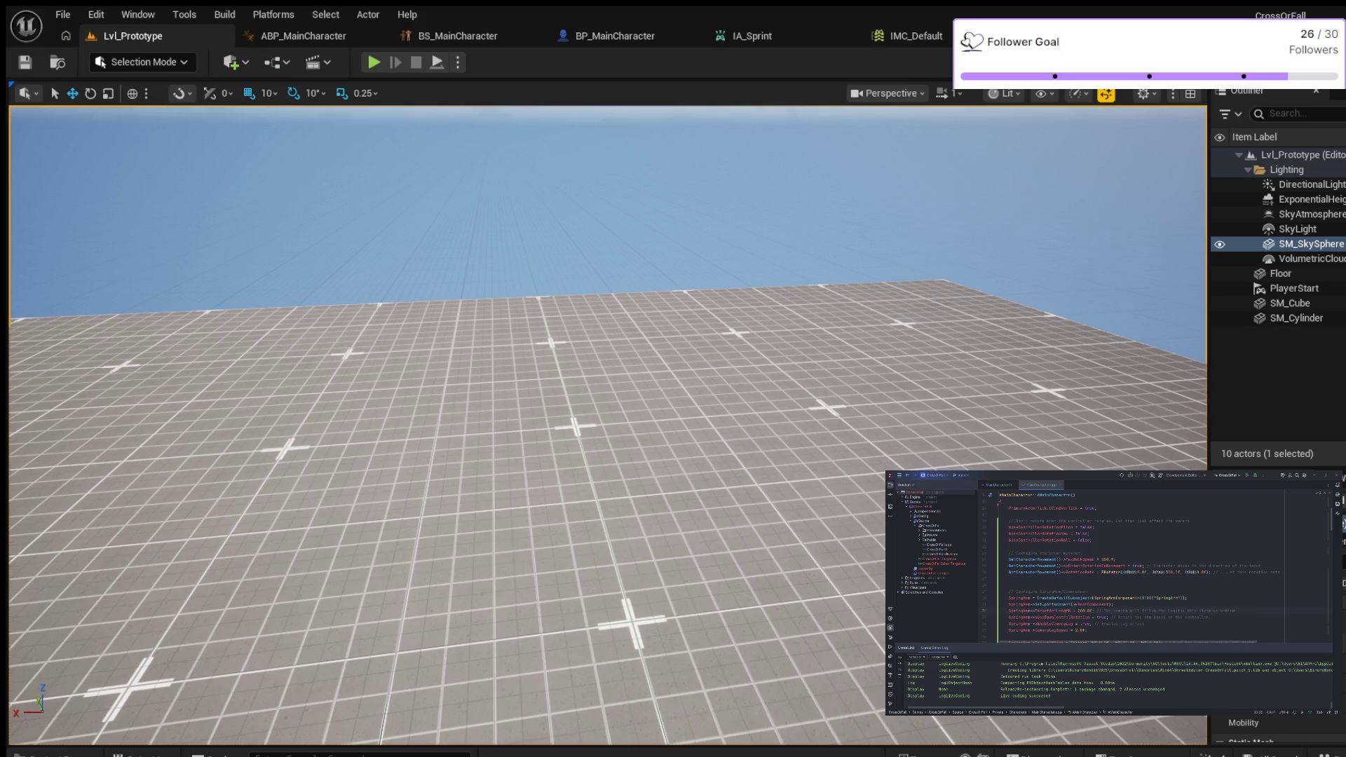
Step: Play-test sprinting, walking and two jumps, then return to BS_MainCharacter
key(alt+p)
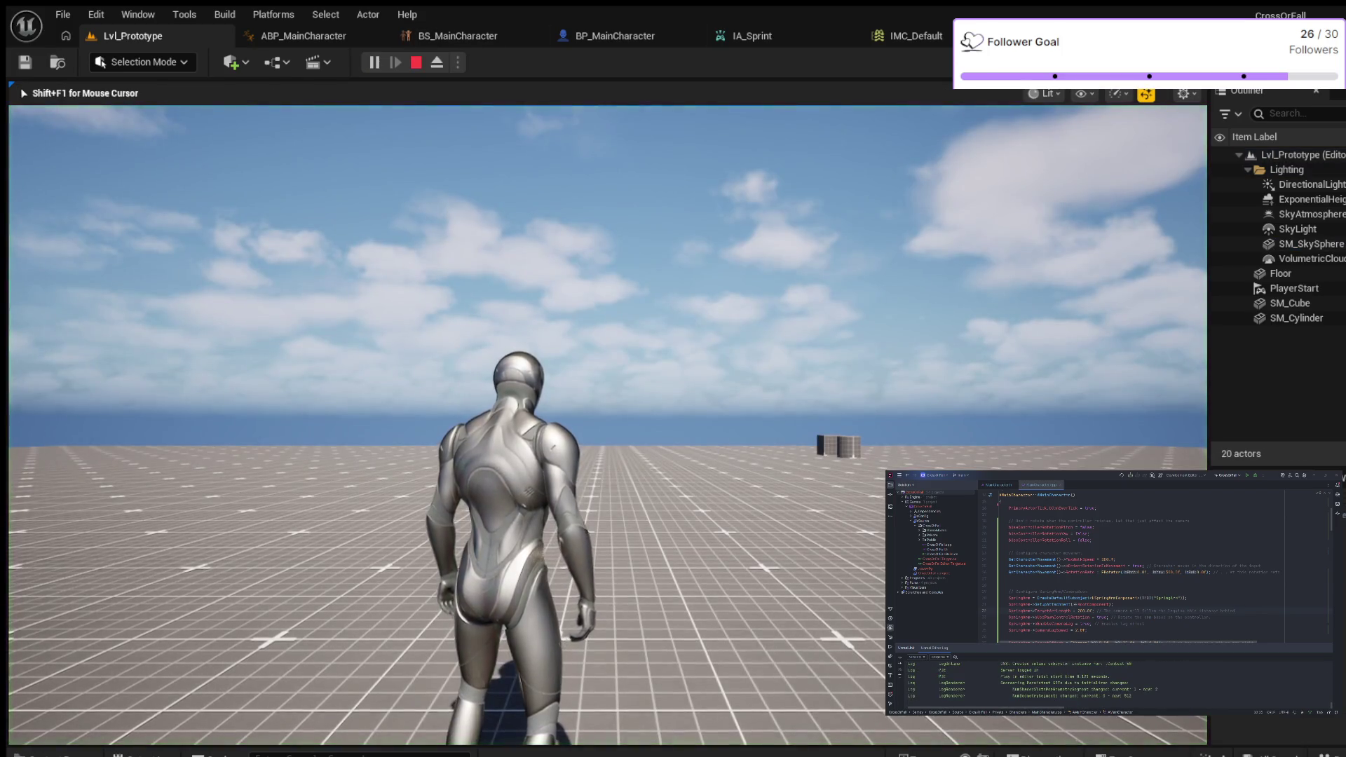
key(shift)
key(w)
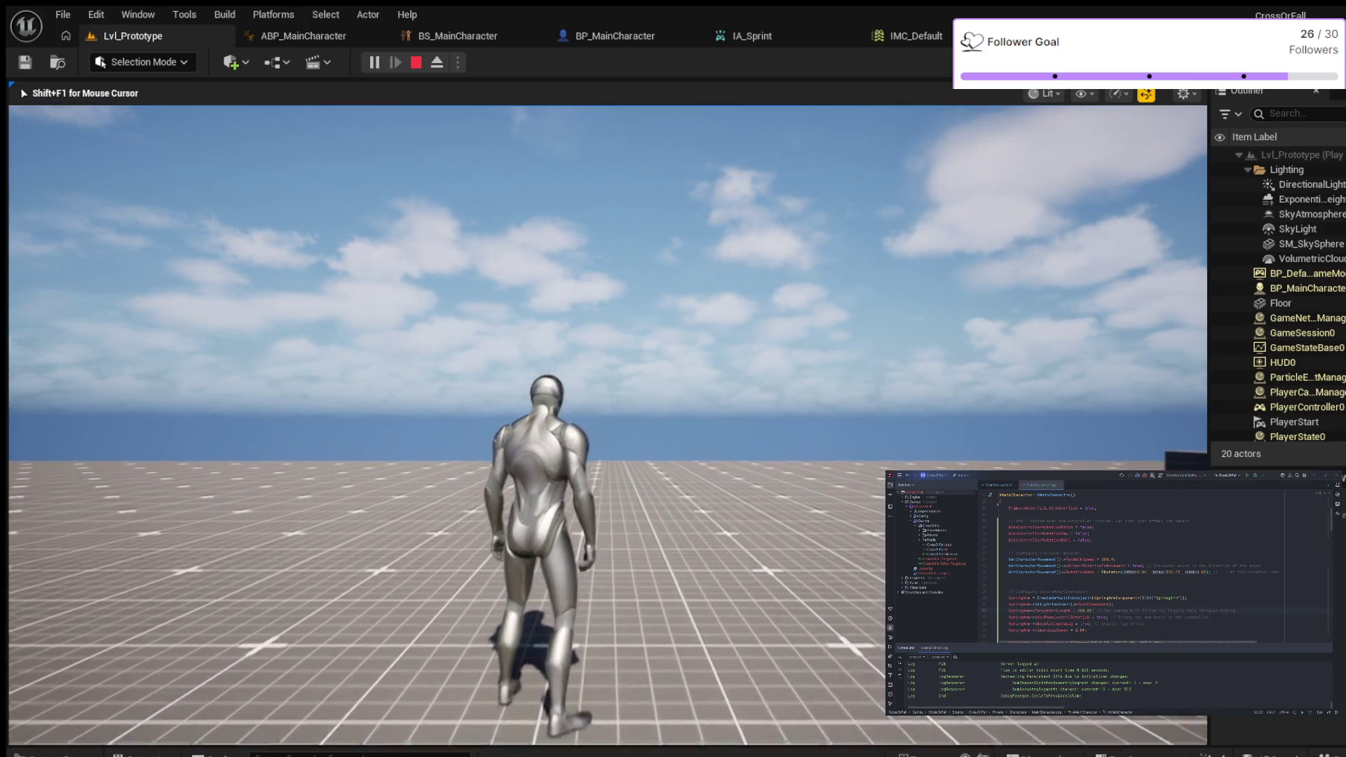
key(space)
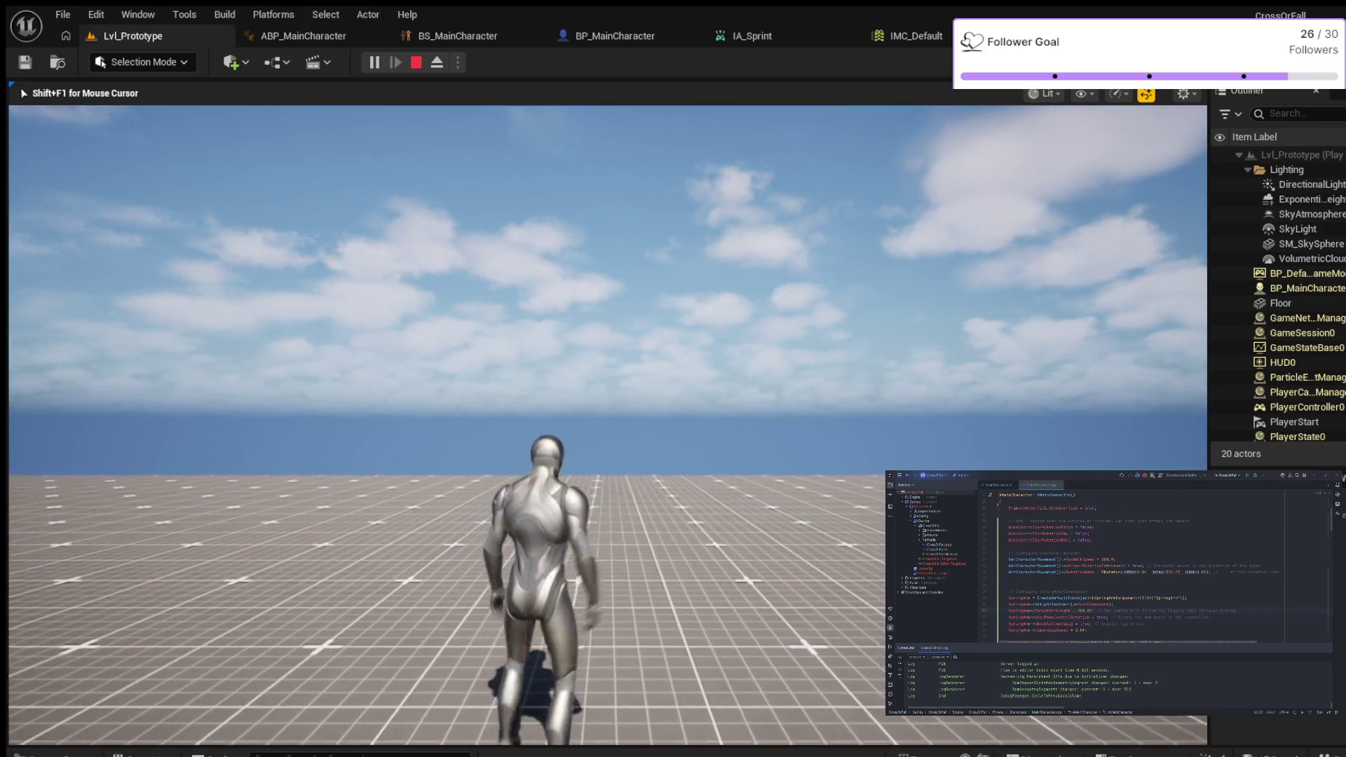
key(space)
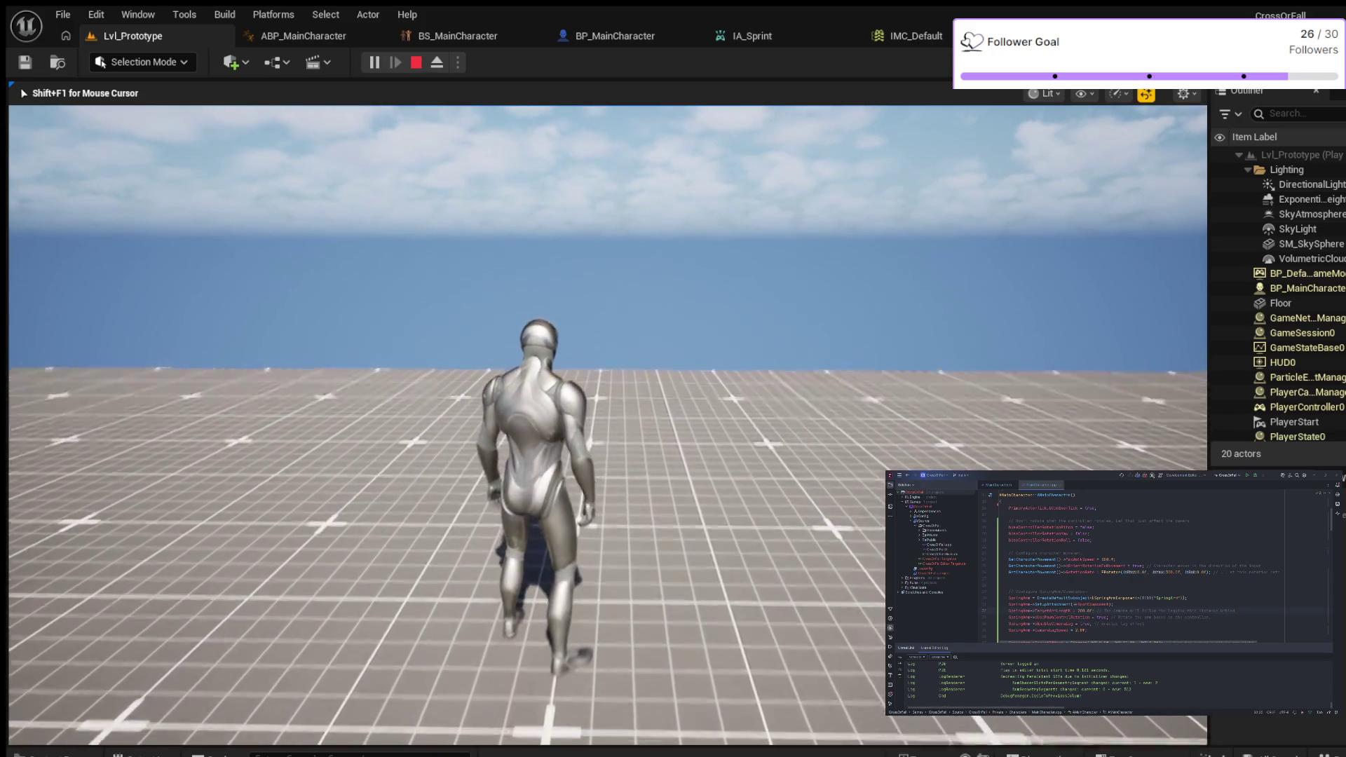
key(Escape)
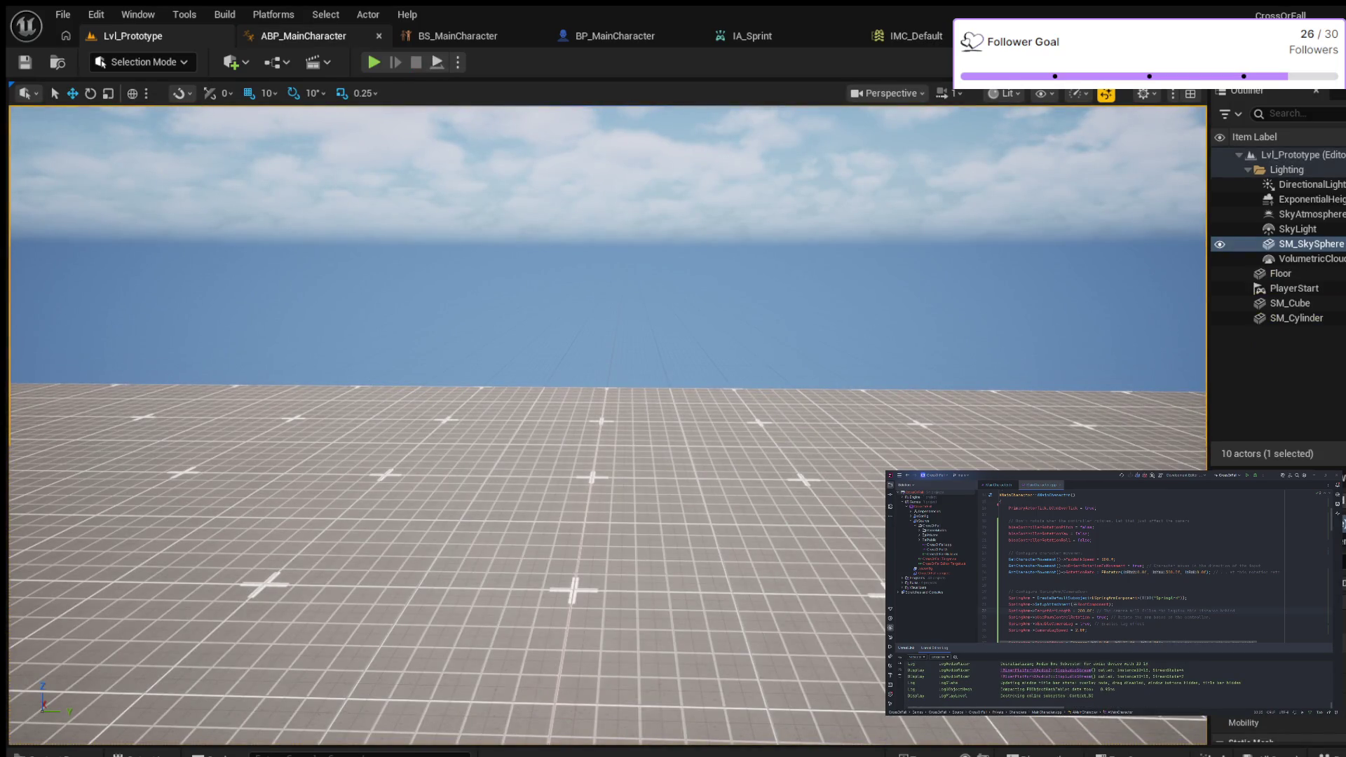
click(458, 36)
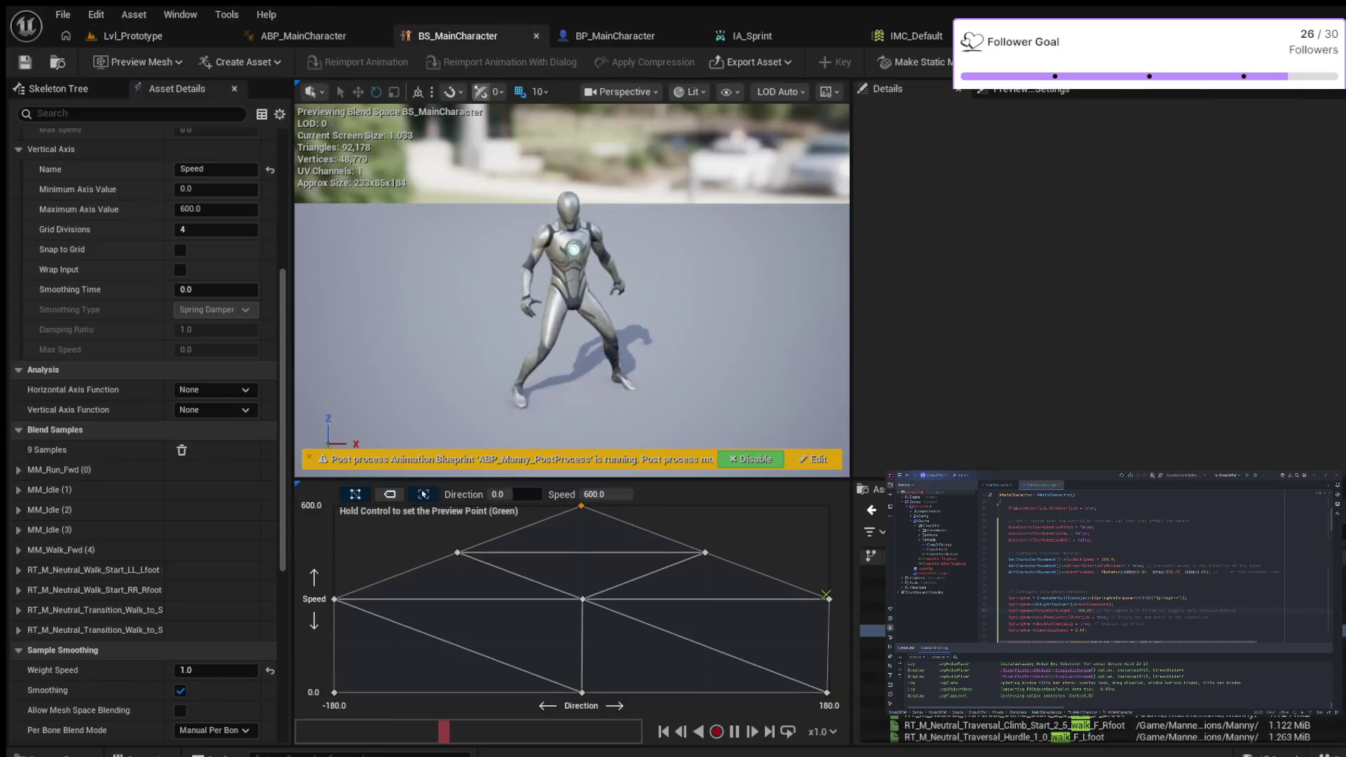
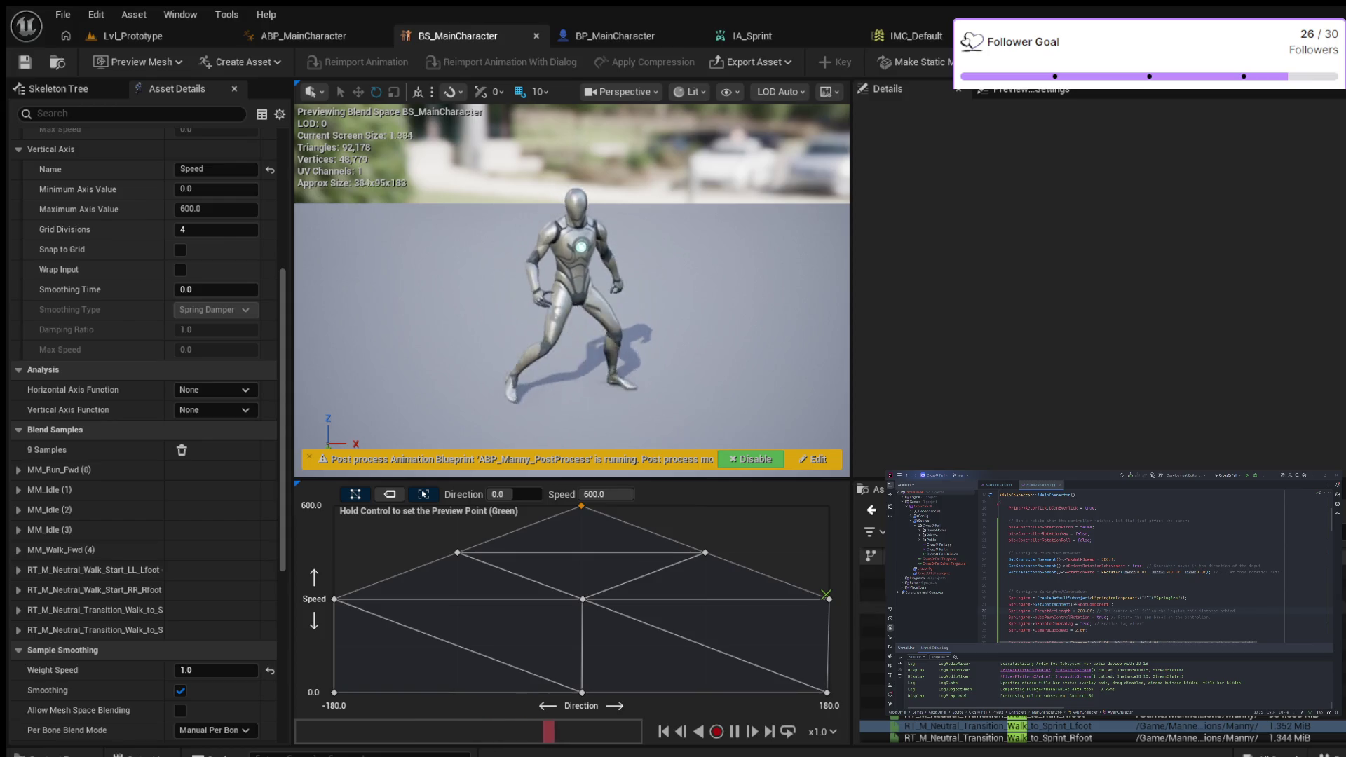
Step: Preview the Walk_Arc_F_Small_L and Walk_Arc_F_Tight_R walk animations
scroll(1107, 729, down, 3)
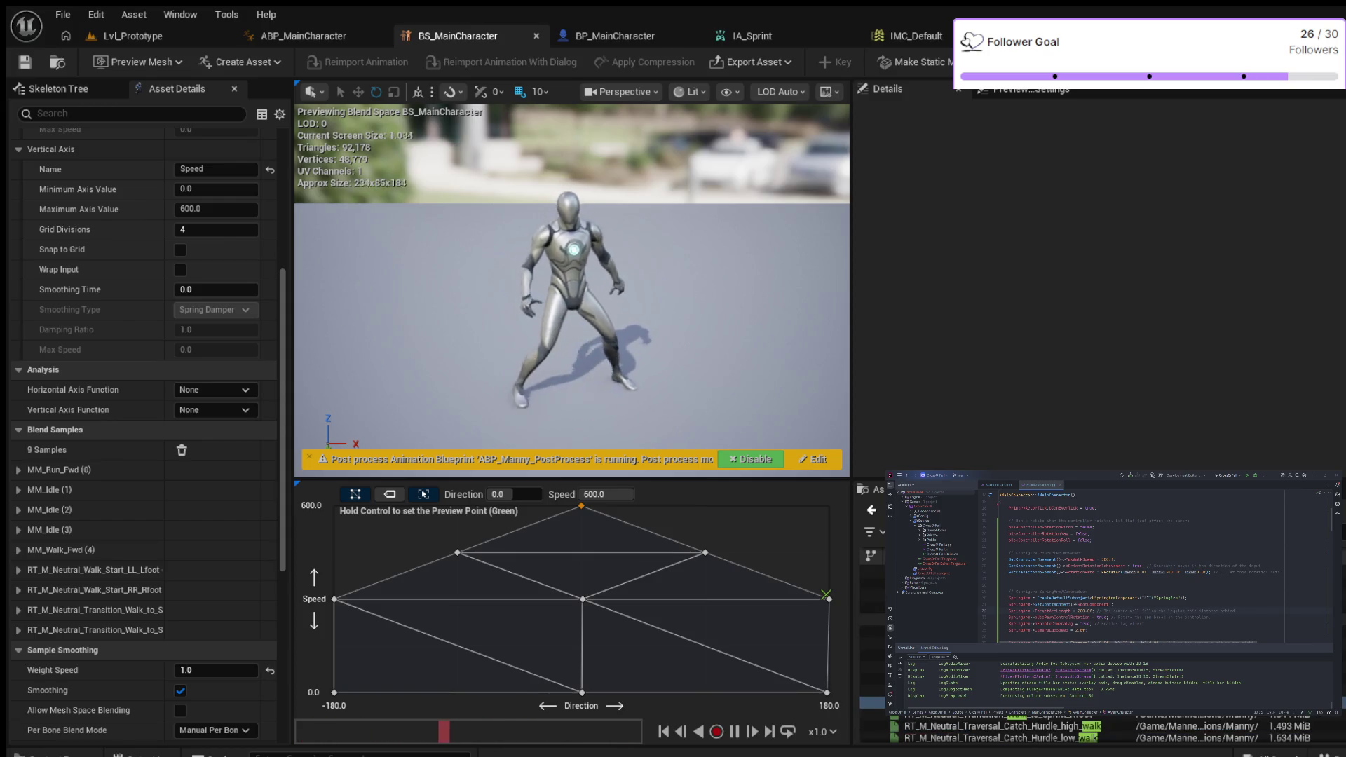
scroll(1108, 729, down, 2)
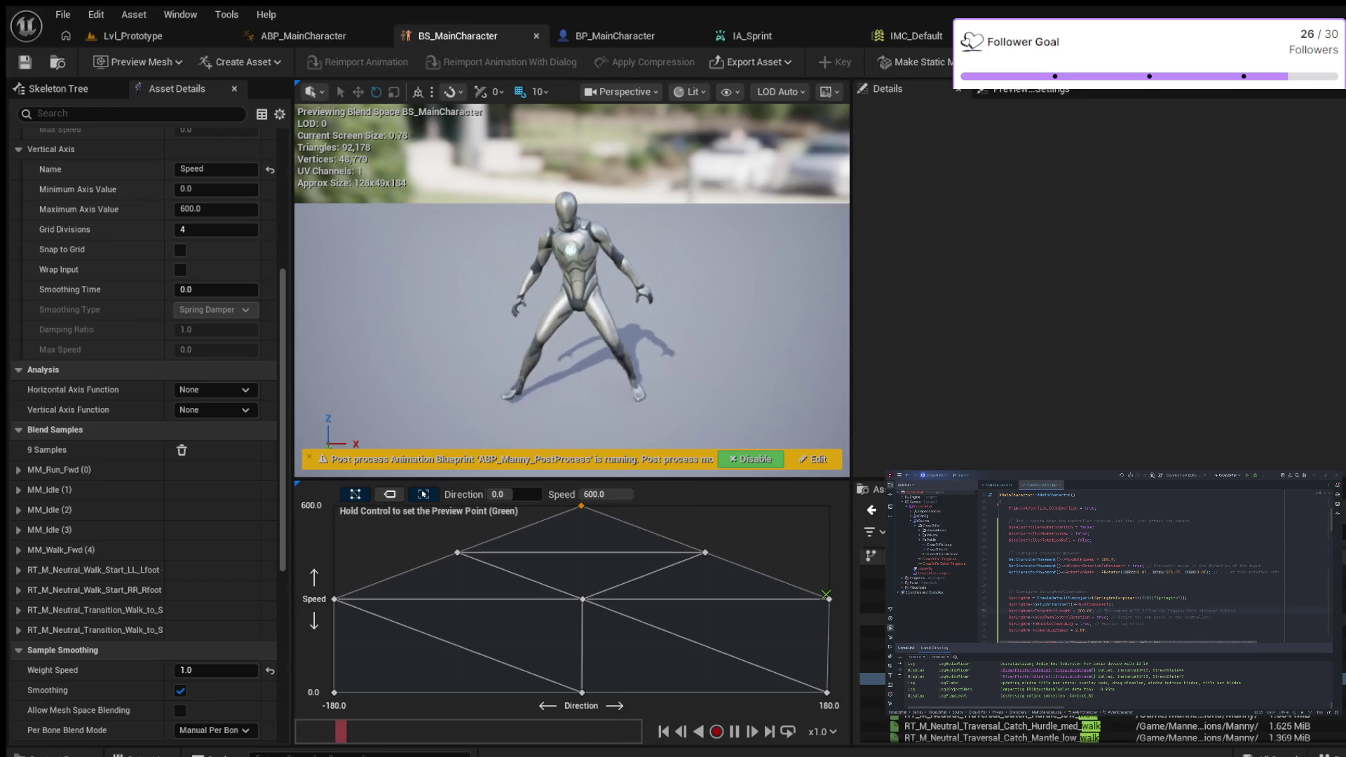
scroll(1107, 729, down, 2)
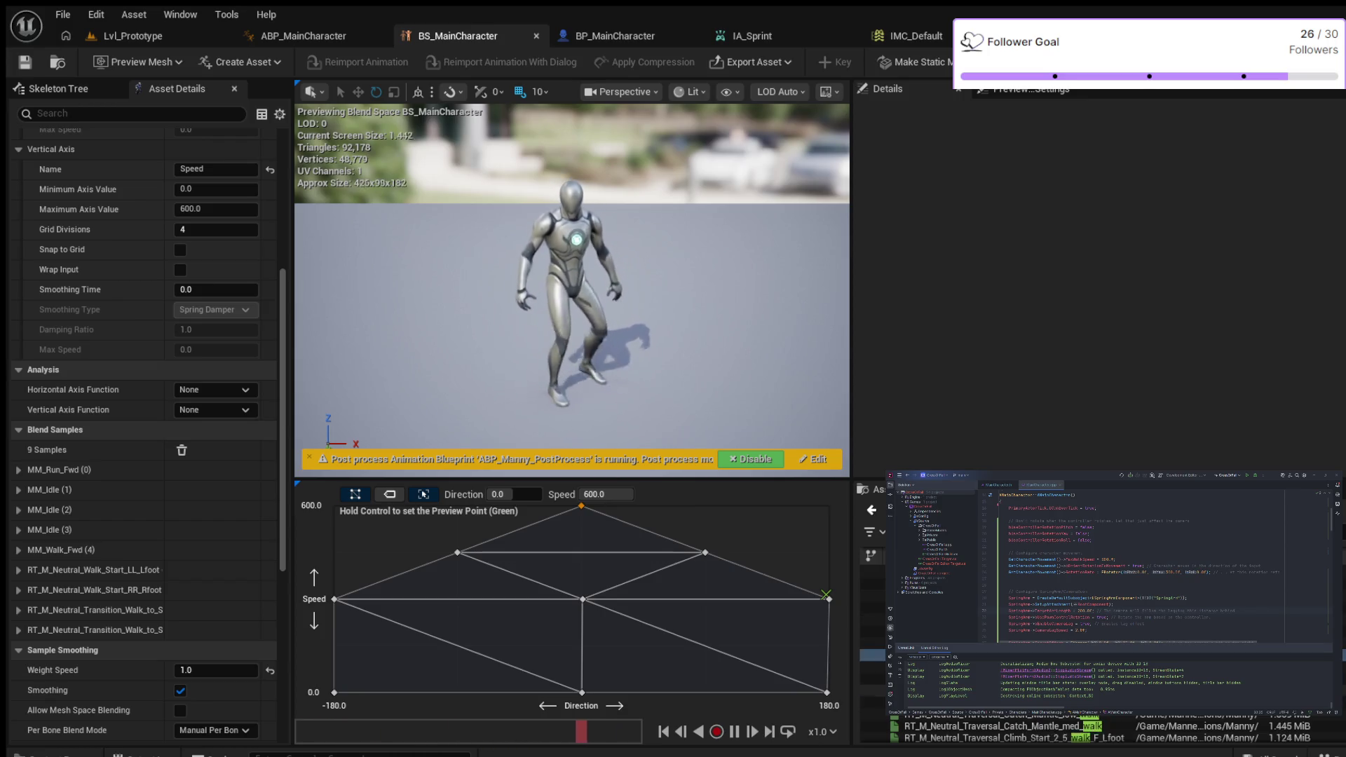
scroll(1107, 729, down, 2)
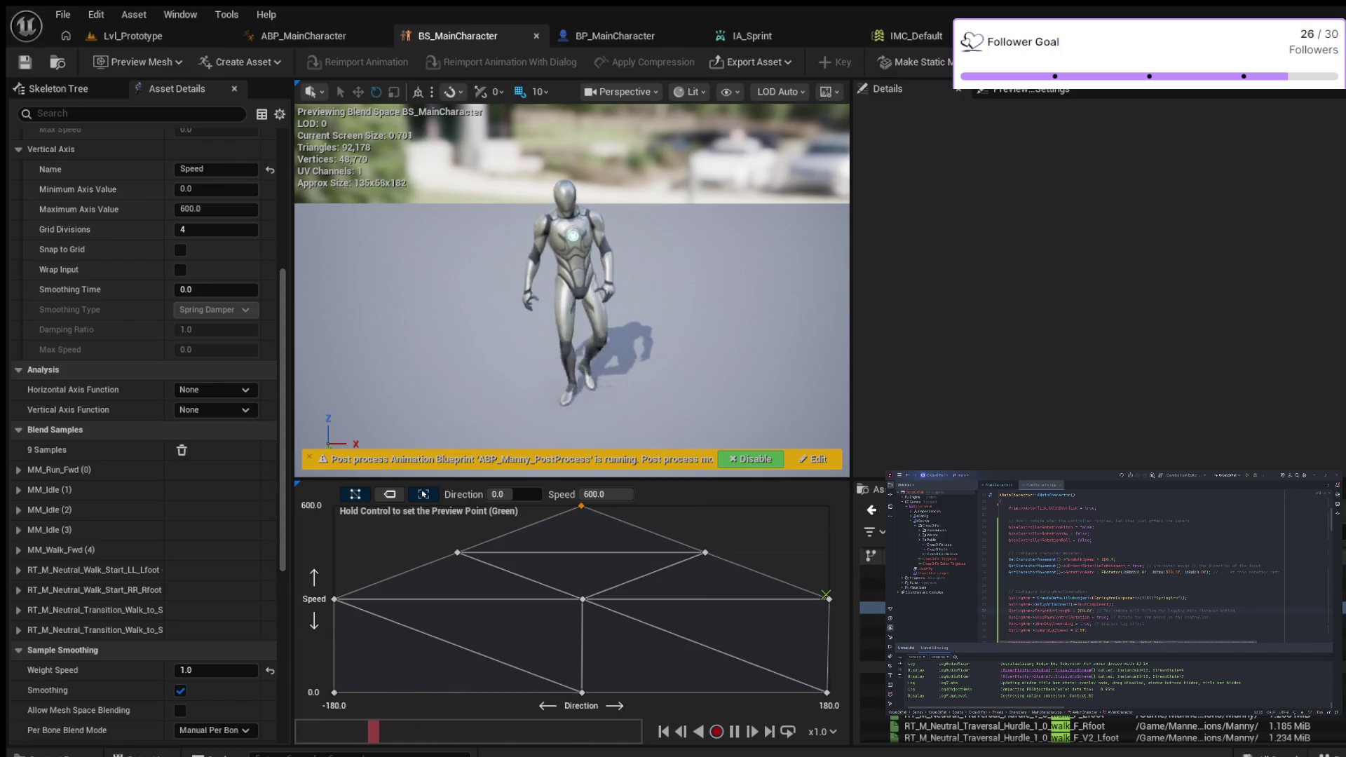
scroll(1107, 729, down, 2)
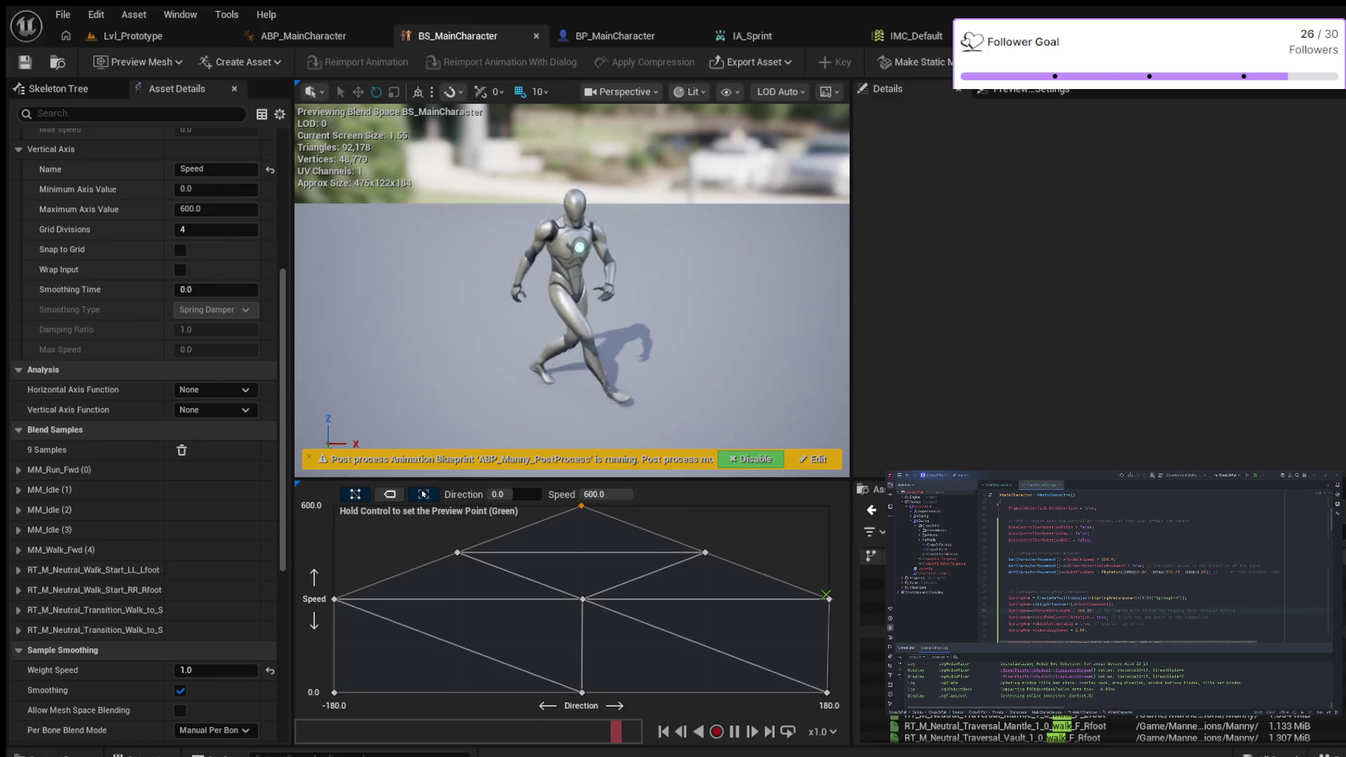
scroll(1108, 729, down, 2)
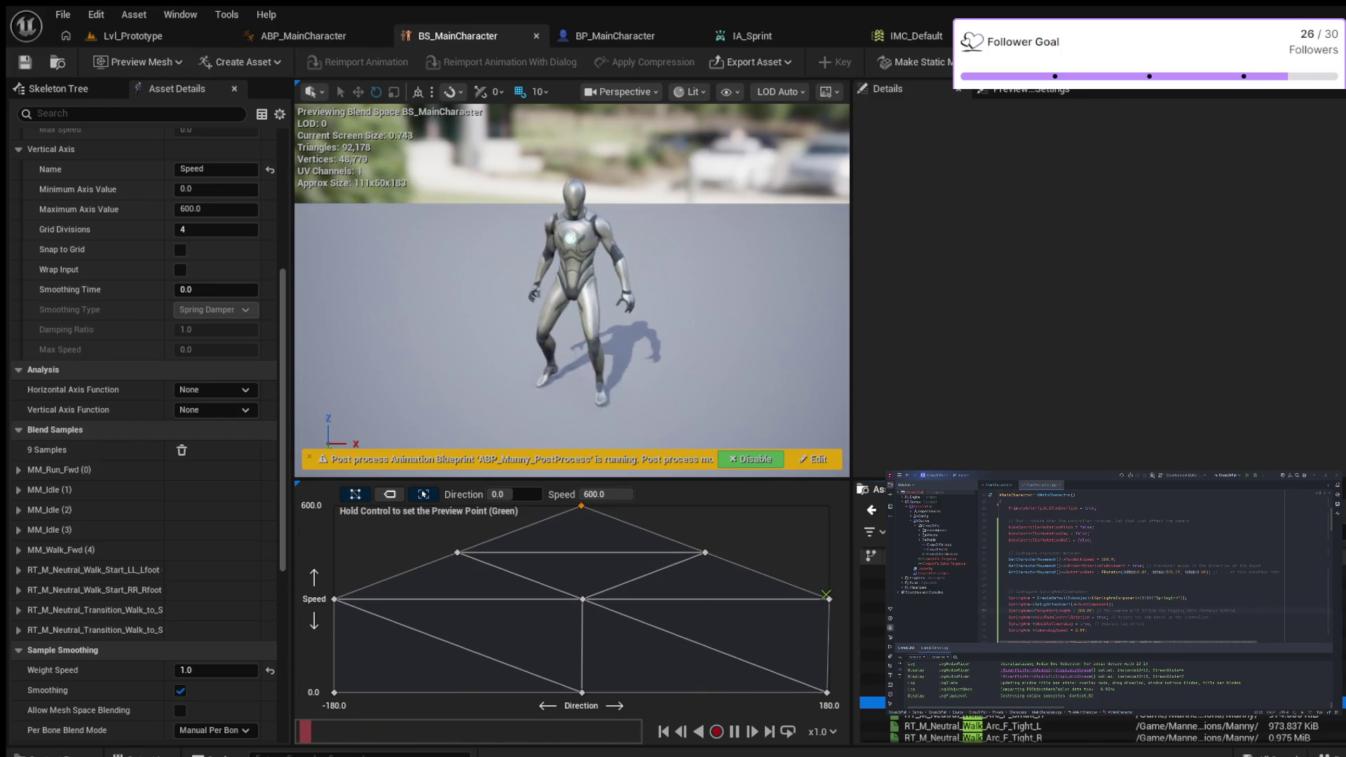
double_click(940, 715)
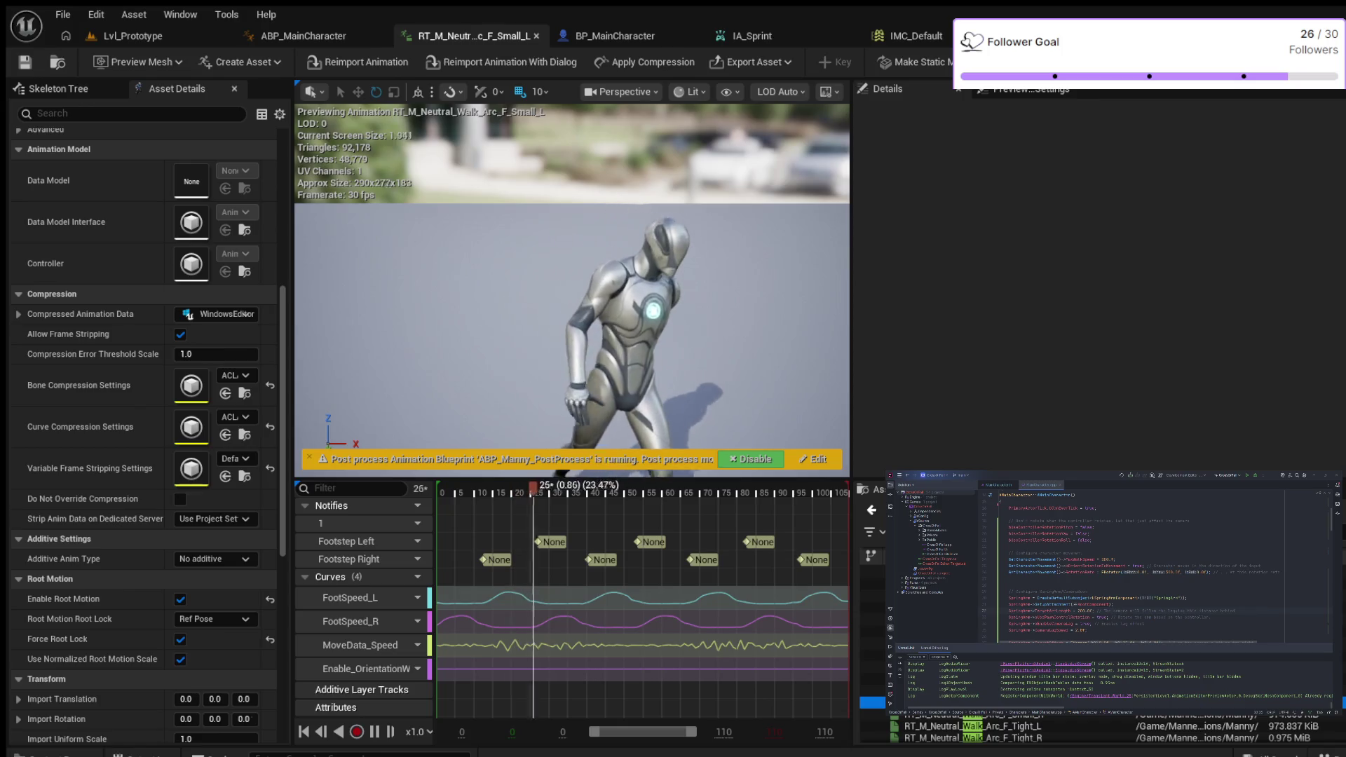
scroll(1108, 617, down, 2)
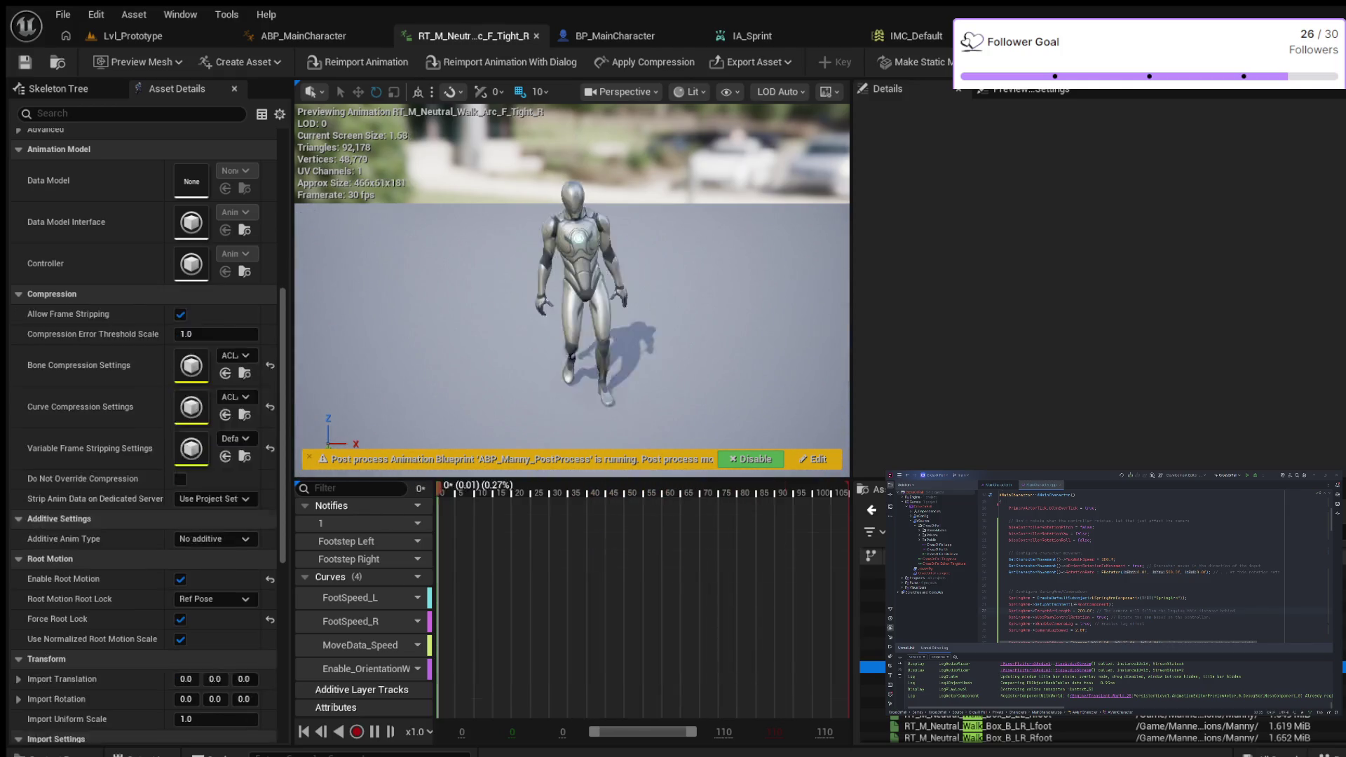
double_click(872, 596)
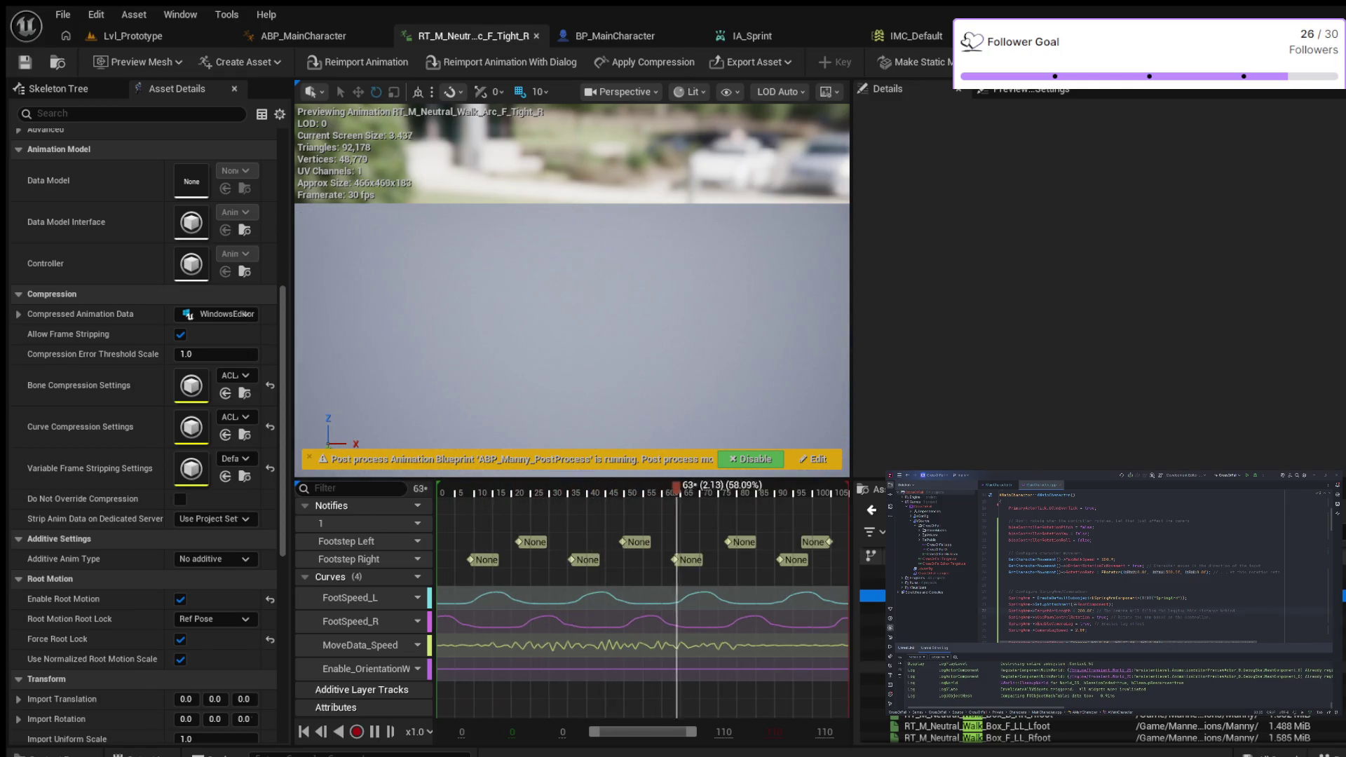
Step: Preview the Walk_Box_B_RL_Rfoot and Walk_Box_F_RR_Lfoot walk animations
double_click(872, 691)
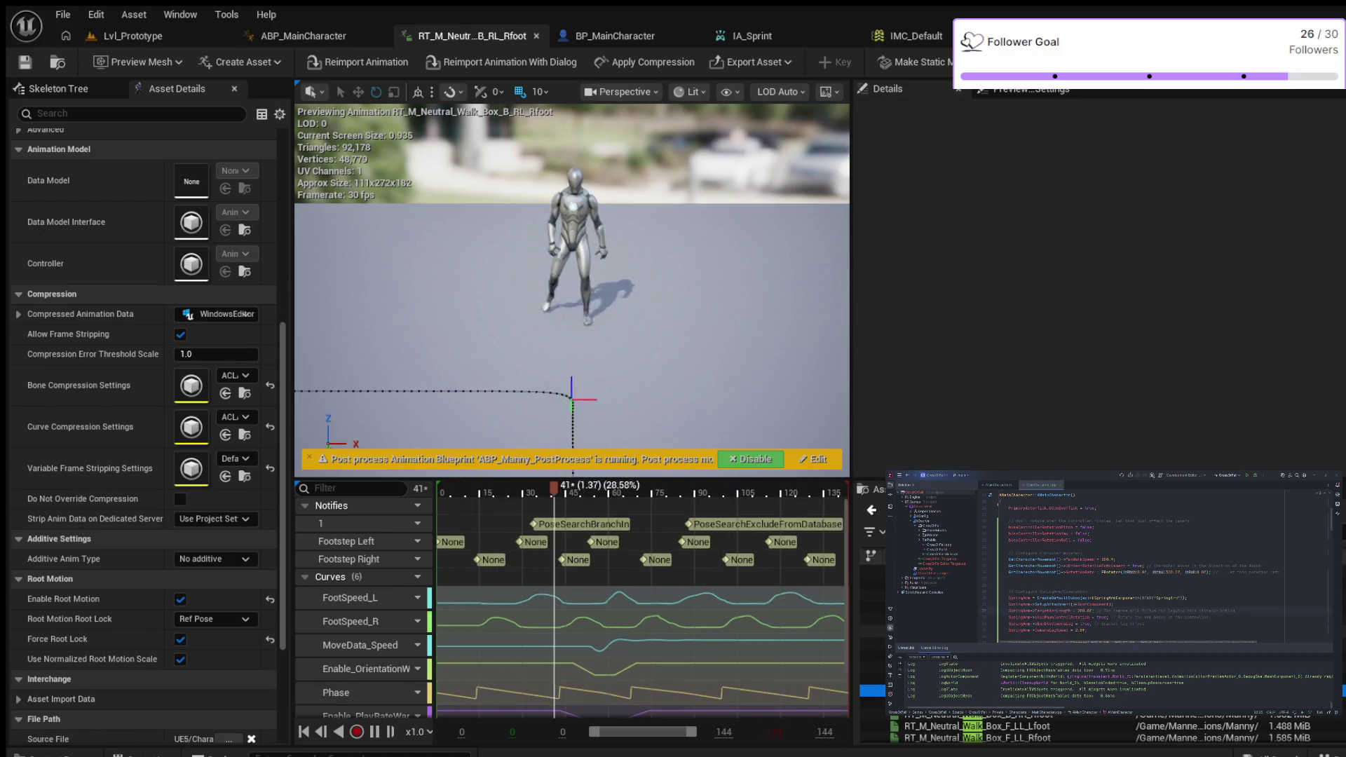
scroll(872, 652, down, 3)
scroll(1108, 729, down, 1)
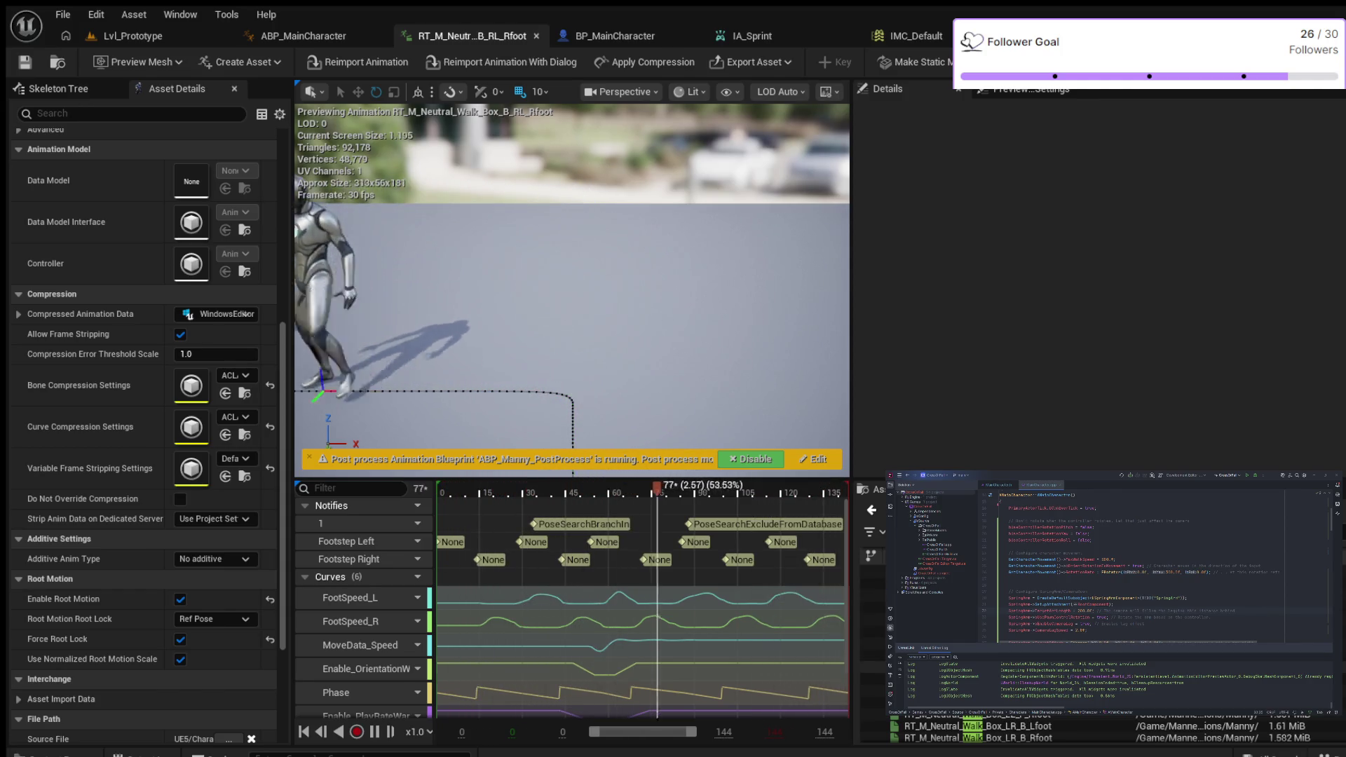
double_click(872, 656)
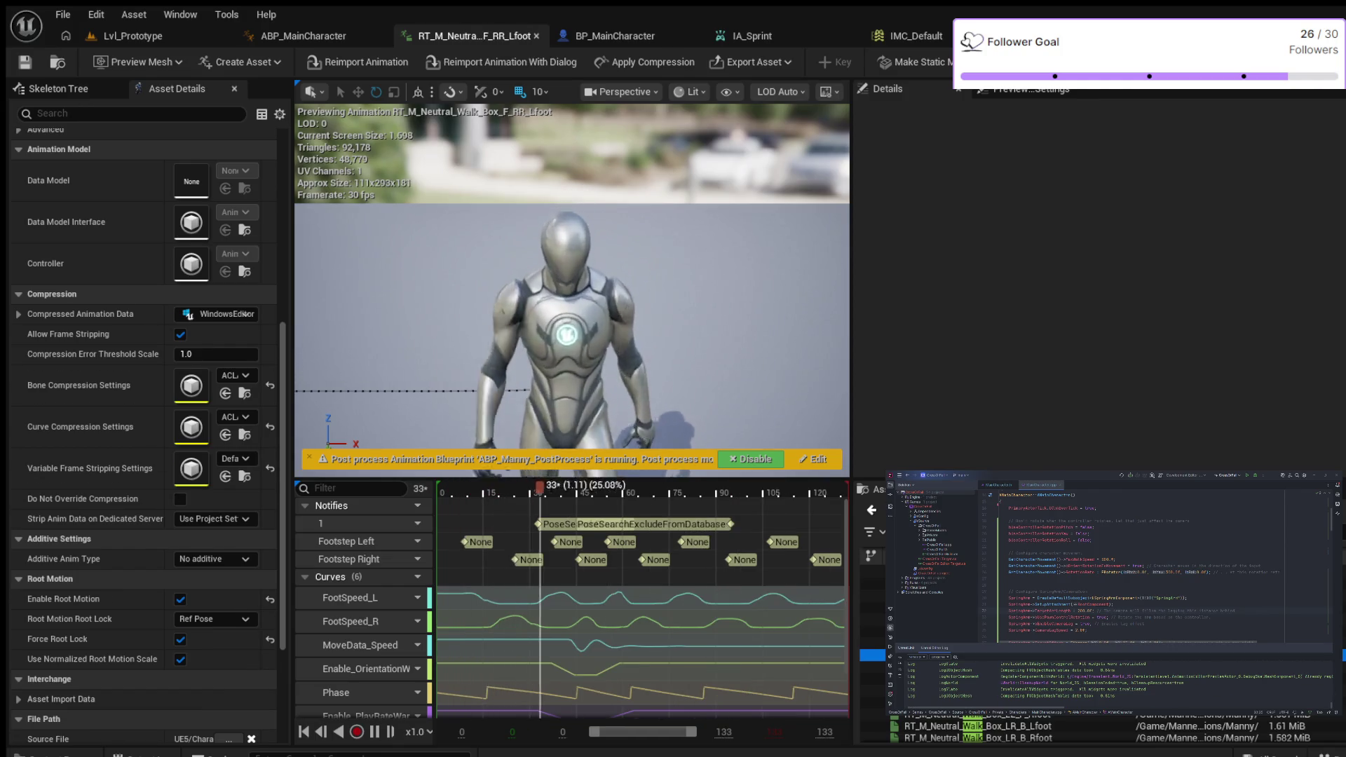
Step: Preview the RT_M_Neutral_Walk_Hourglass_FL_RR_Lfoot animation
scroll(1016, 732, down, 1)
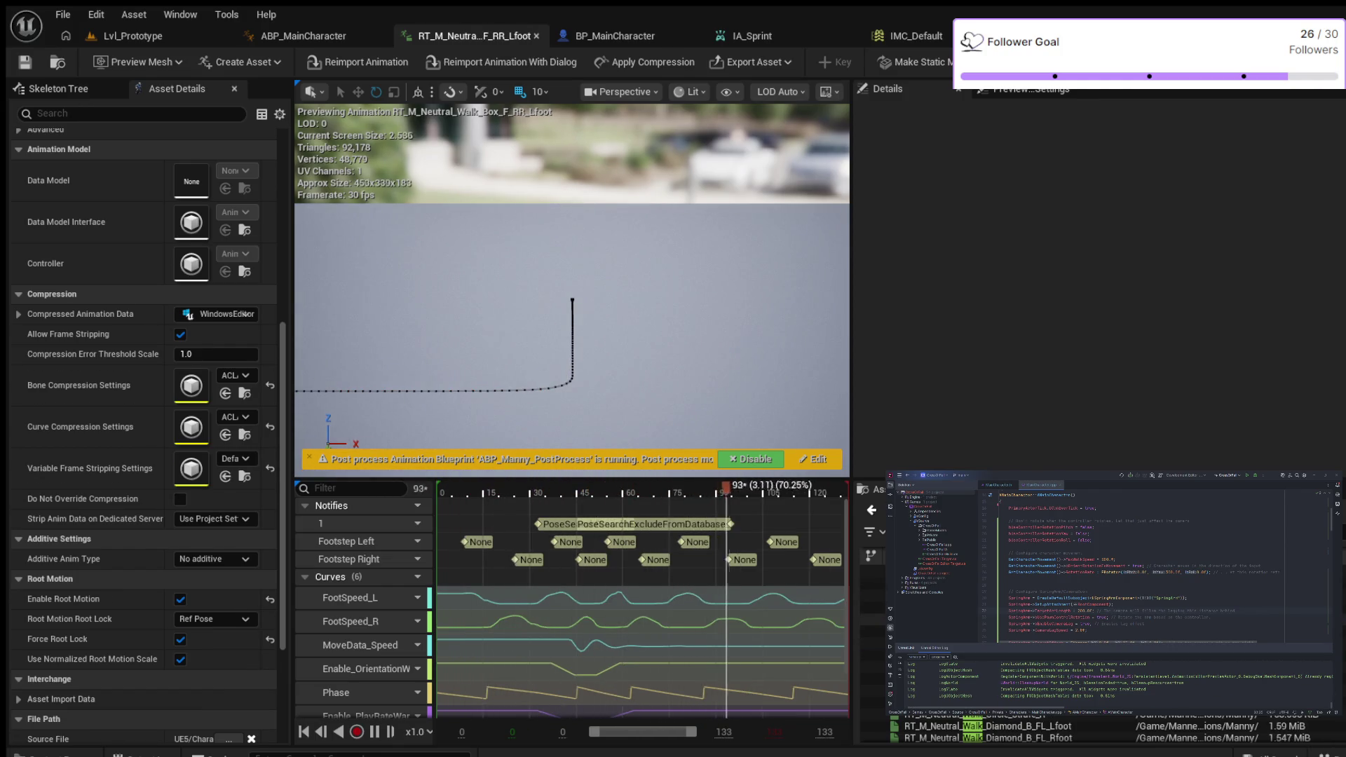
scroll(1017, 732, down, 1)
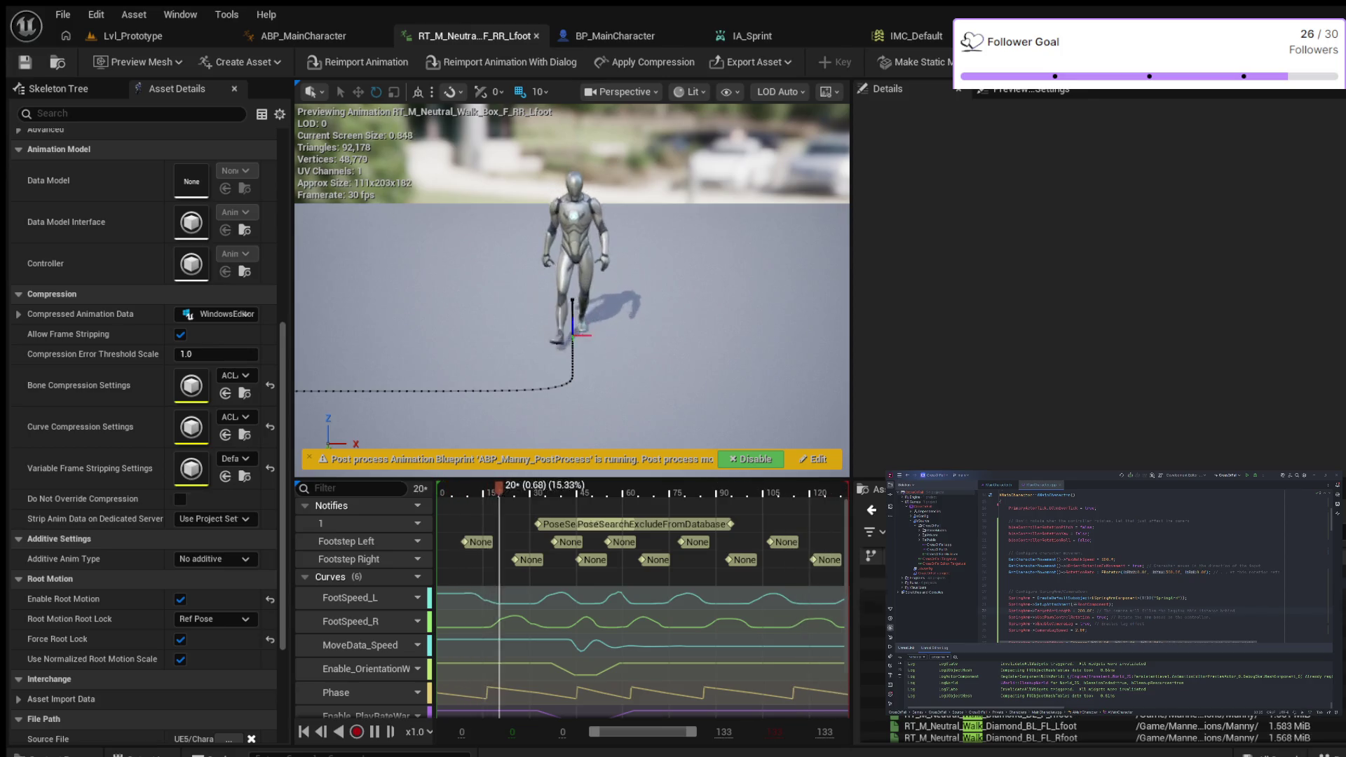
scroll(1016, 732, down, 1)
scroll(1017, 732, down, 1)
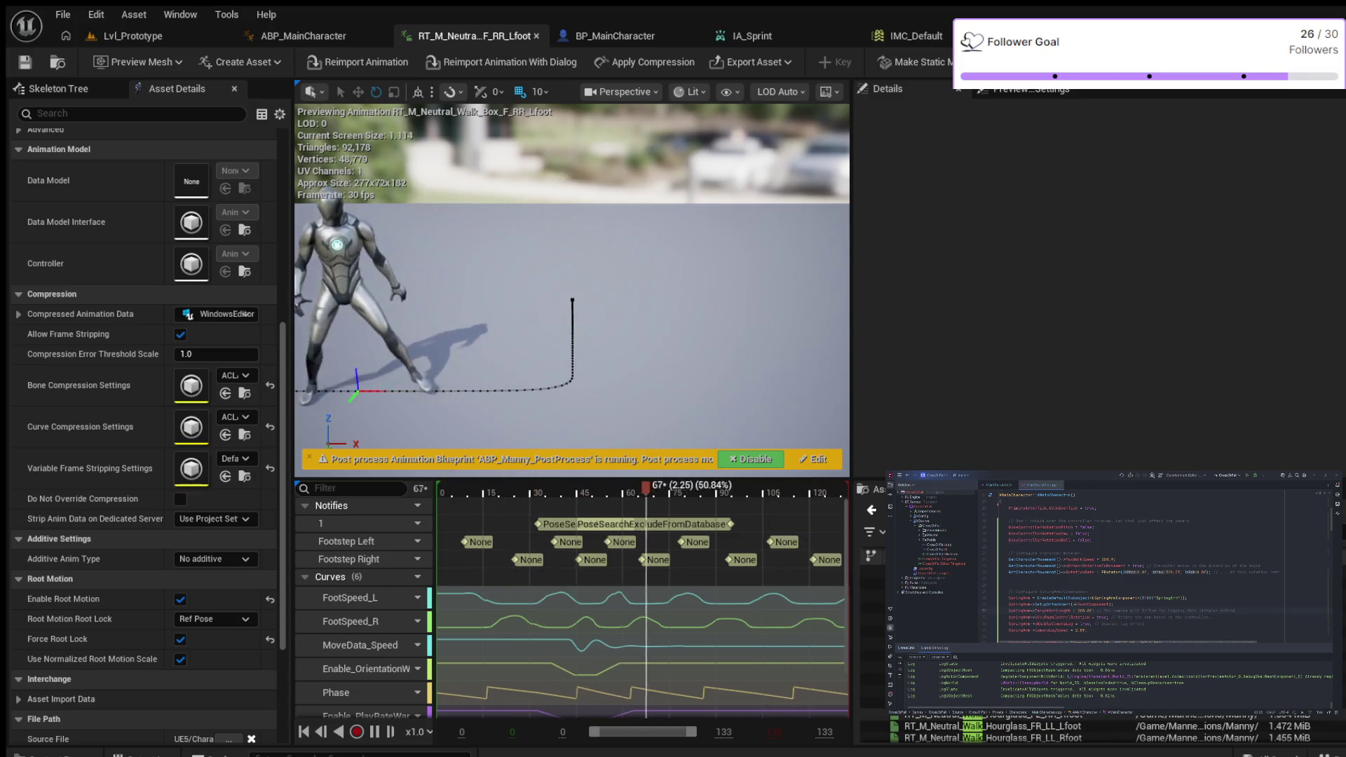
double_click(981, 703)
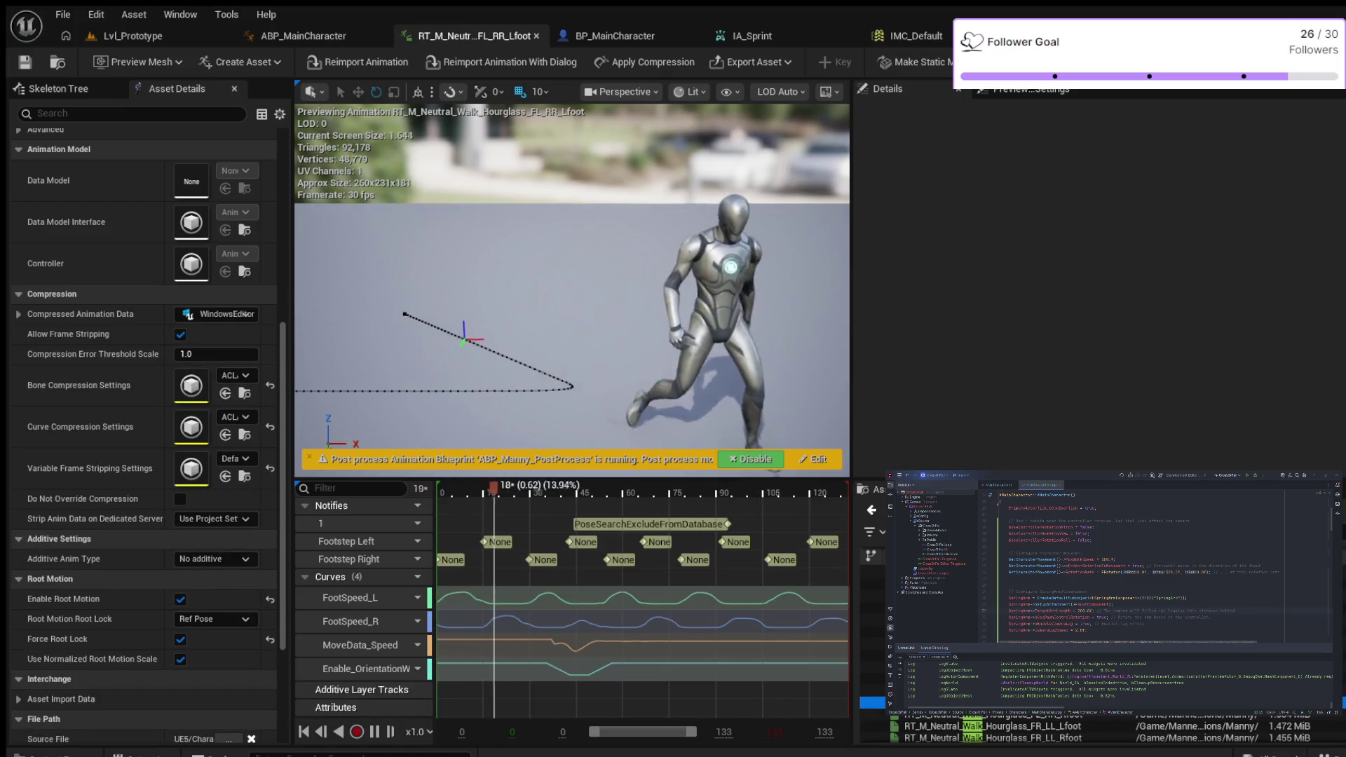
scroll(1017, 732, down, 3)
scroll(1016, 732, down, 3)
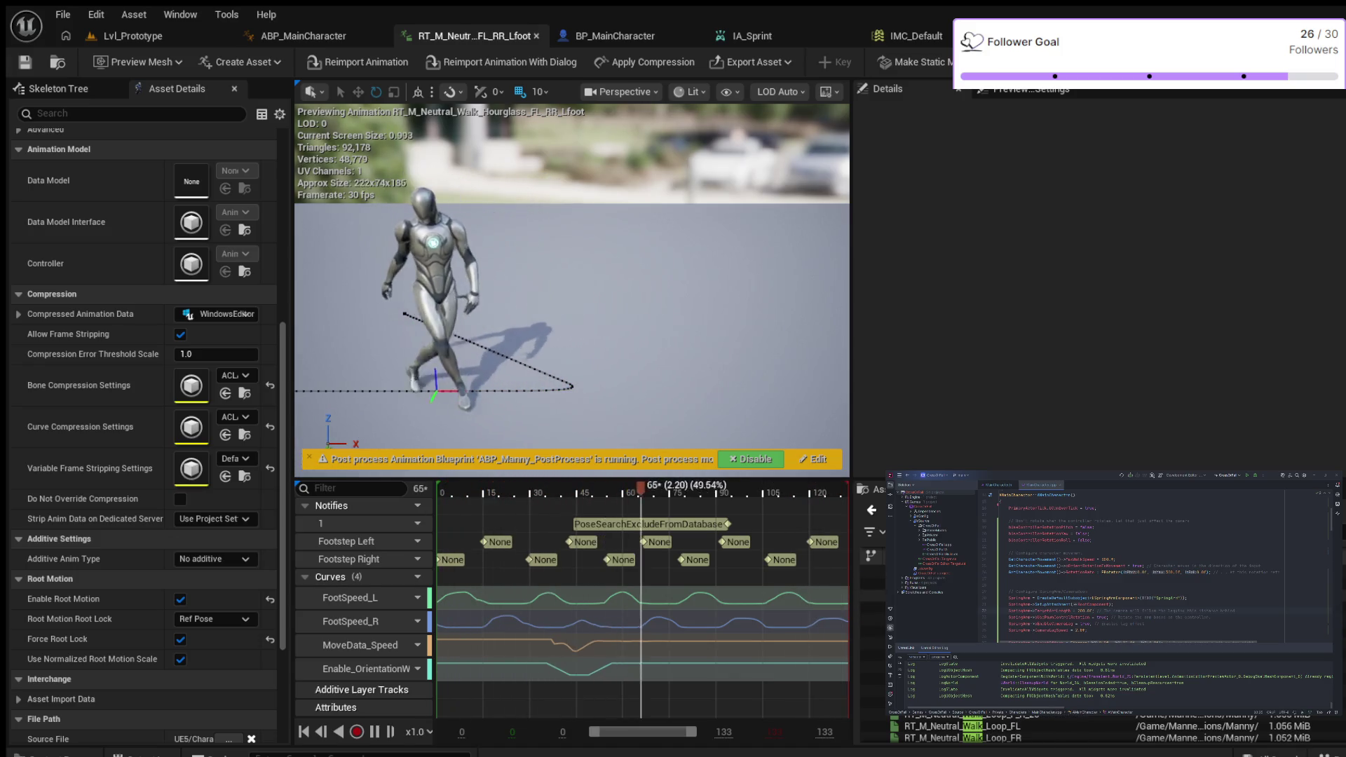
scroll(1017, 731, down, 2)
Step: Preview the Walk_Loop_BL and then the Walk_Loop_F animations
double_click(872, 667)
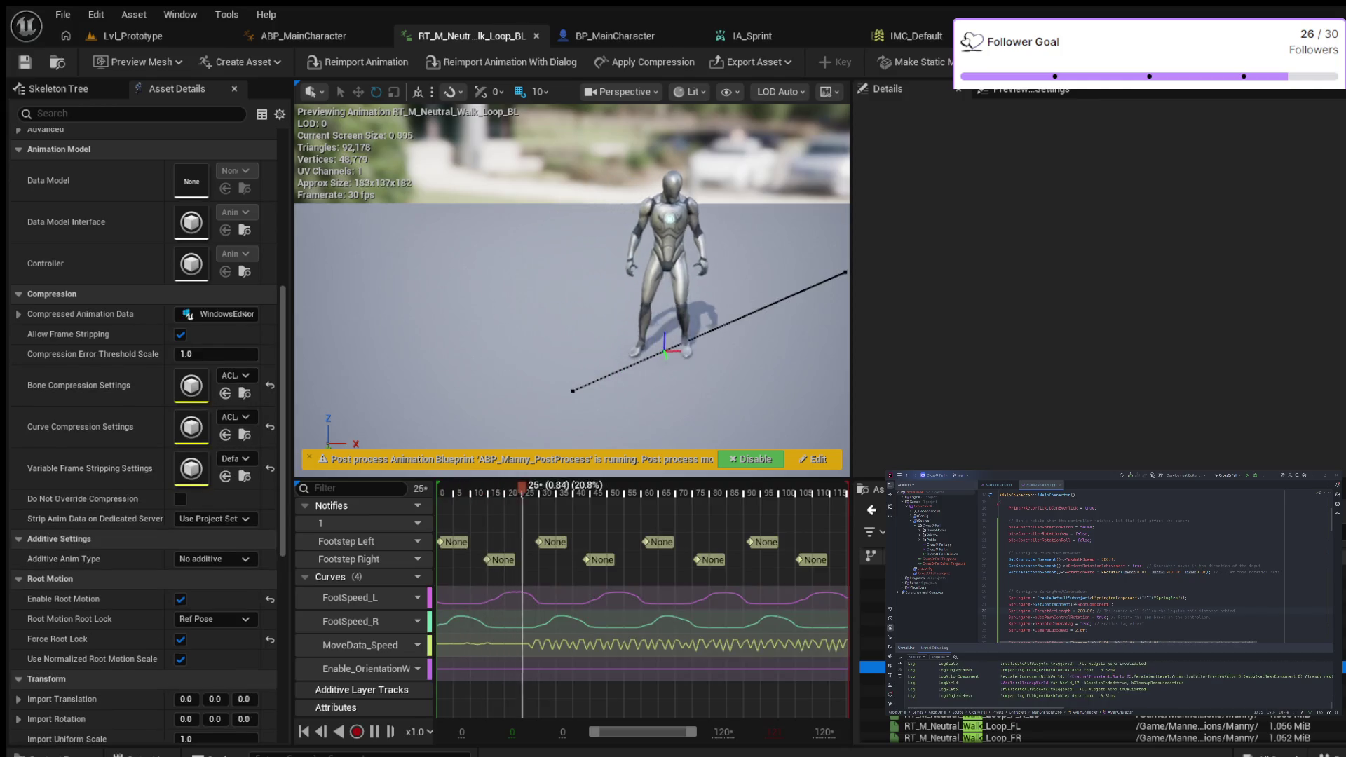
scroll(1017, 732, down, 2)
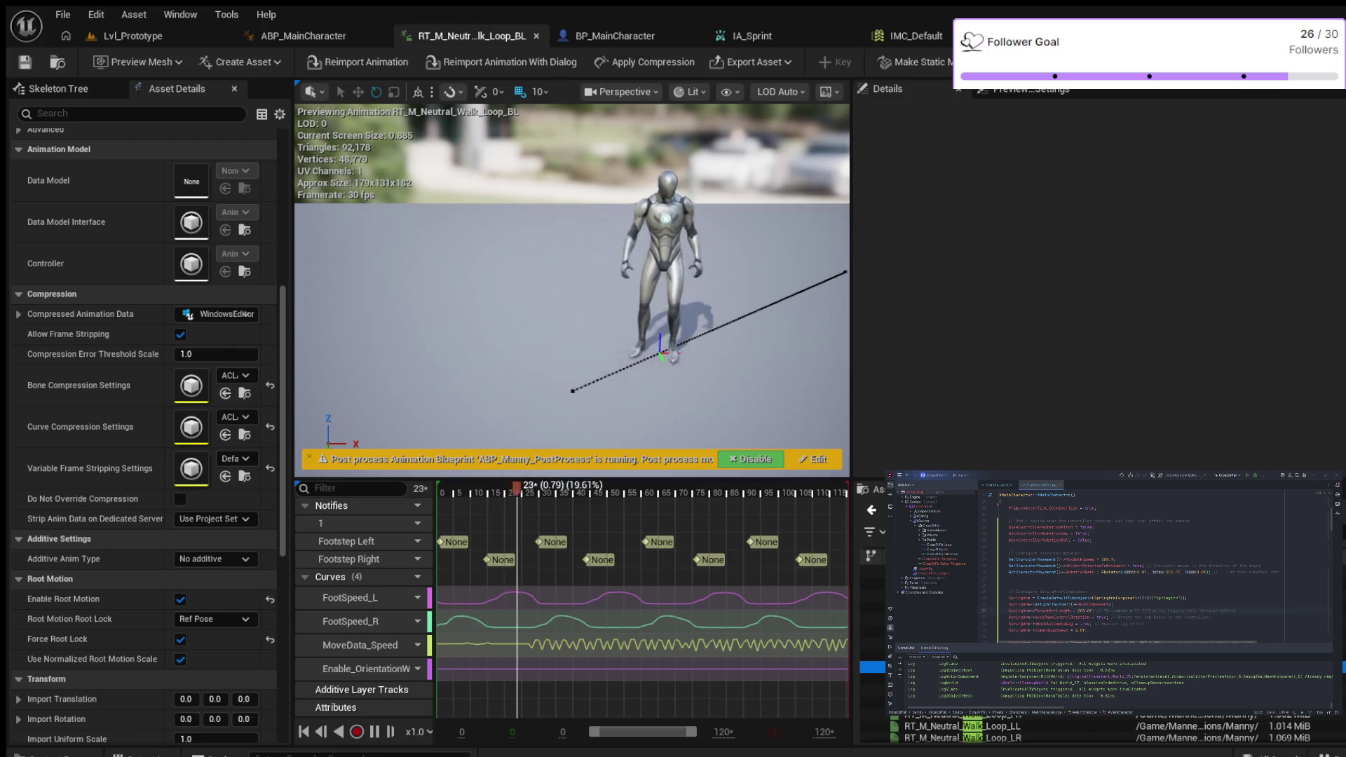
double_click(872, 666)
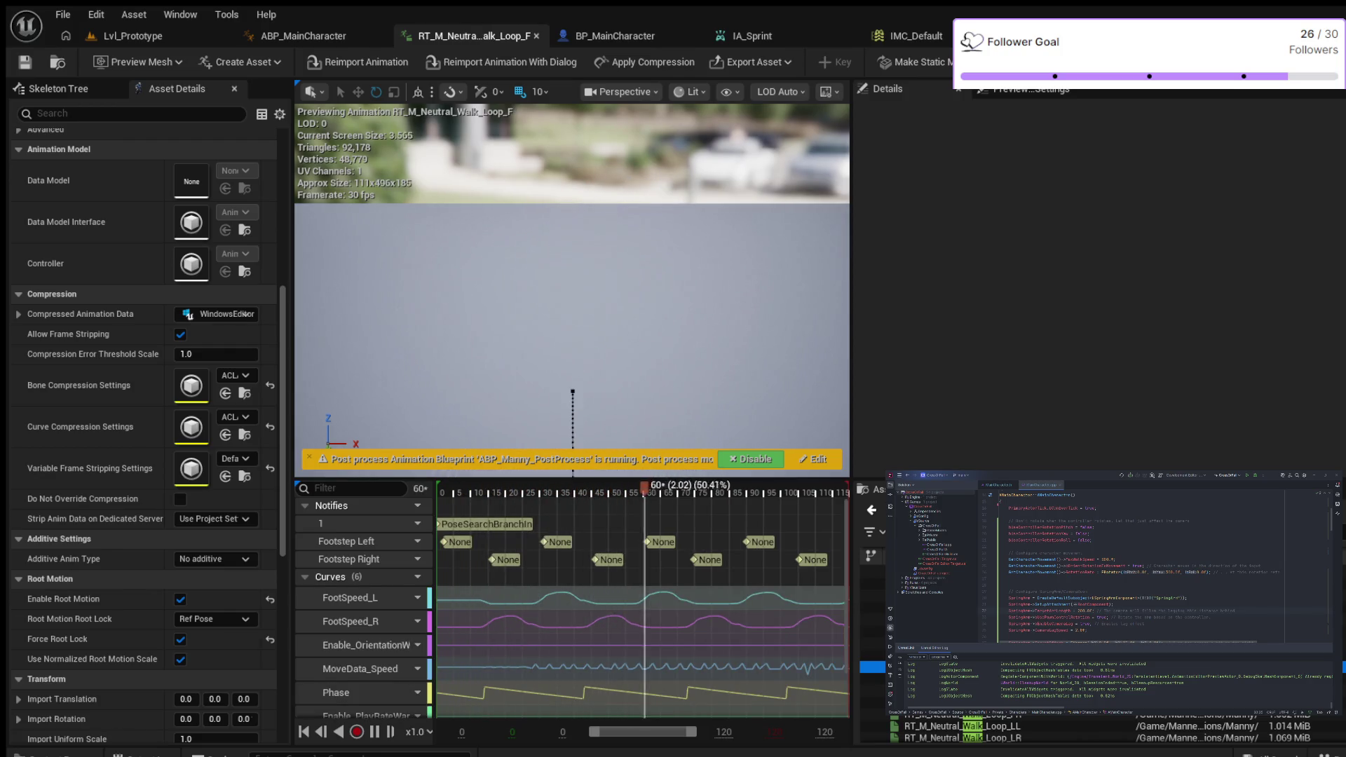
Step: Preview the Walk_Pivot_B_F_Rfoot and Walk_Reface_Start_F_L_090 animations
scroll(1017, 732, down, 2)
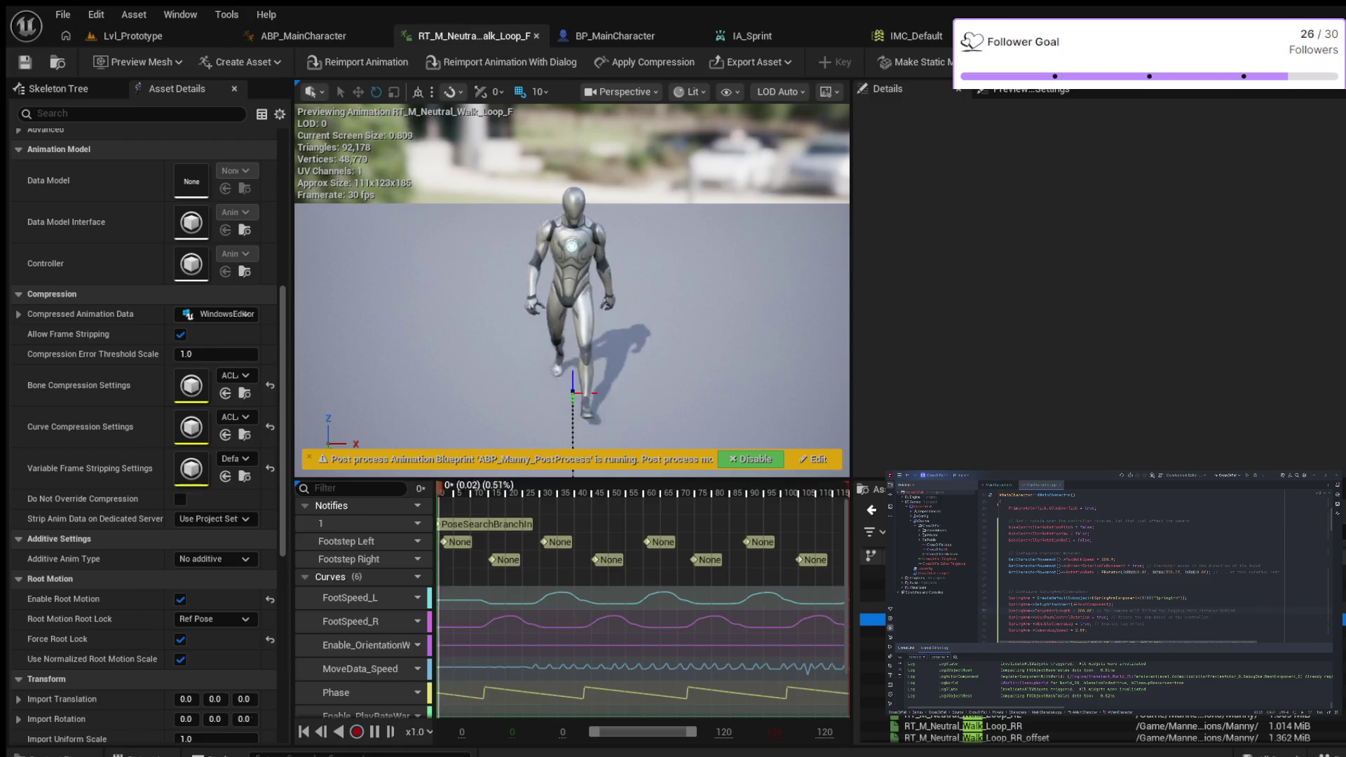
scroll(1016, 732, down, 3)
scroll(1016, 732, down, 2)
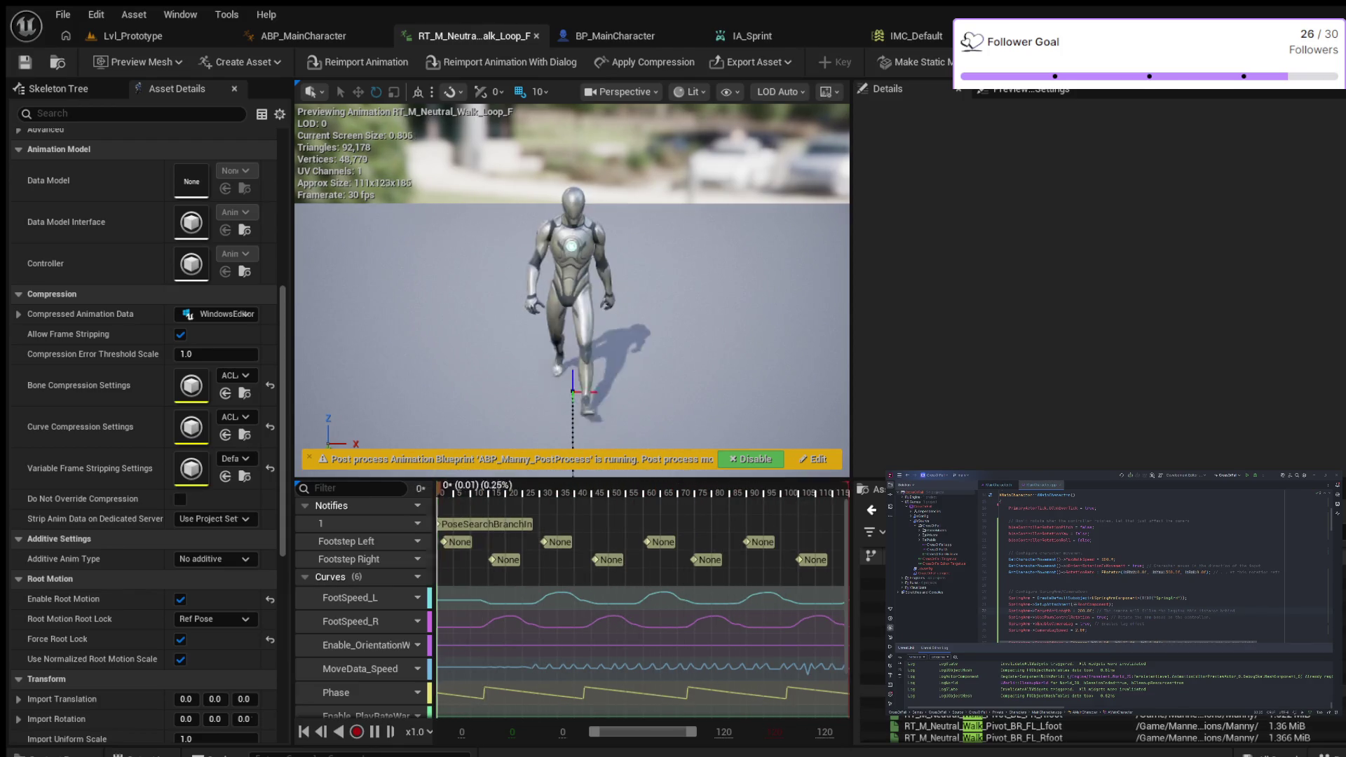
double_click(981, 704)
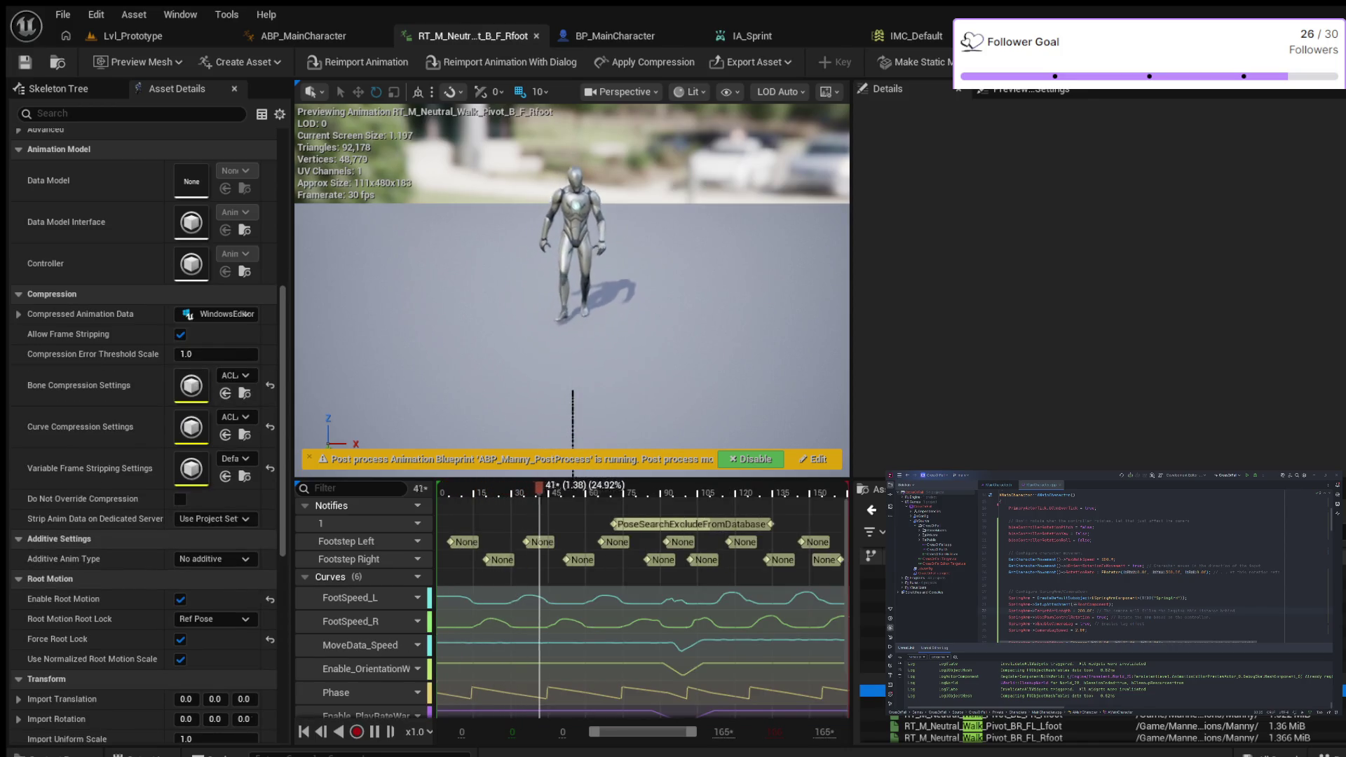
scroll(982, 705, down, 2)
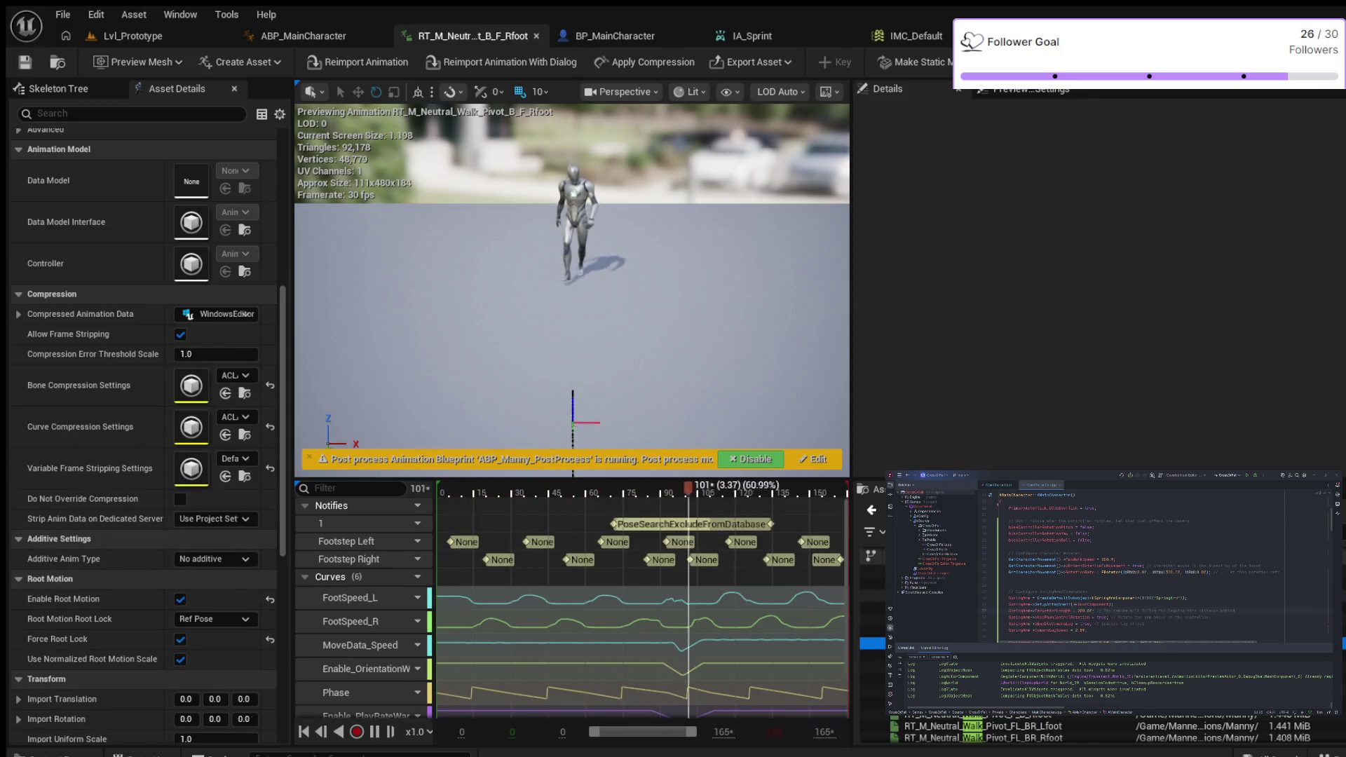
scroll(981, 729, down, 2)
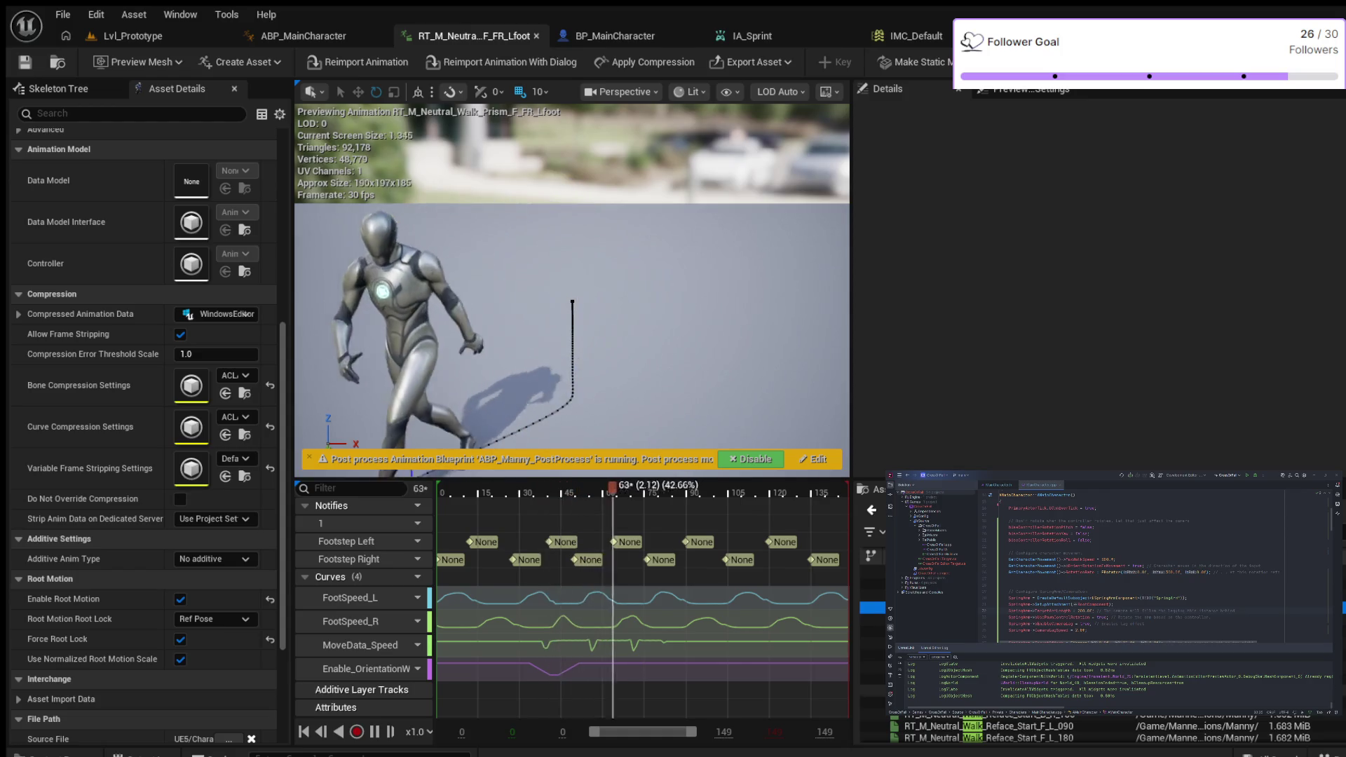
click(988, 725)
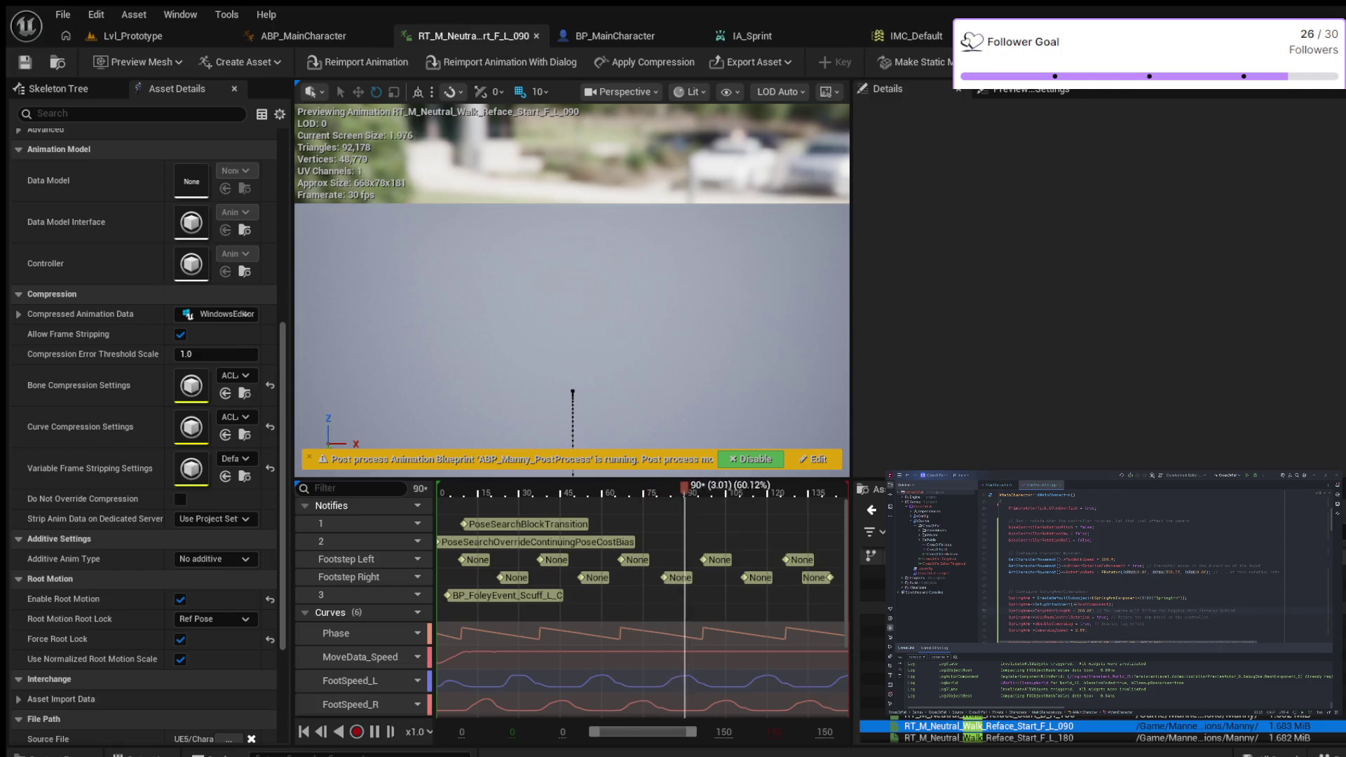
Step: Preview the forward right-foot Walk_Start_F_Rfoot animation
scroll(1101, 729, down, 1)
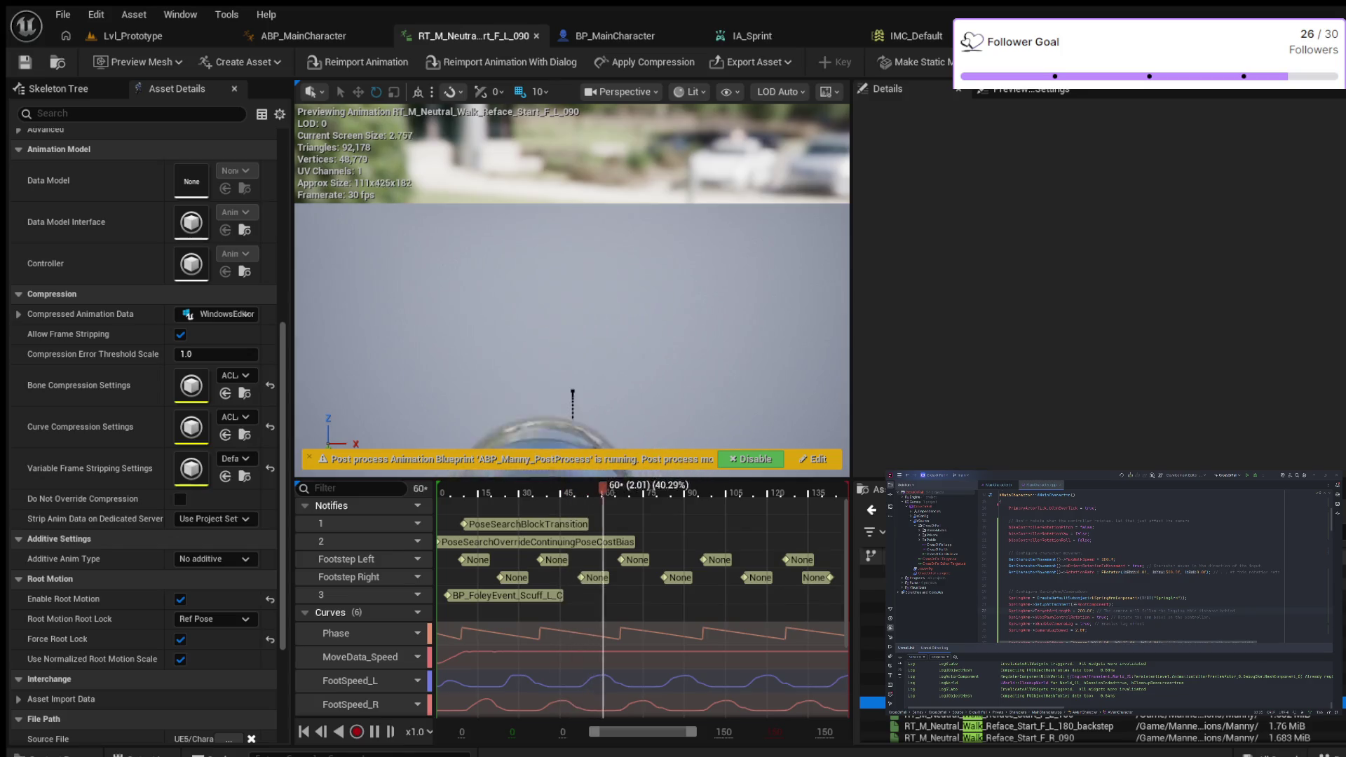
scroll(1100, 732, down, 1)
scroll(1100, 732, down, 2)
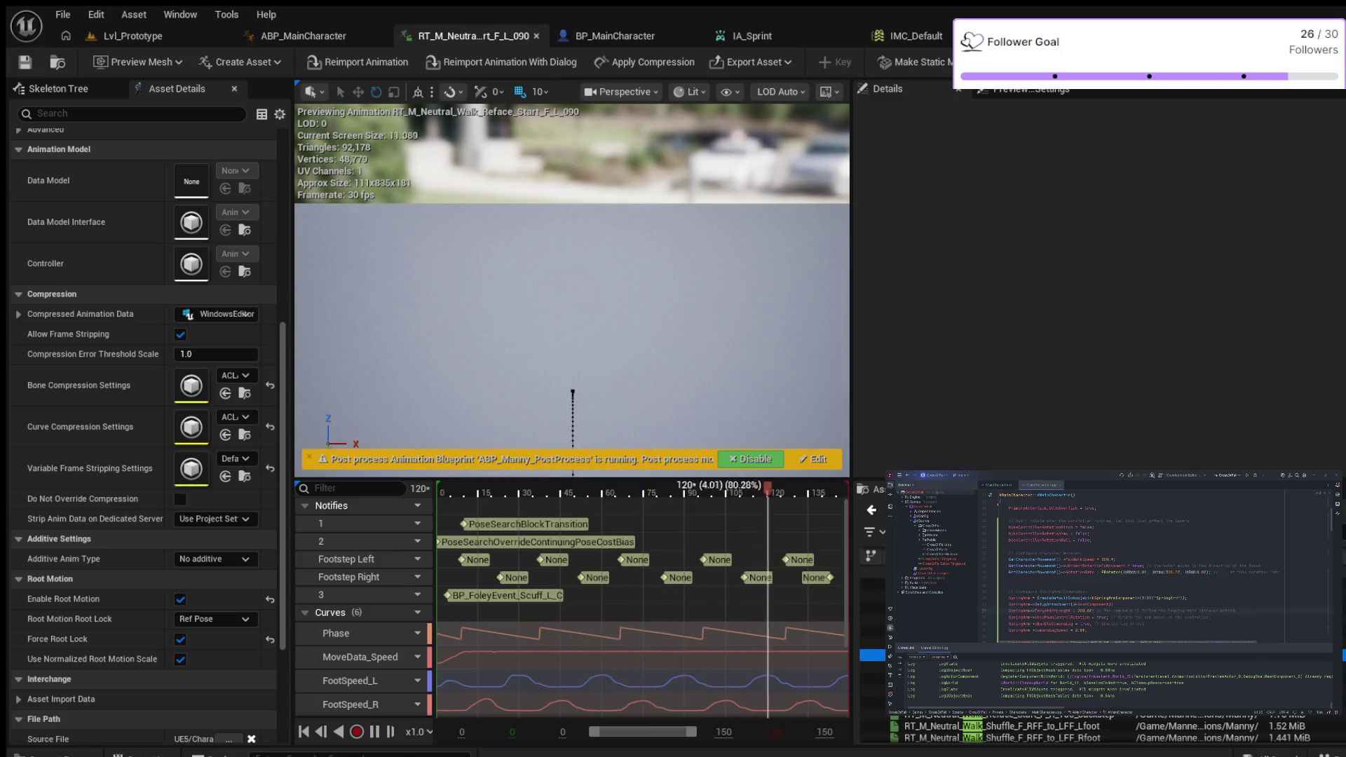
scroll(1101, 732, down, 2)
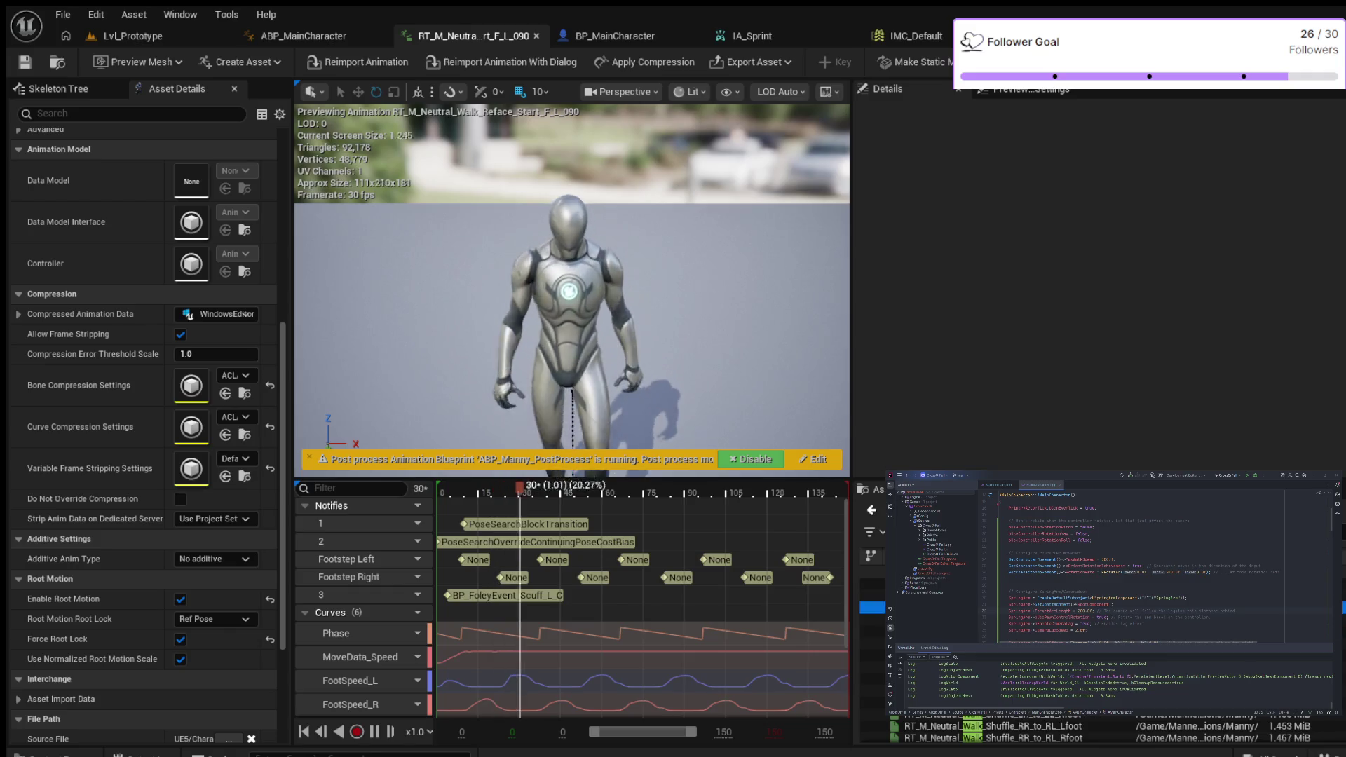
scroll(1101, 732, down, 2)
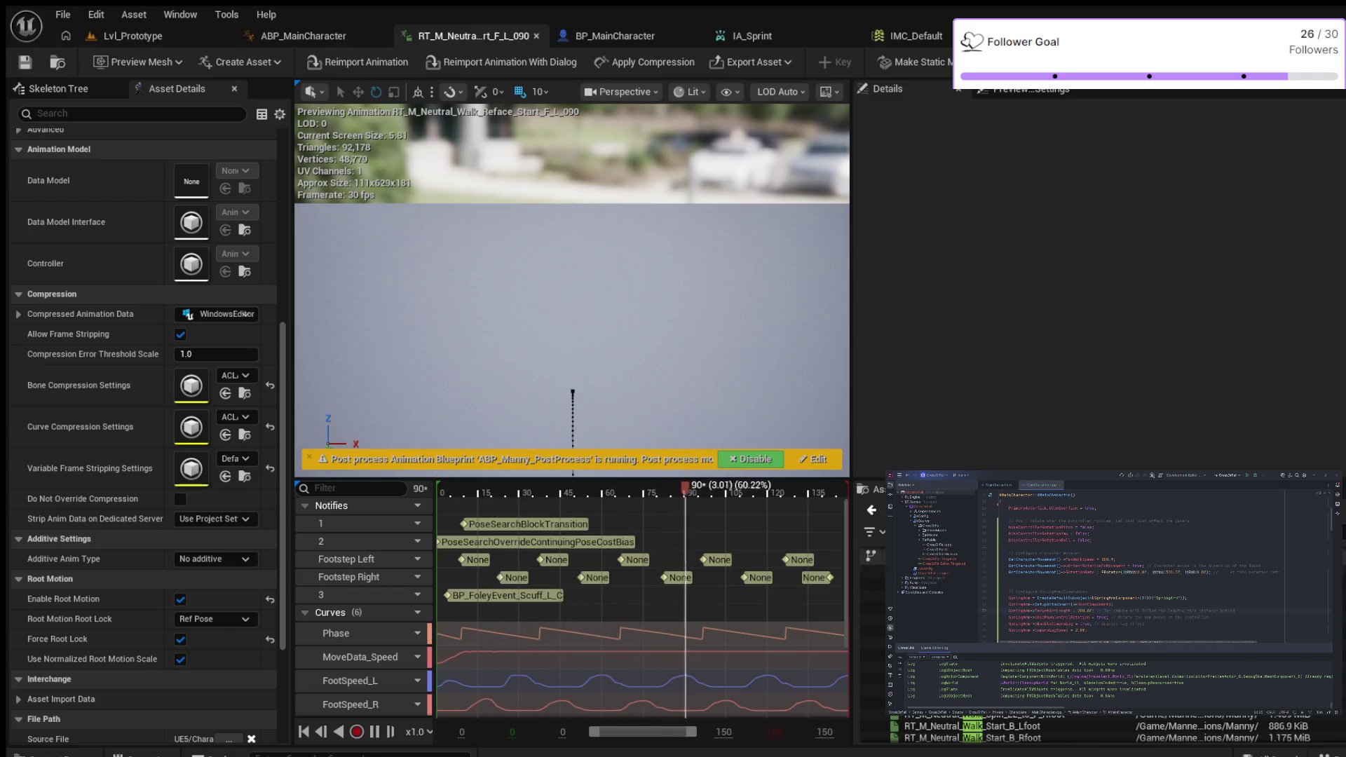
scroll(1100, 732, down, 2)
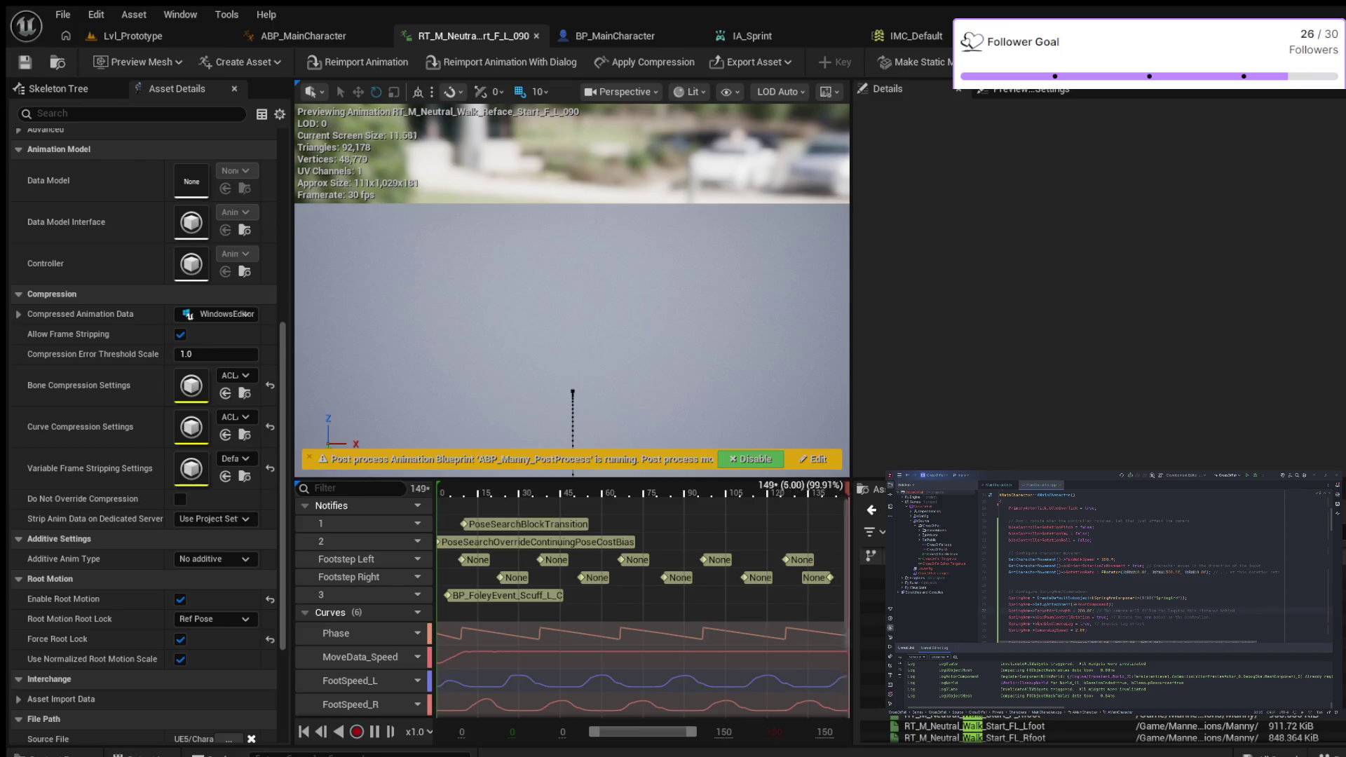
double_click(932, 715)
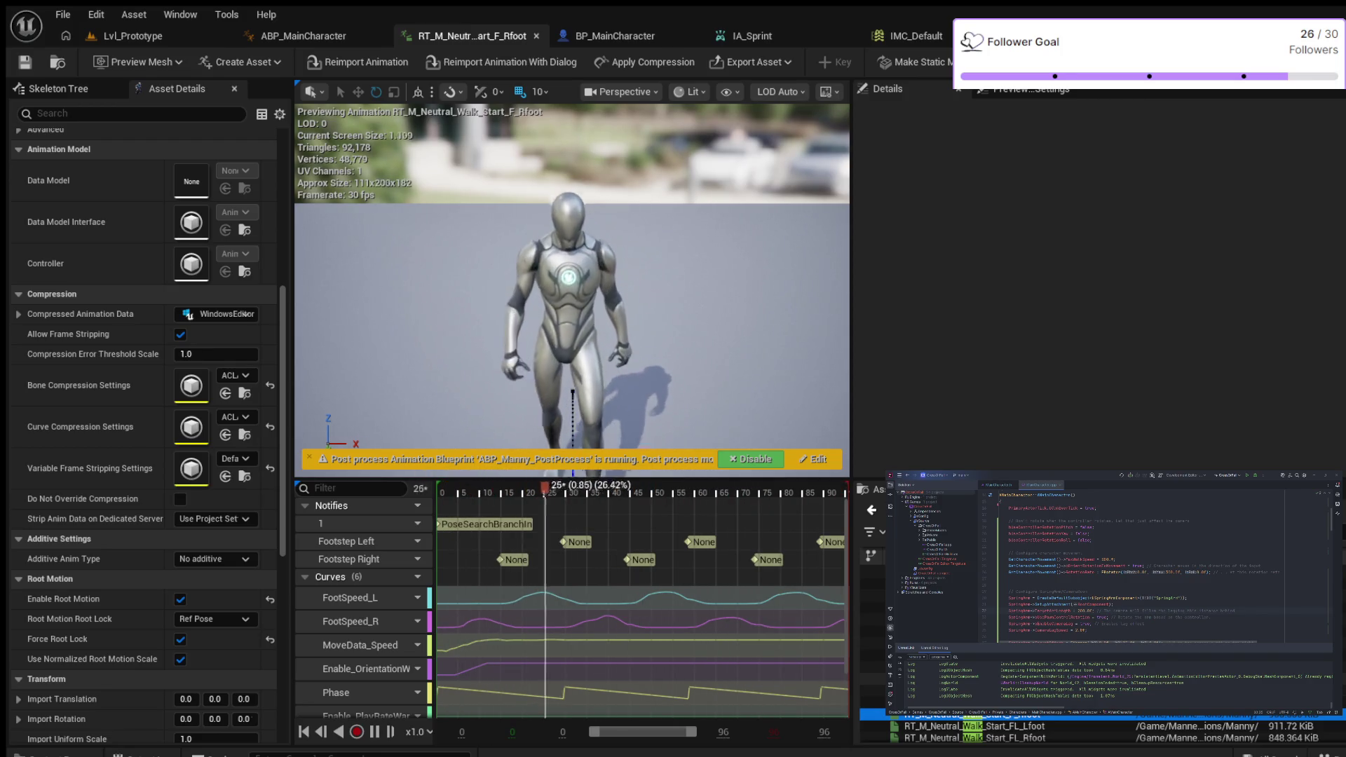
Step: Preview Walk_Stop_F_Rfoot, then open the BS_MF_Unarmed_WalkRun blend space
scroll(1052, 729, down, 3)
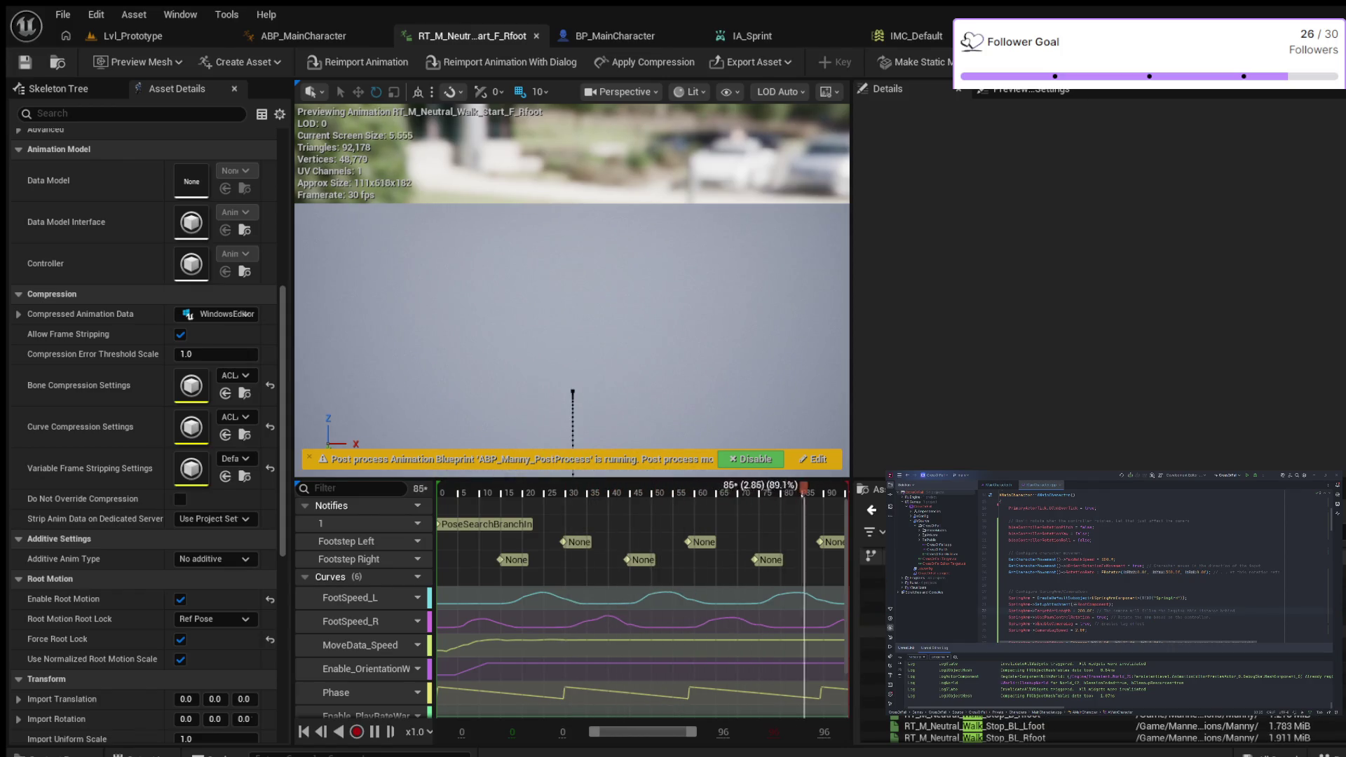
scroll(1052, 729, down, 2)
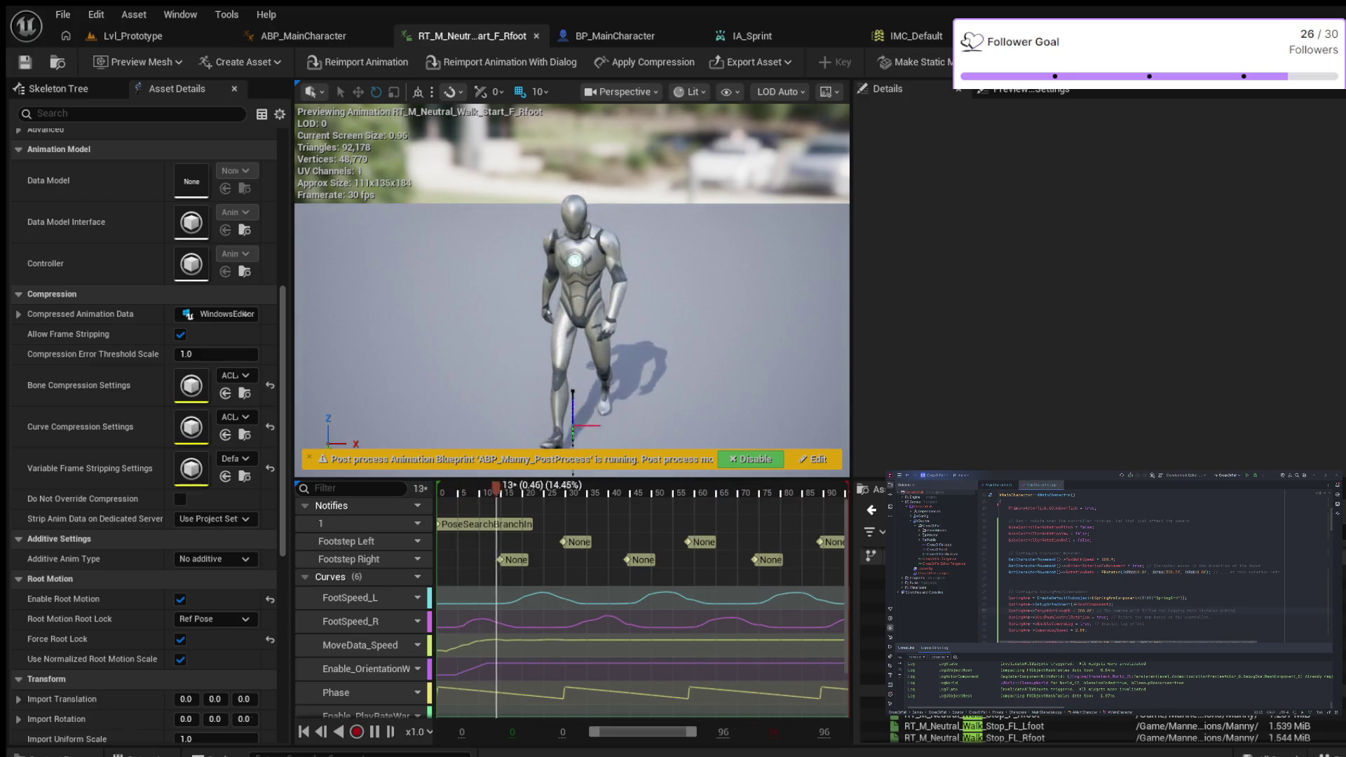
double_click(982, 714)
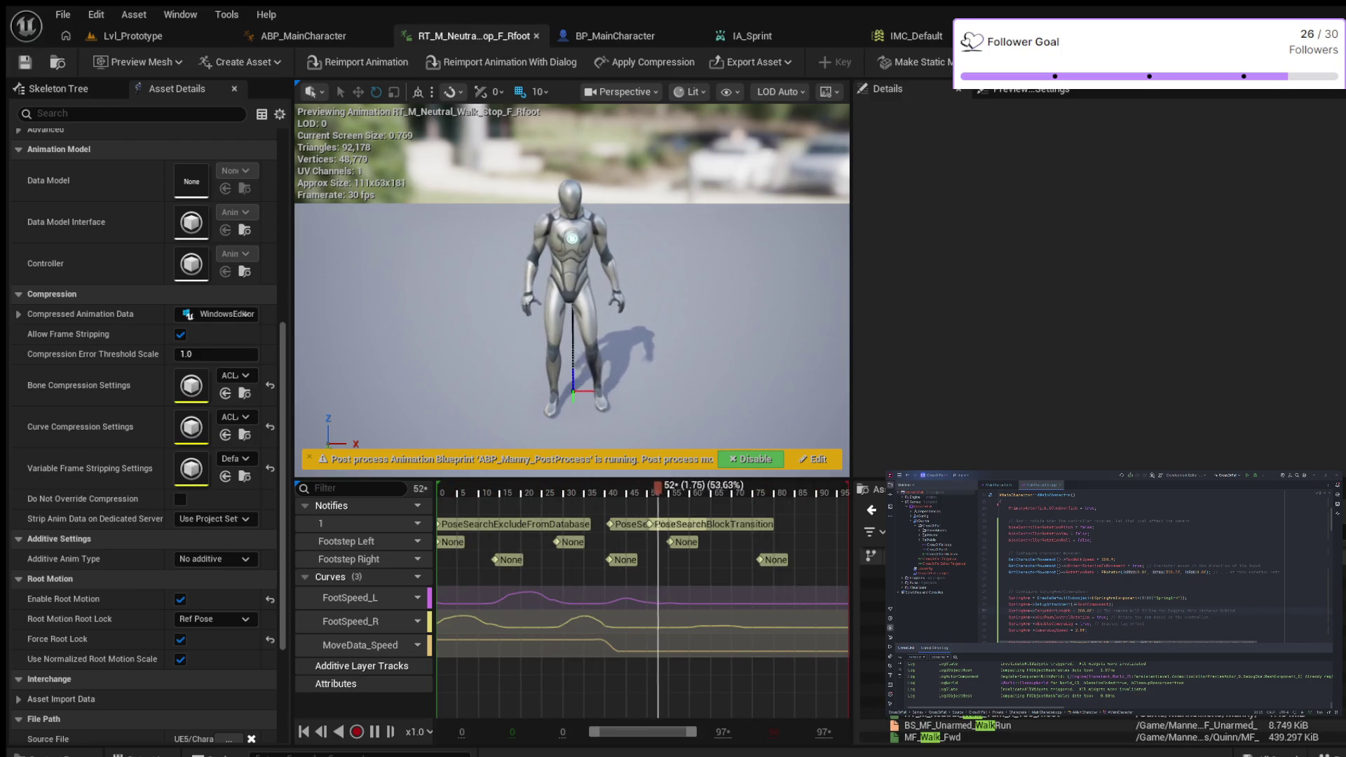
click(957, 726)
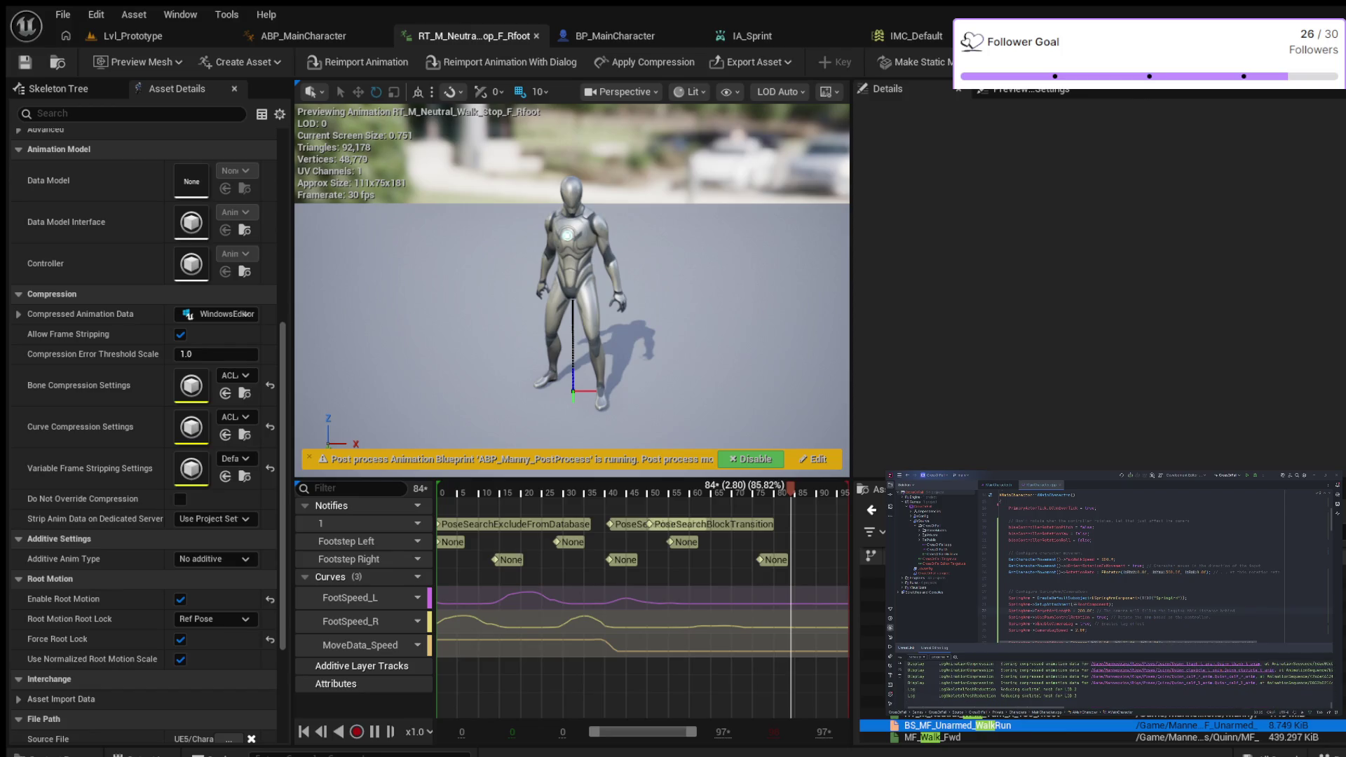
key(Return)
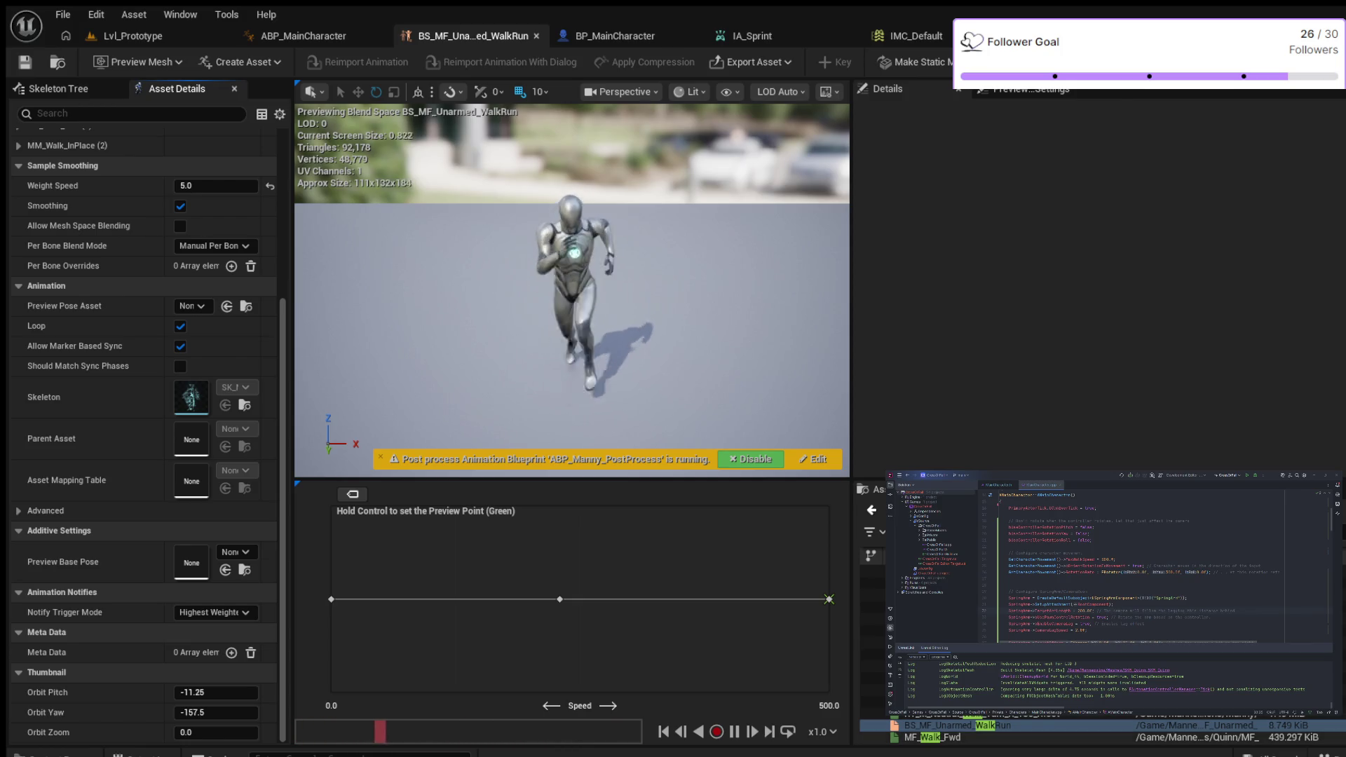
Step: Select the MF_Walk_Fwd animation and bring up the Content Drawer
click(932, 738)
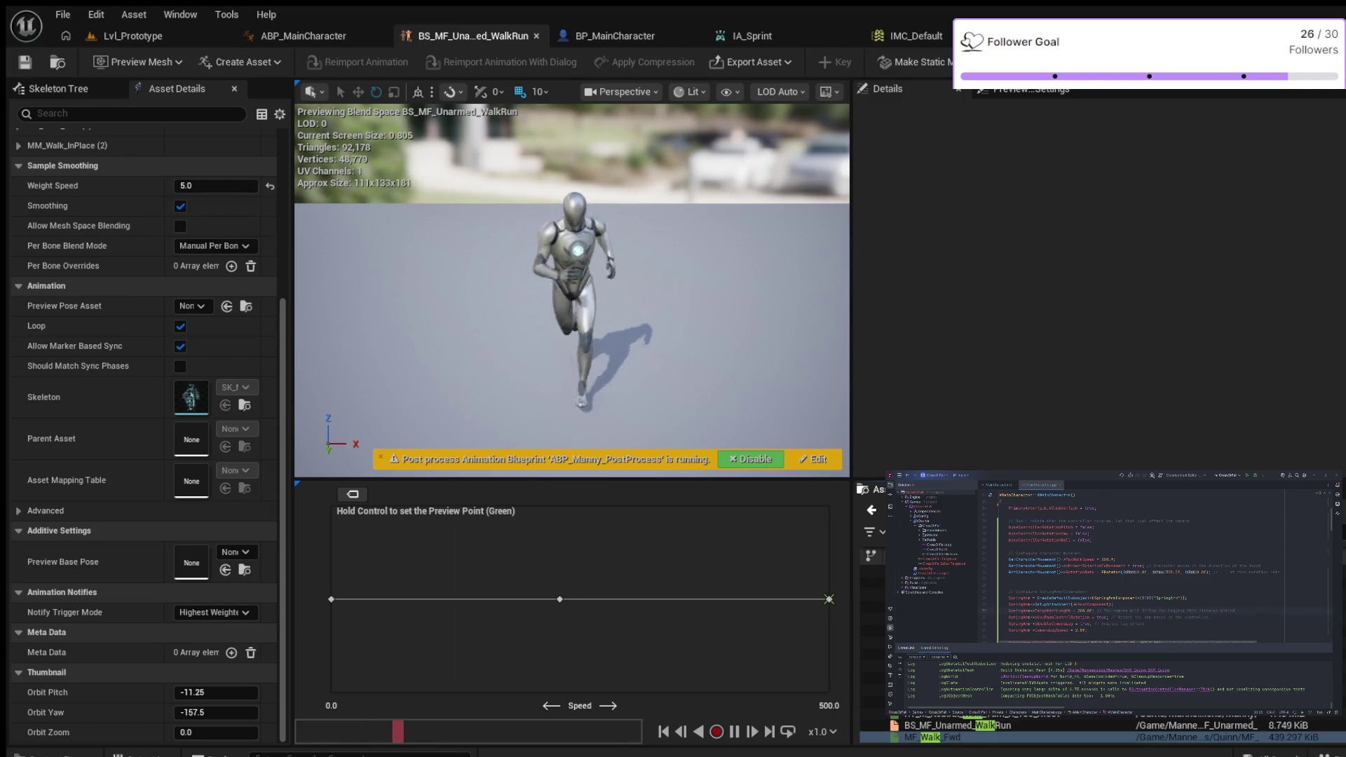
key(ctrl+space)
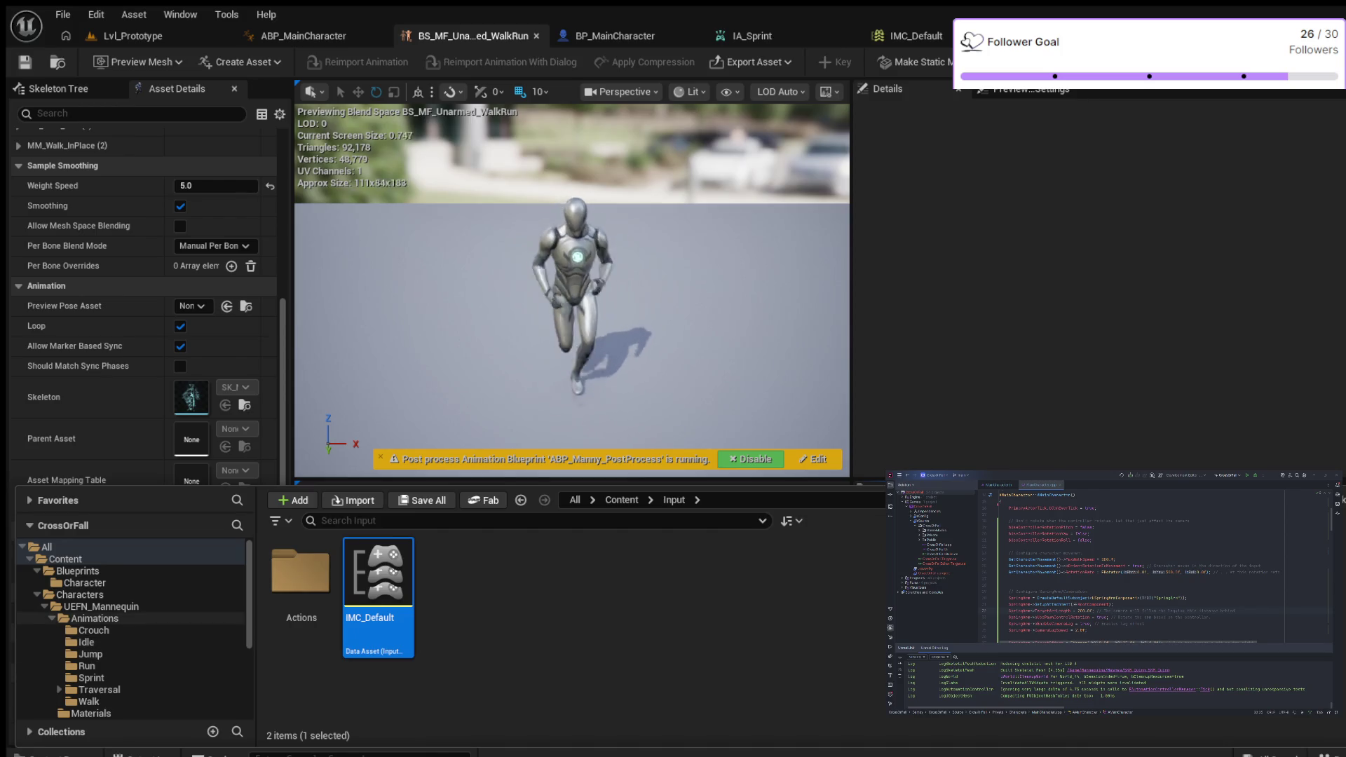
Step: Browse to the mannequin's Animations/Walk folder and scroll through its walk animations
click(94, 619)
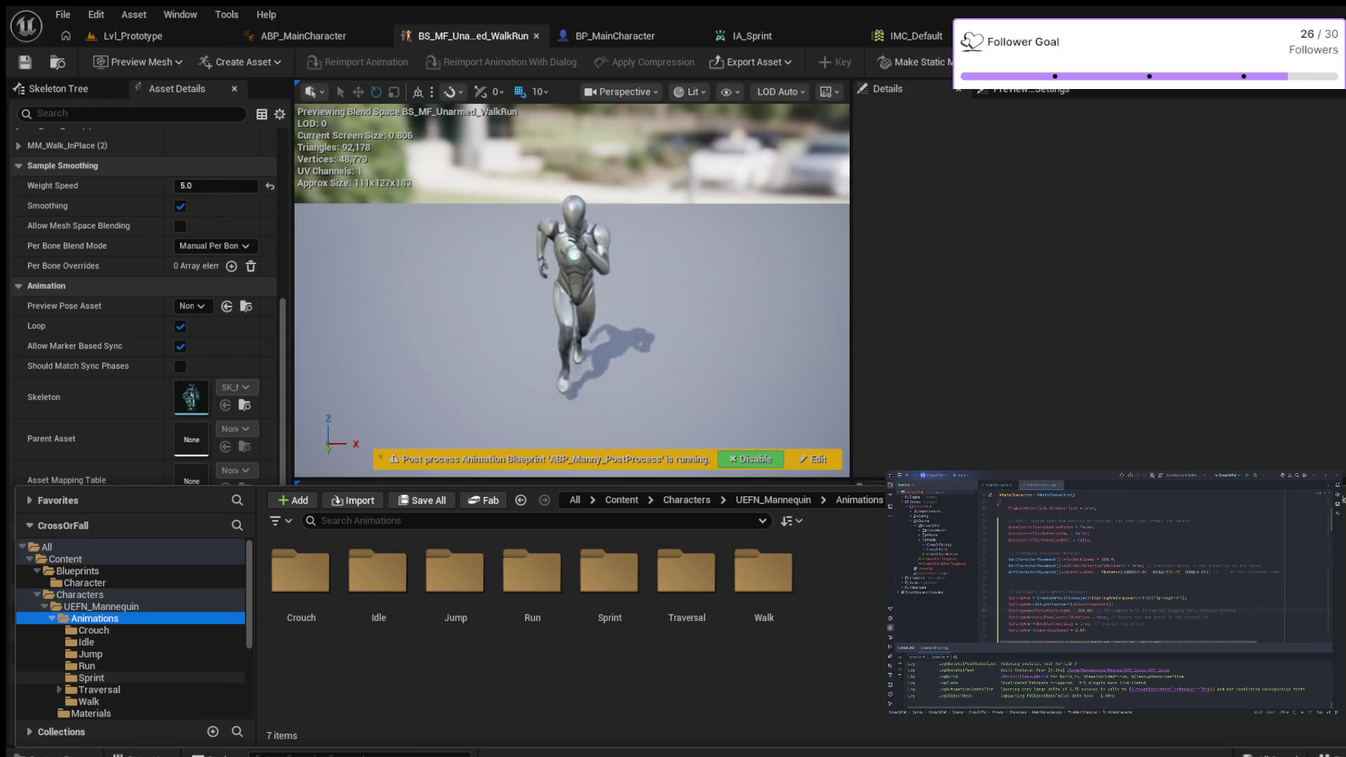
click(89, 701)
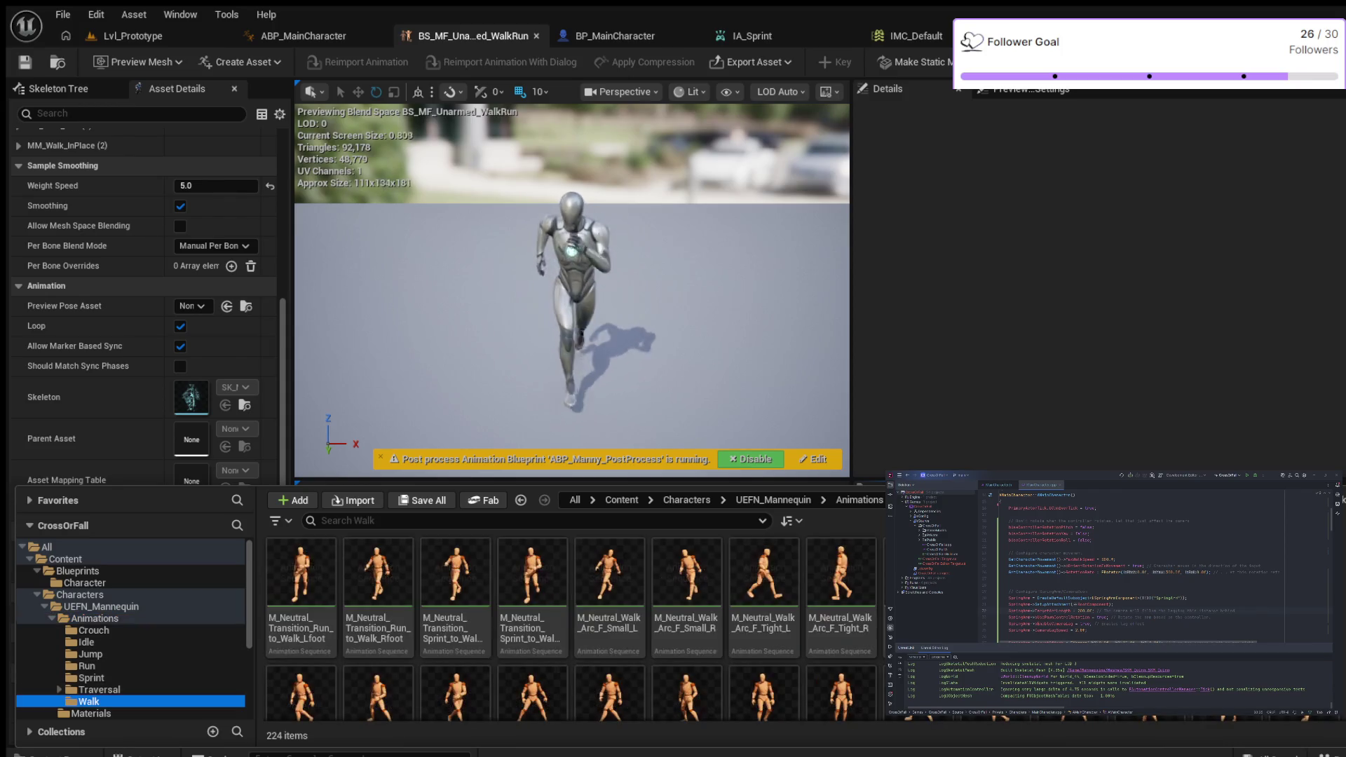
scroll(572, 627, down, 5)
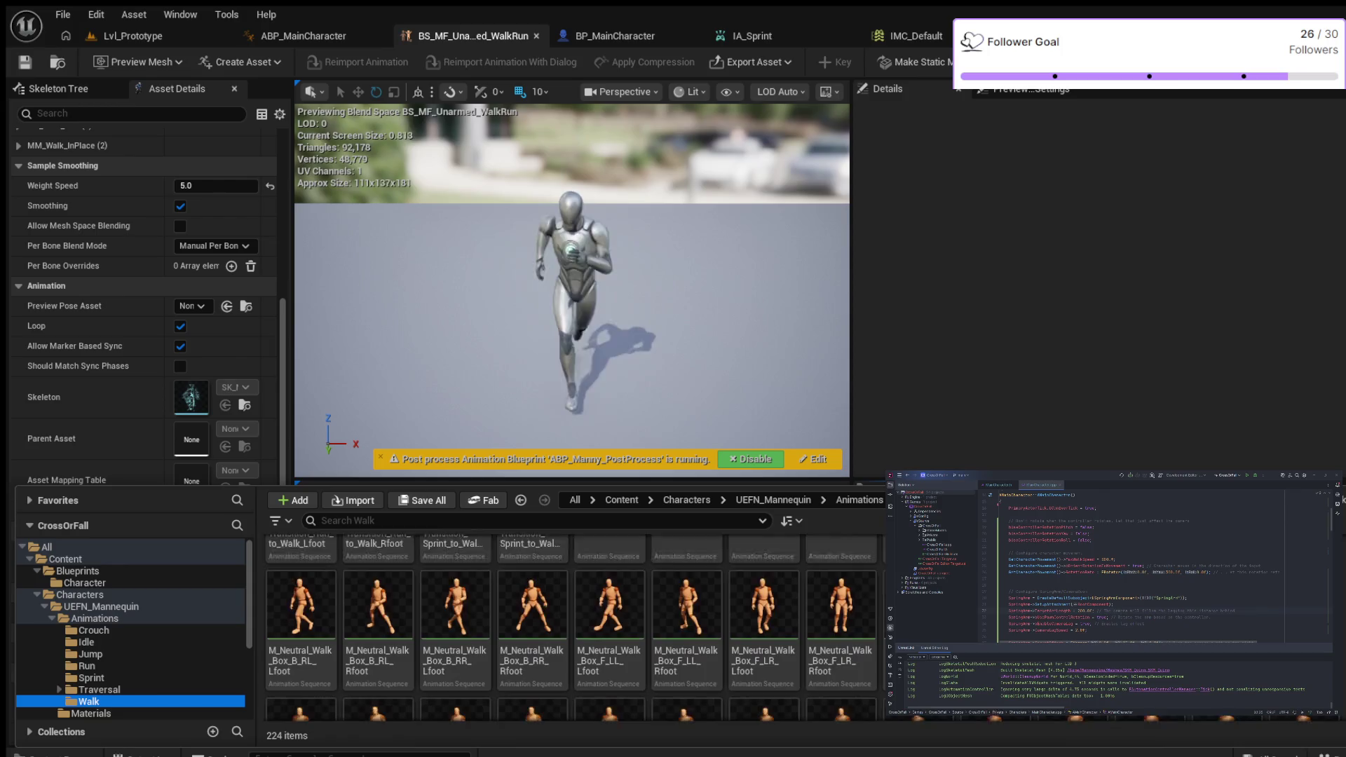
scroll(572, 628, down, 5)
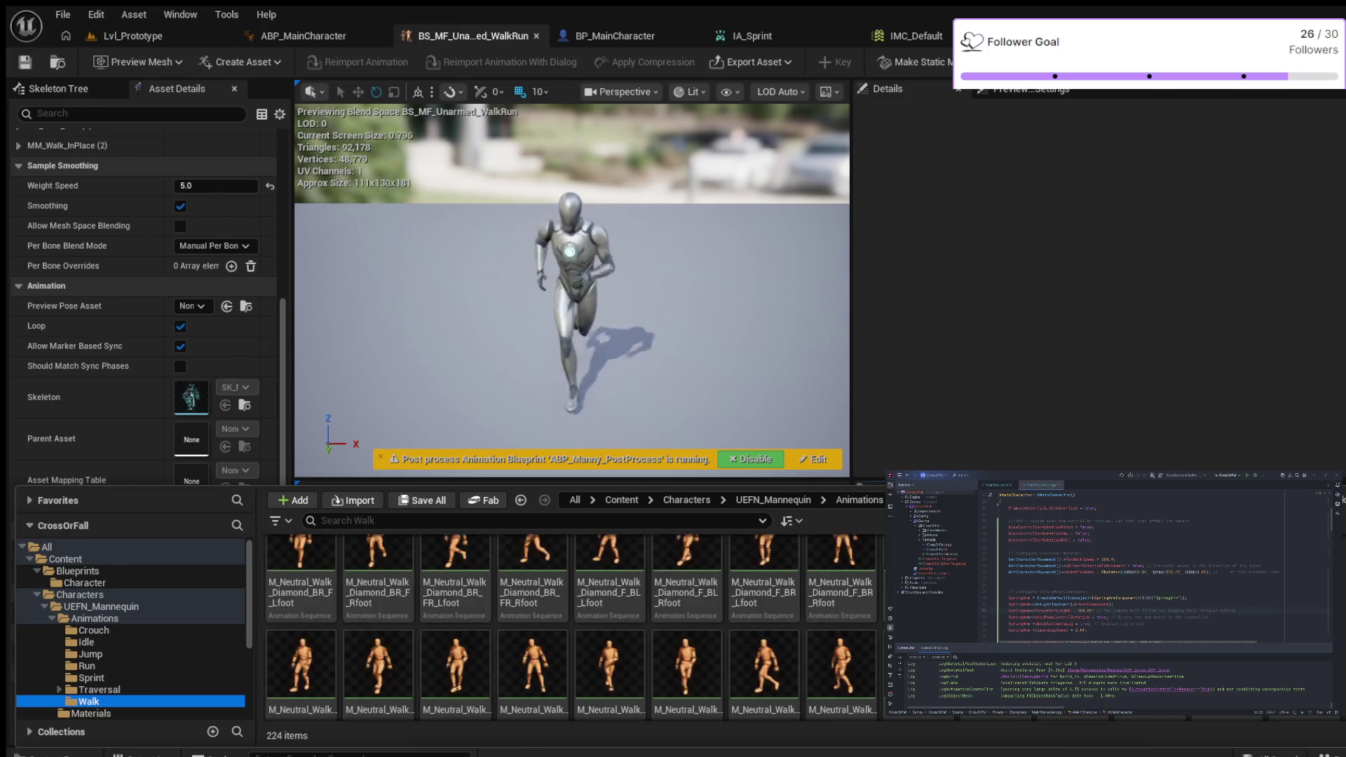
scroll(571, 627, down, 5)
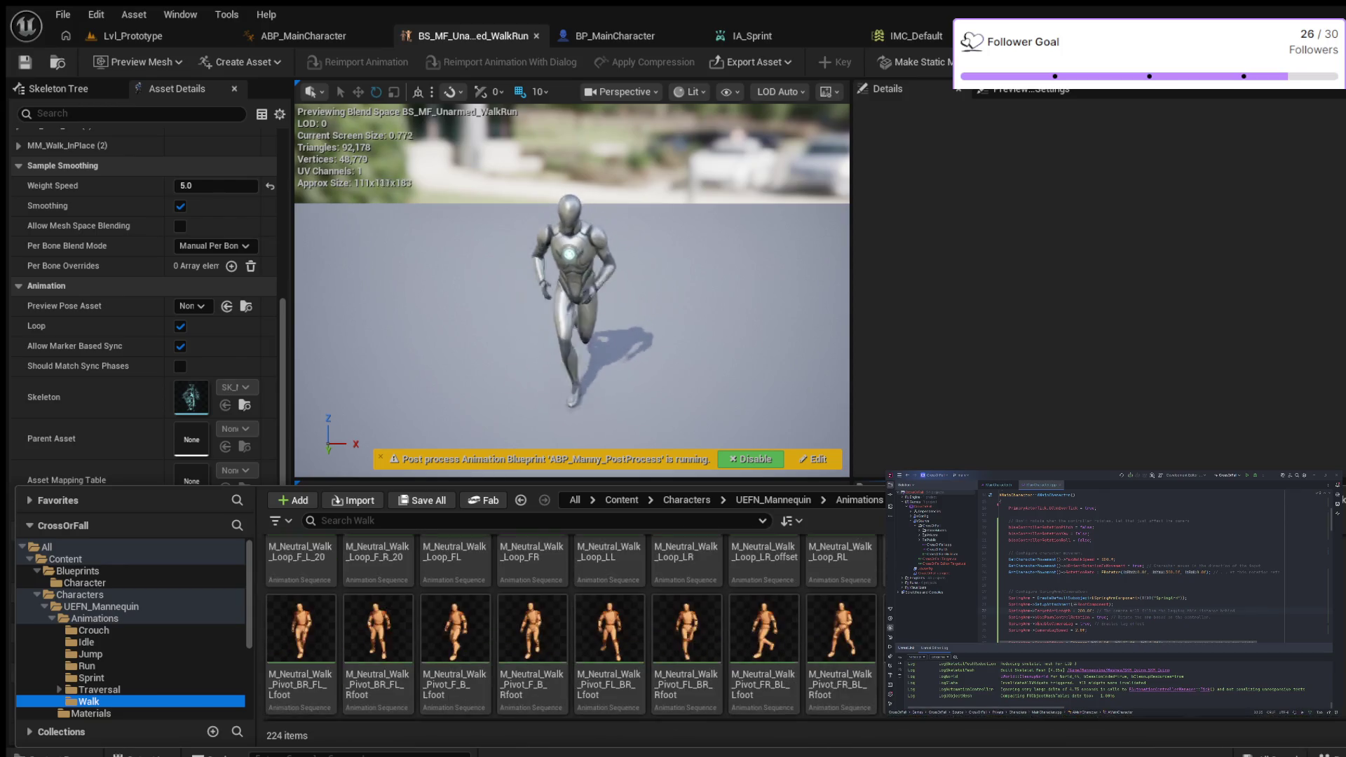
scroll(571, 627, down, 5)
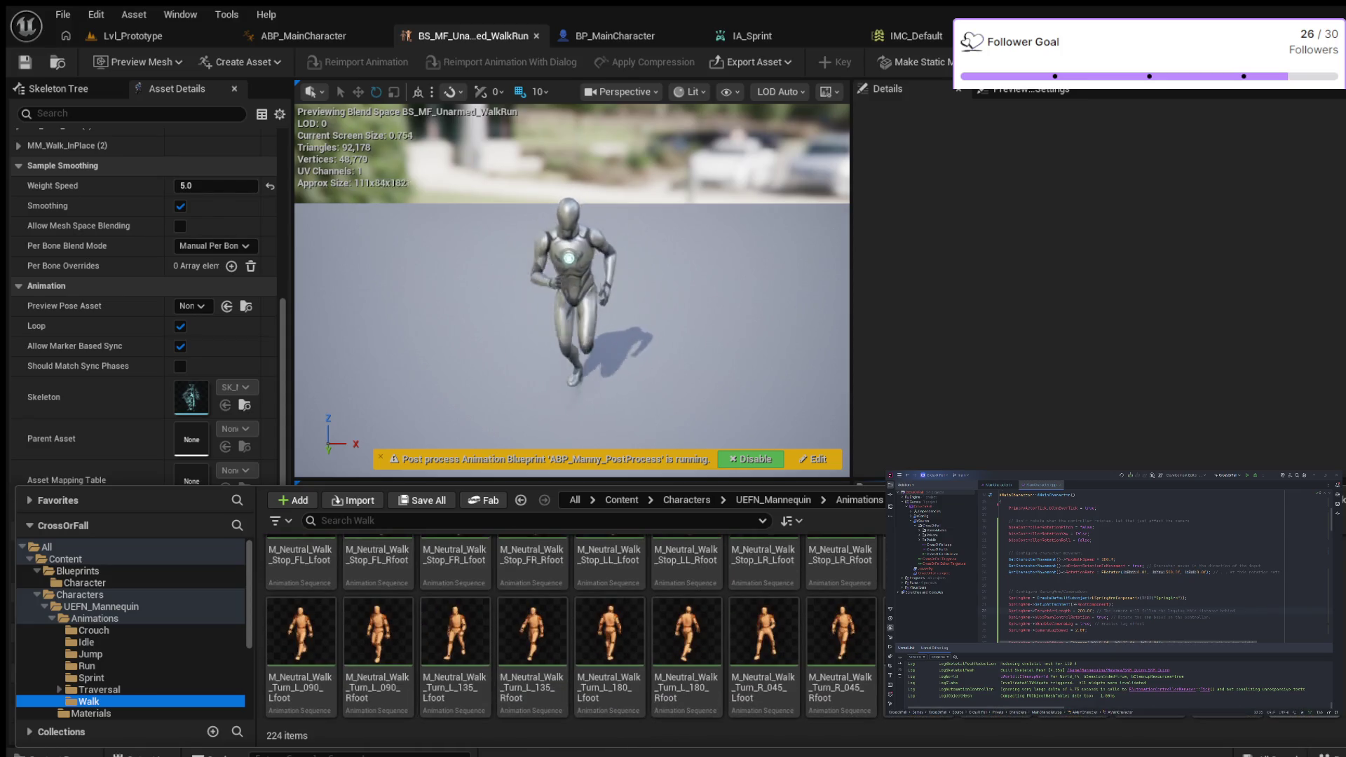
scroll(571, 627, up, 1)
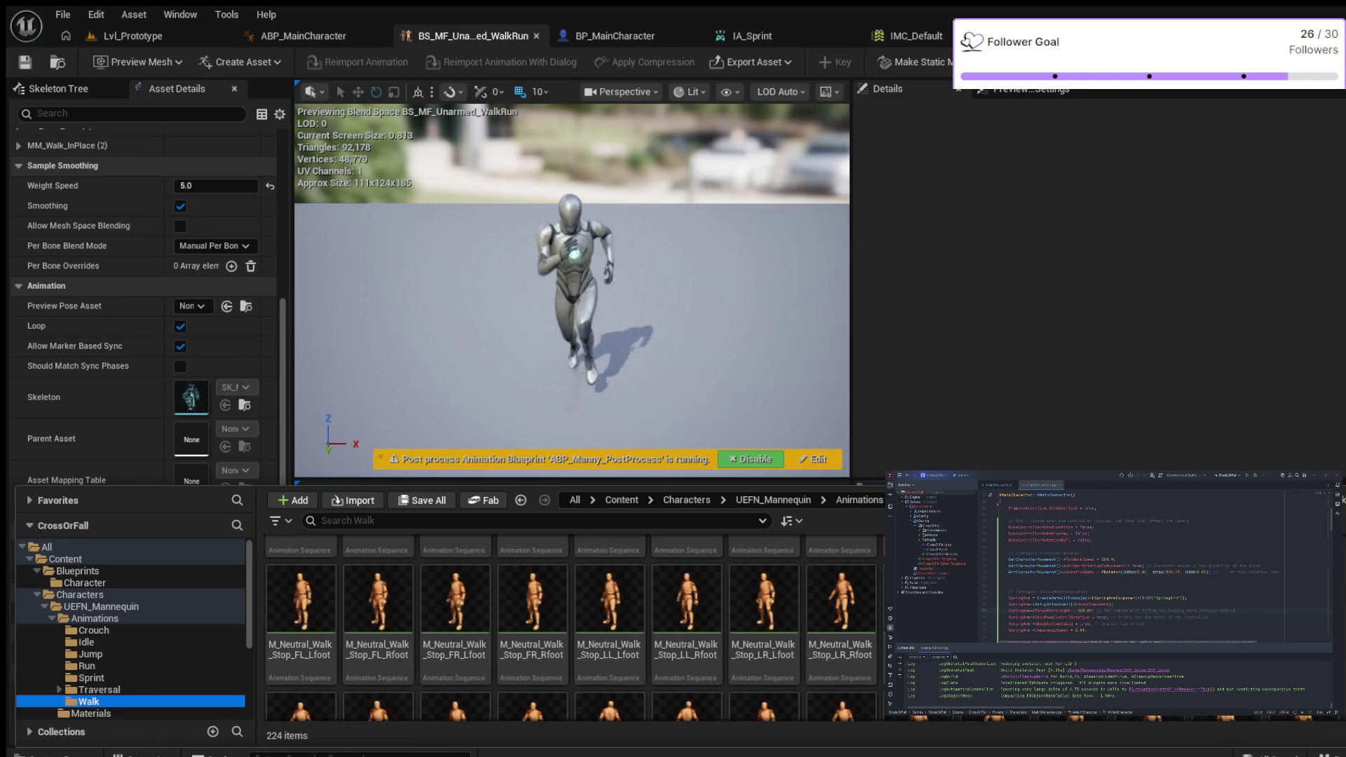
Step: Enlarge the asset area and search the Walk folder for 'bs'
drag(560, 484, 561, 263)
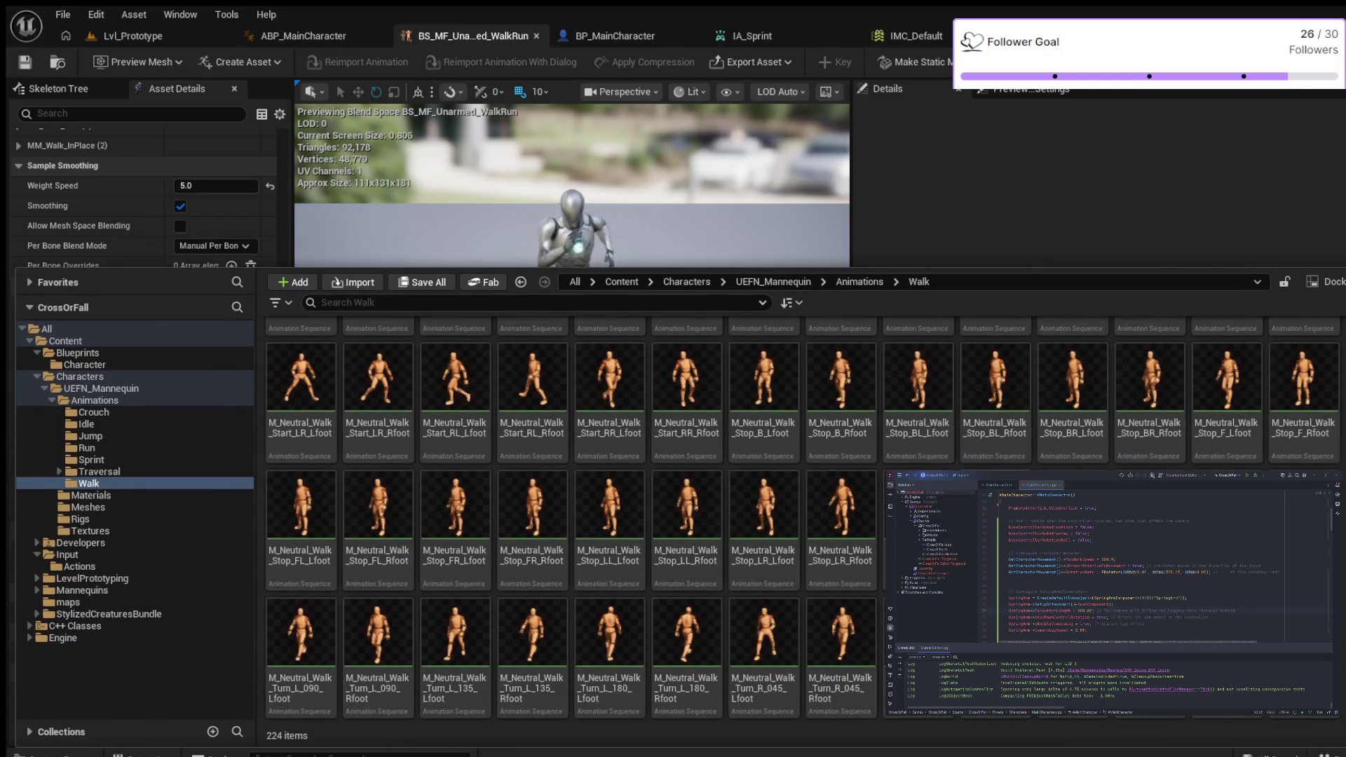
scroll(572, 516, up, 2)
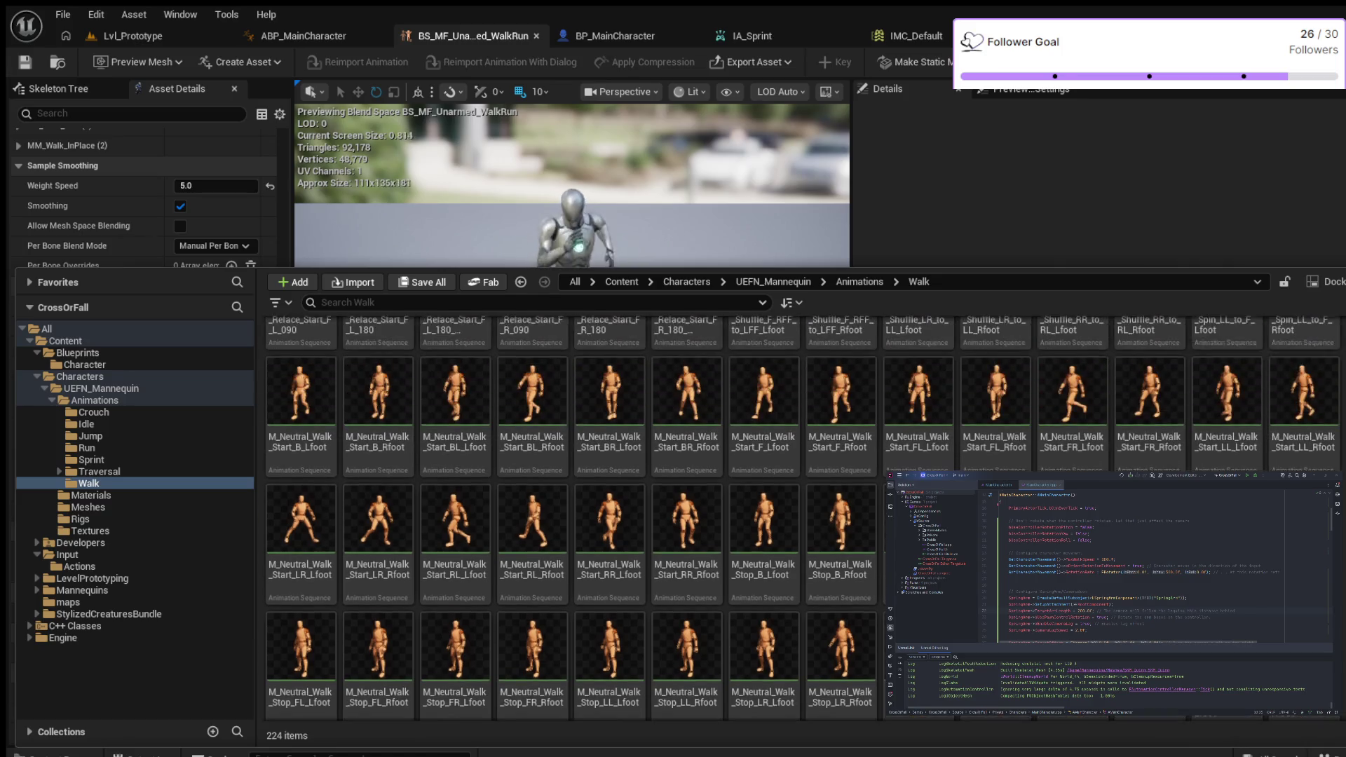
scroll(571, 515, up, 2)
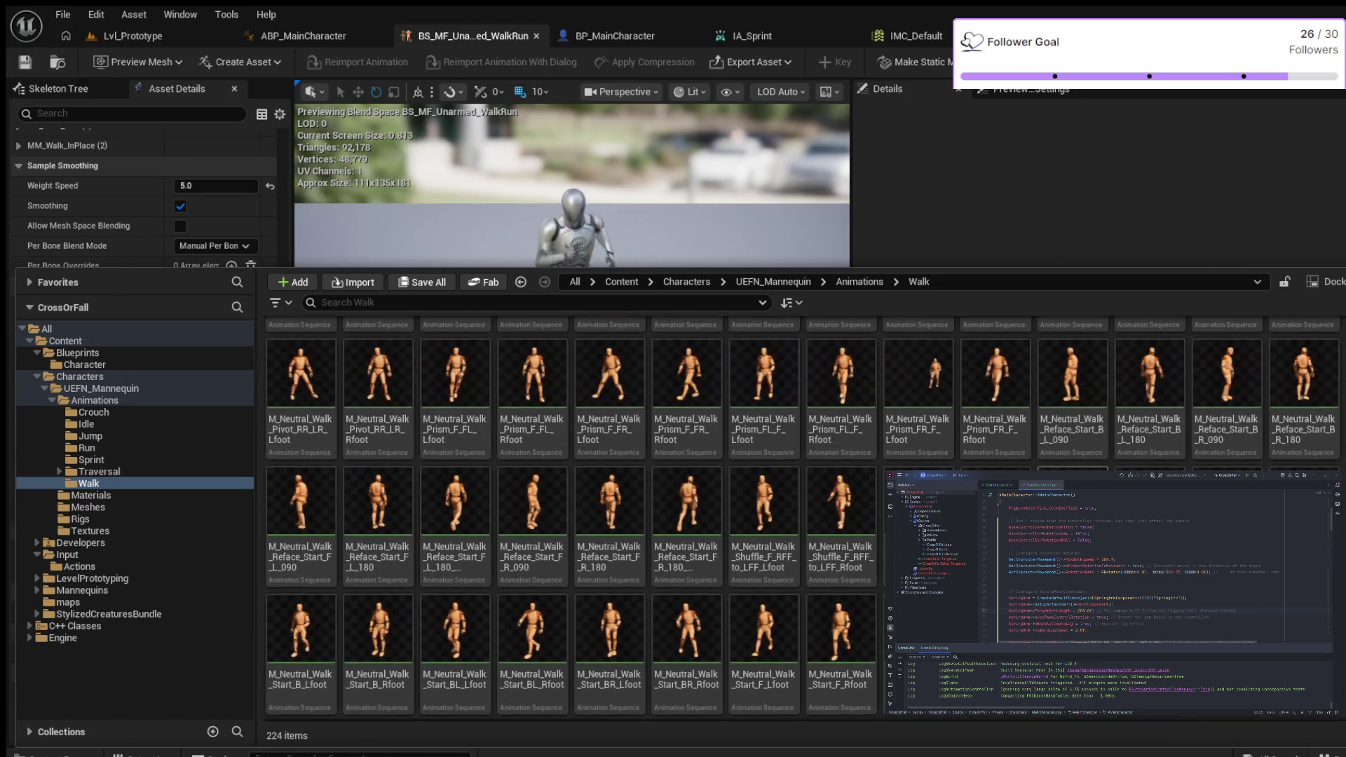
scroll(571, 515, up, 3)
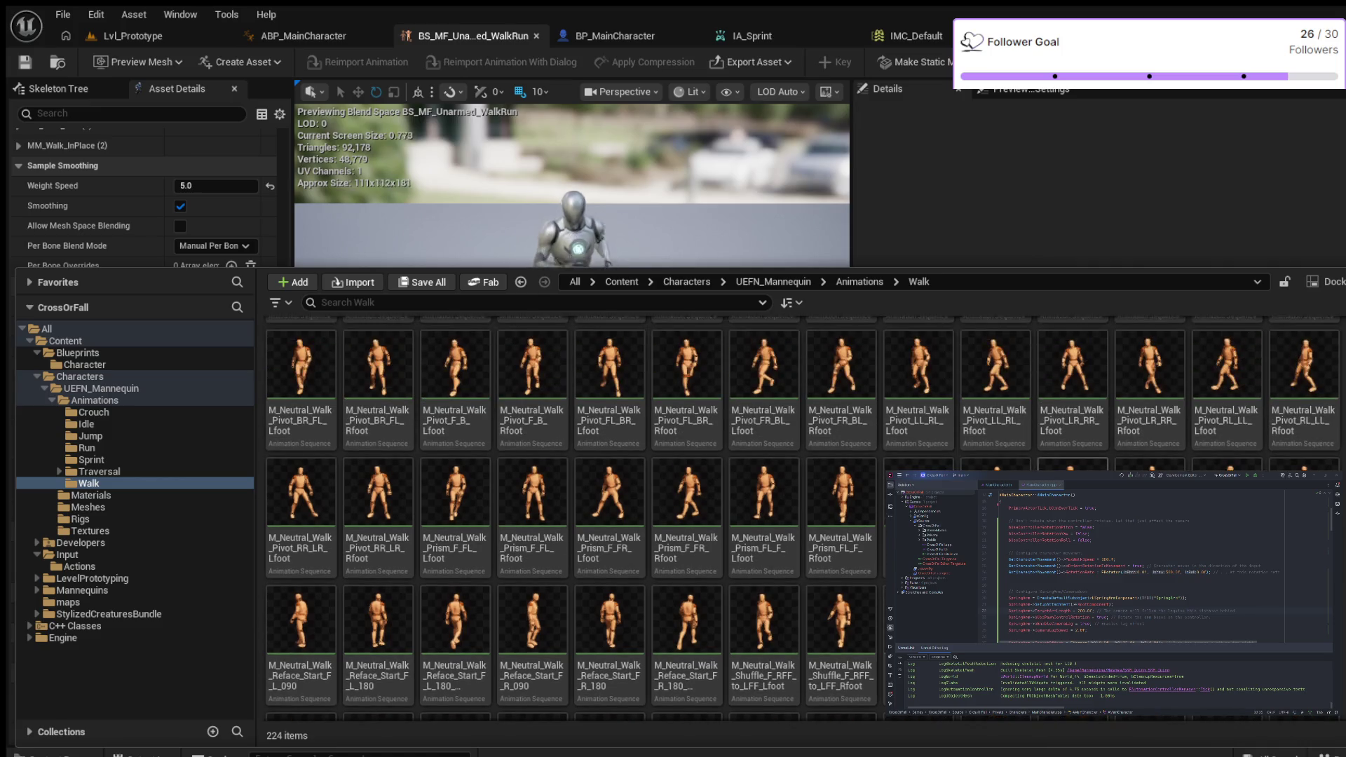
scroll(571, 515, up, 2)
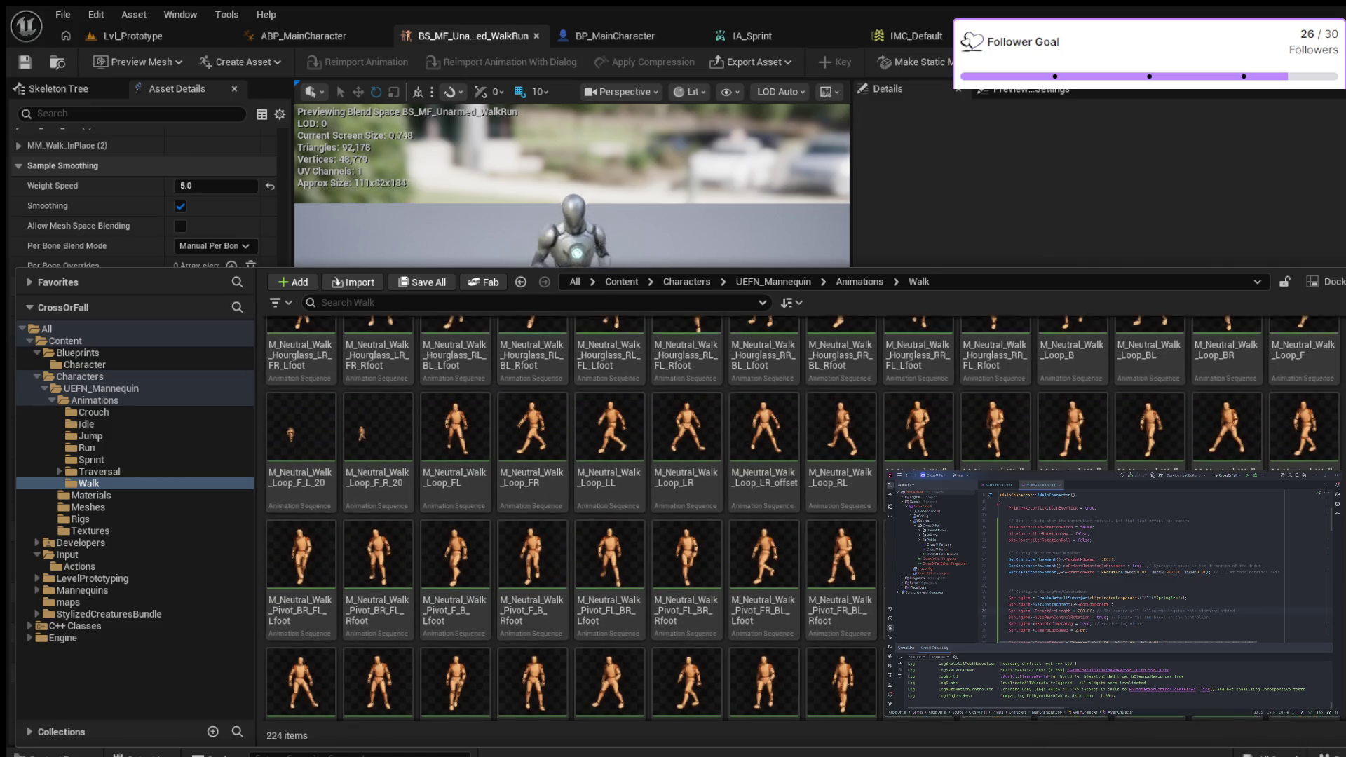
scroll(571, 515, up, 3)
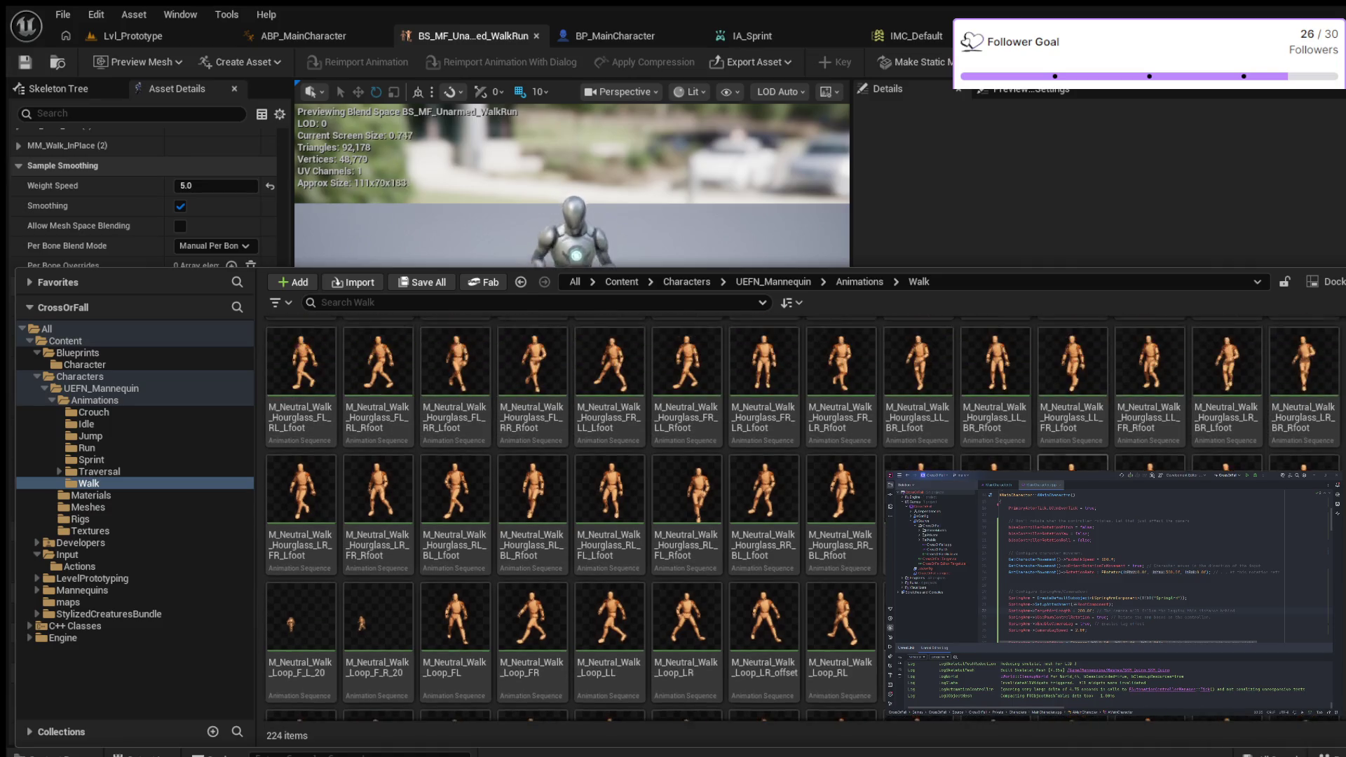
click(330, 302)
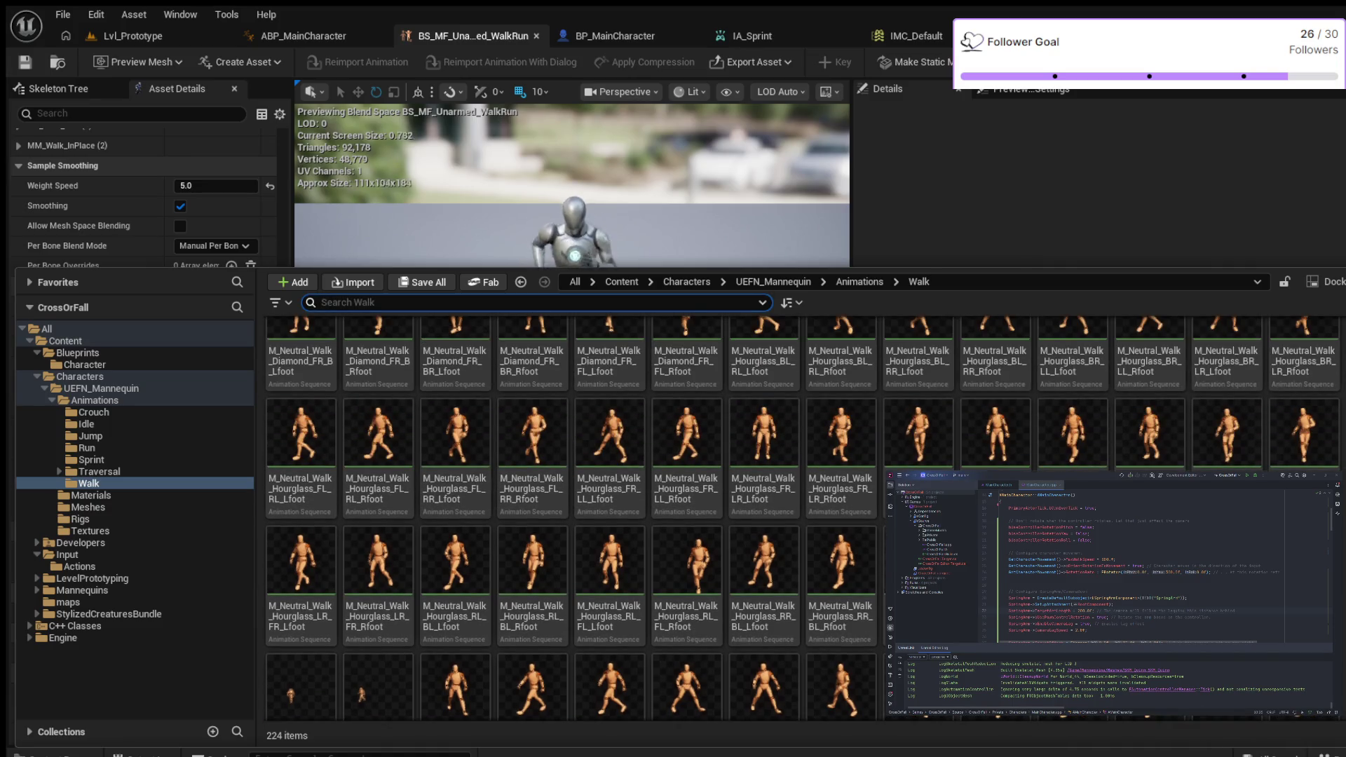
text(bs)
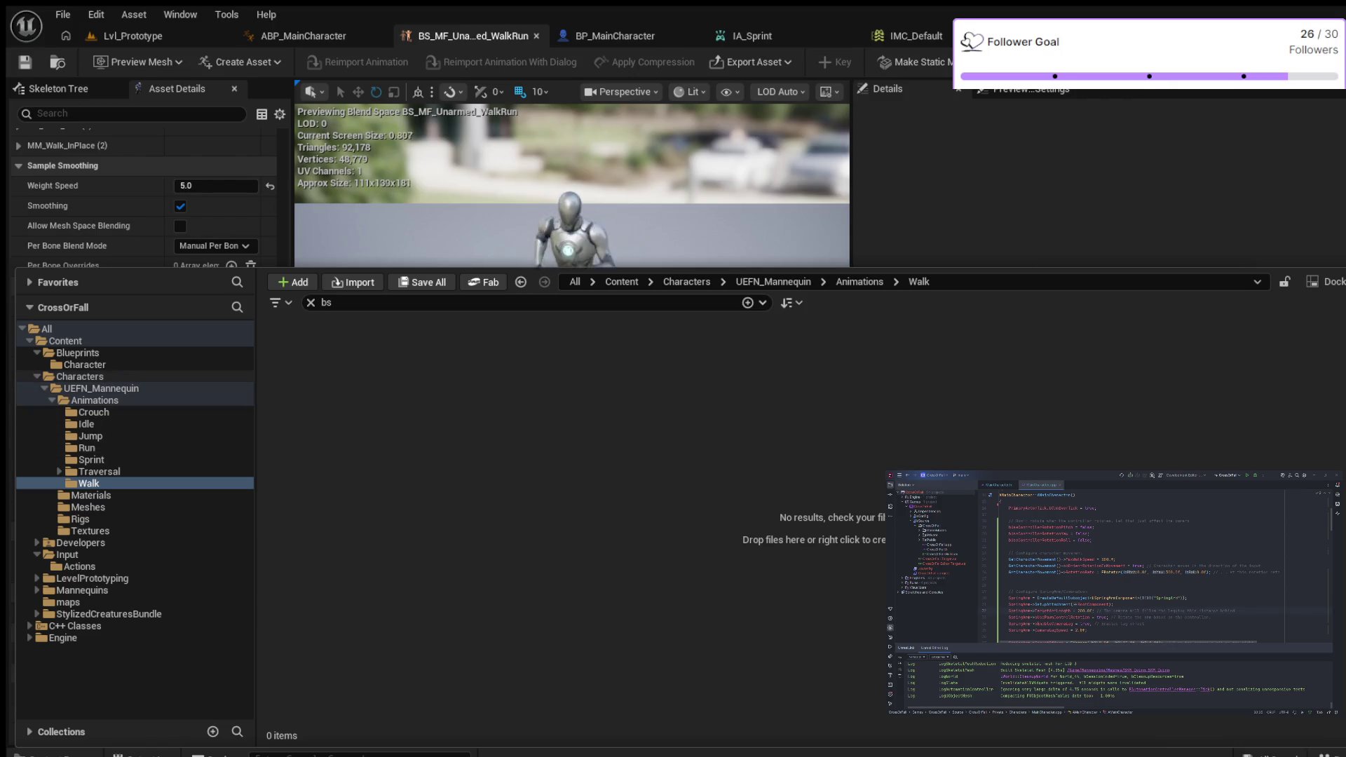
Step: Locate BS_MM_WalkRun in Blueprints > Mannequins, then return to ABP_MainCharacter's MainState graph
click(85, 364)
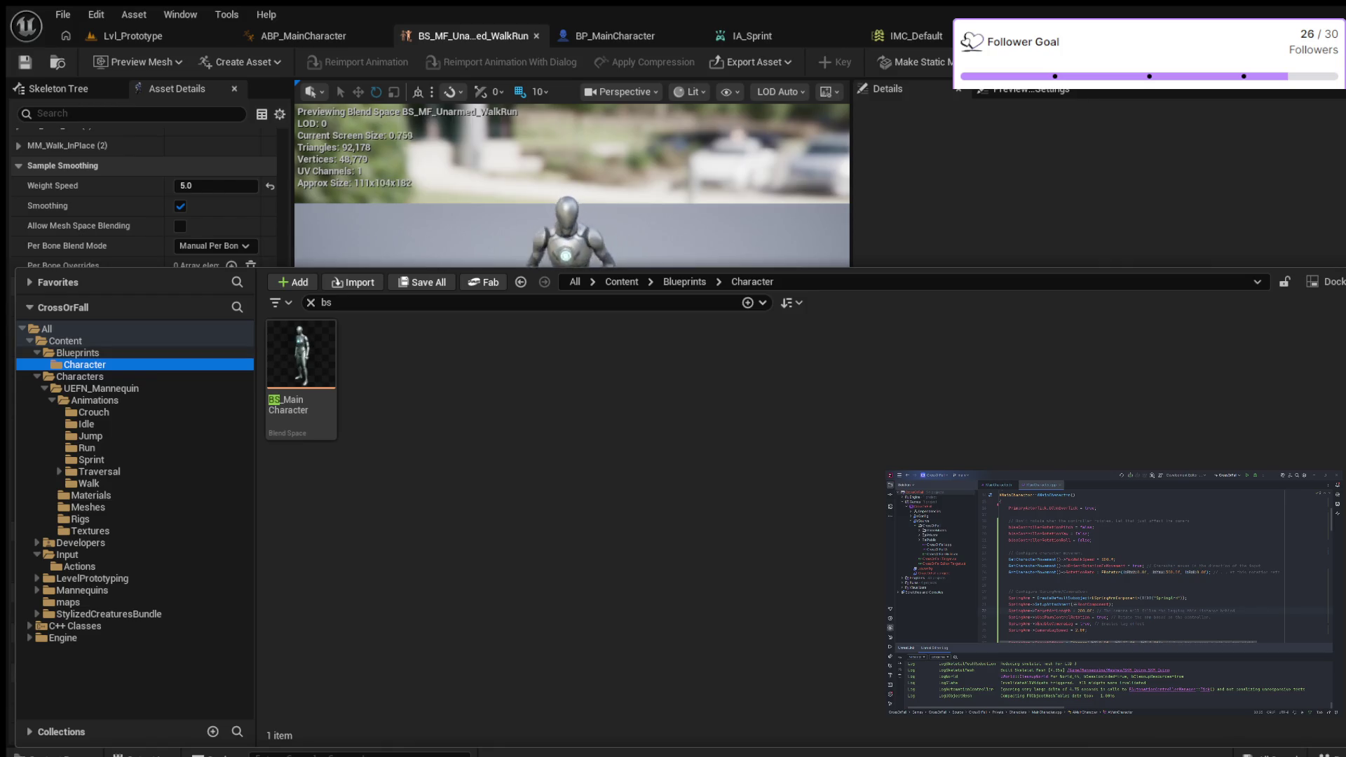
click(77, 353)
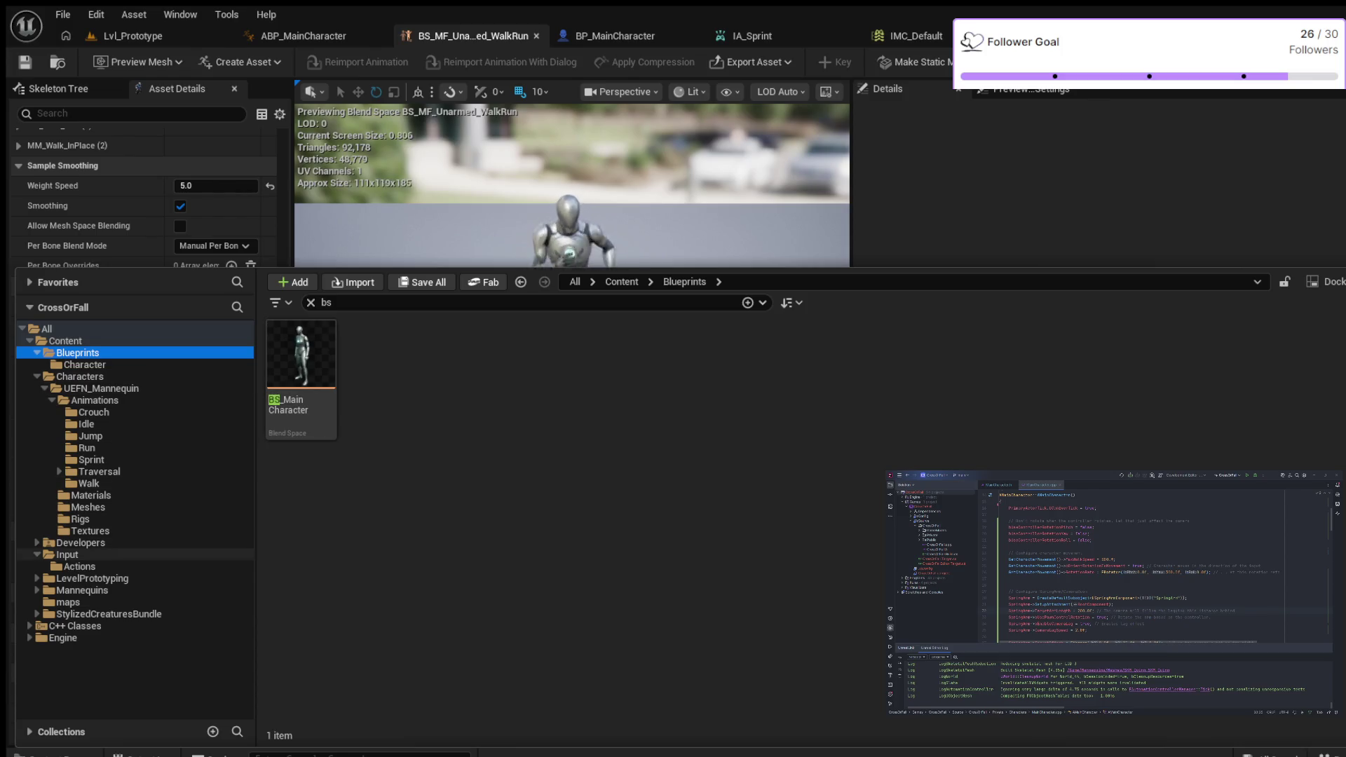
click(82, 591)
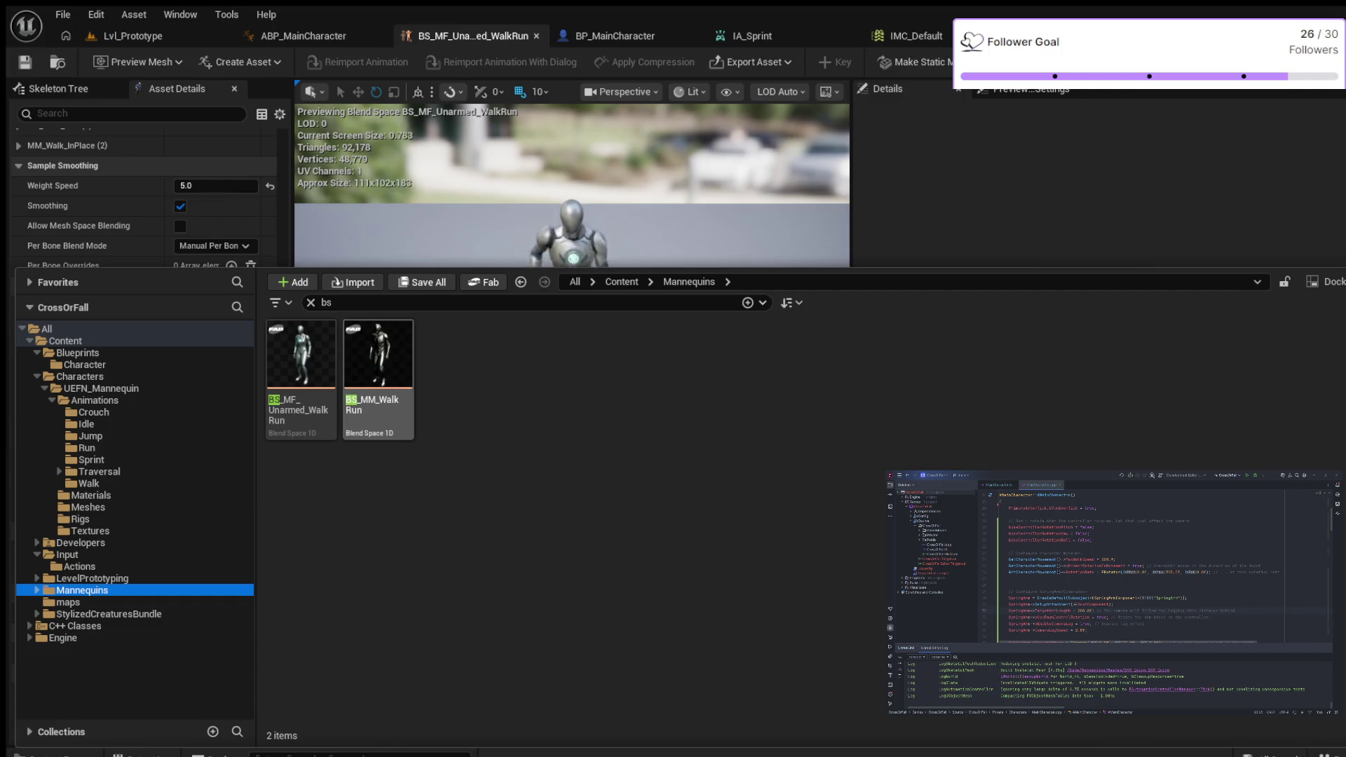
click(36, 591)
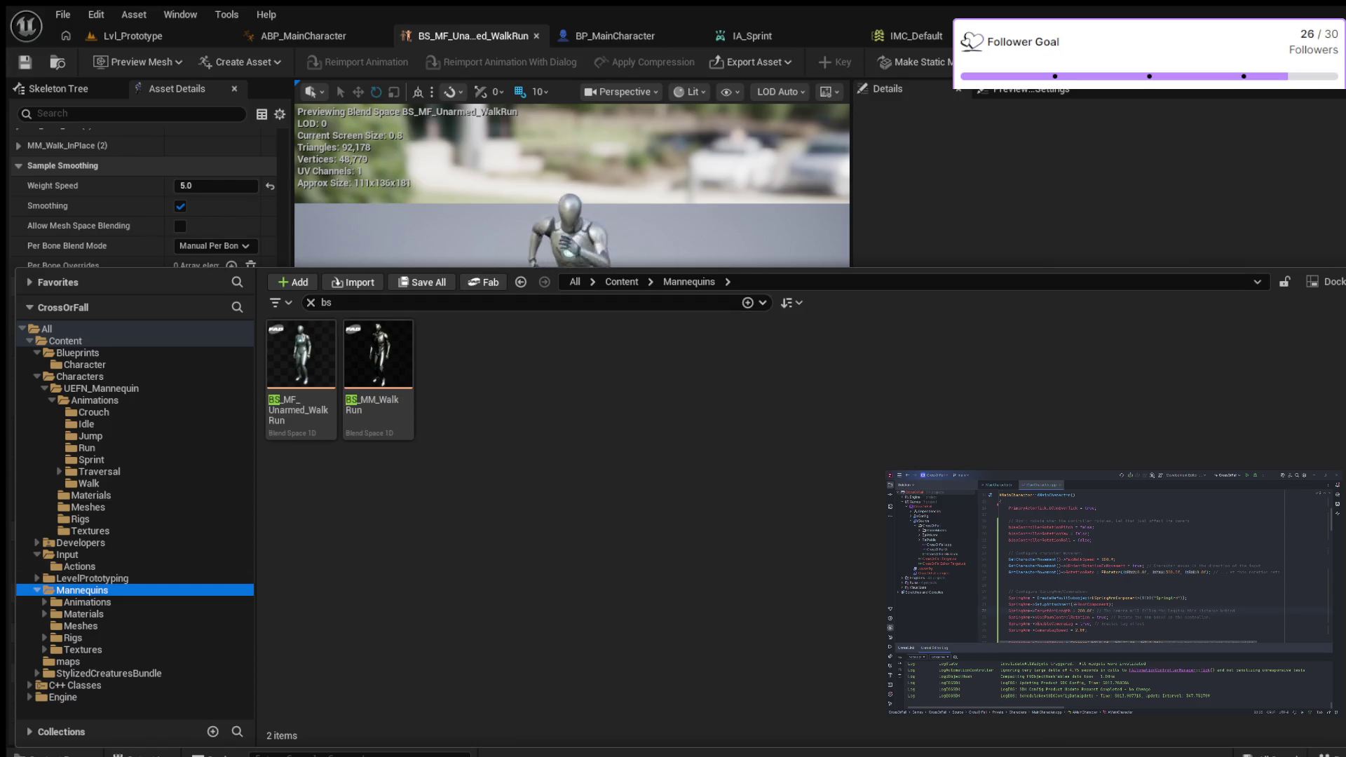
drag(561, 268, 561, 474)
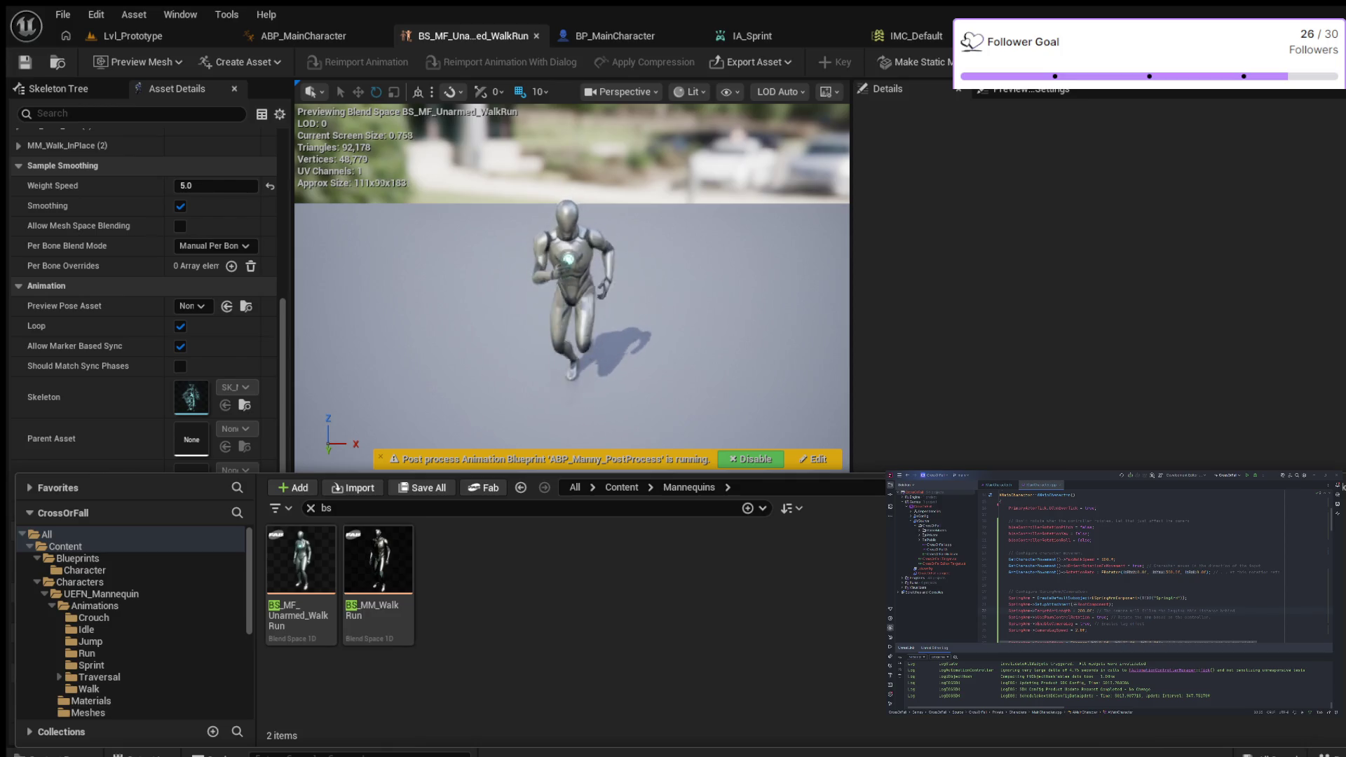
click(304, 36)
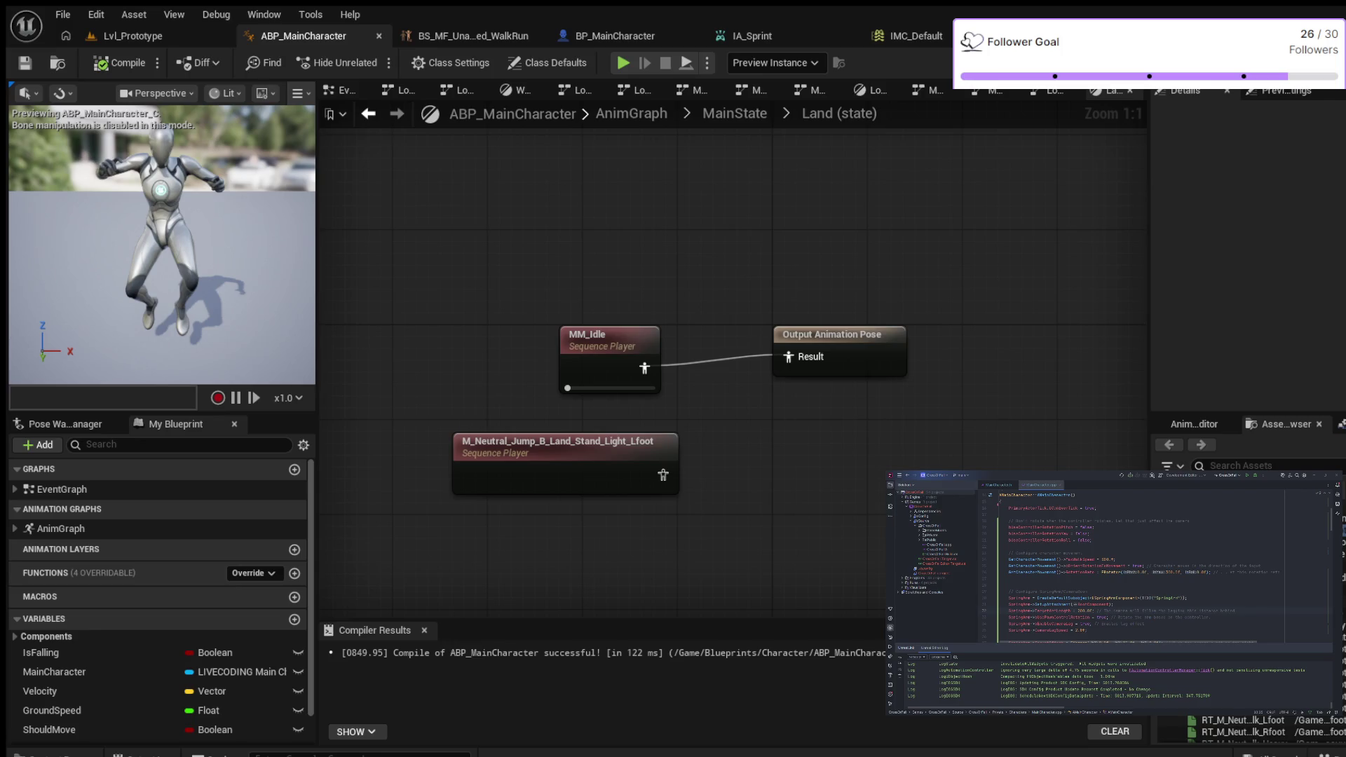
click(735, 113)
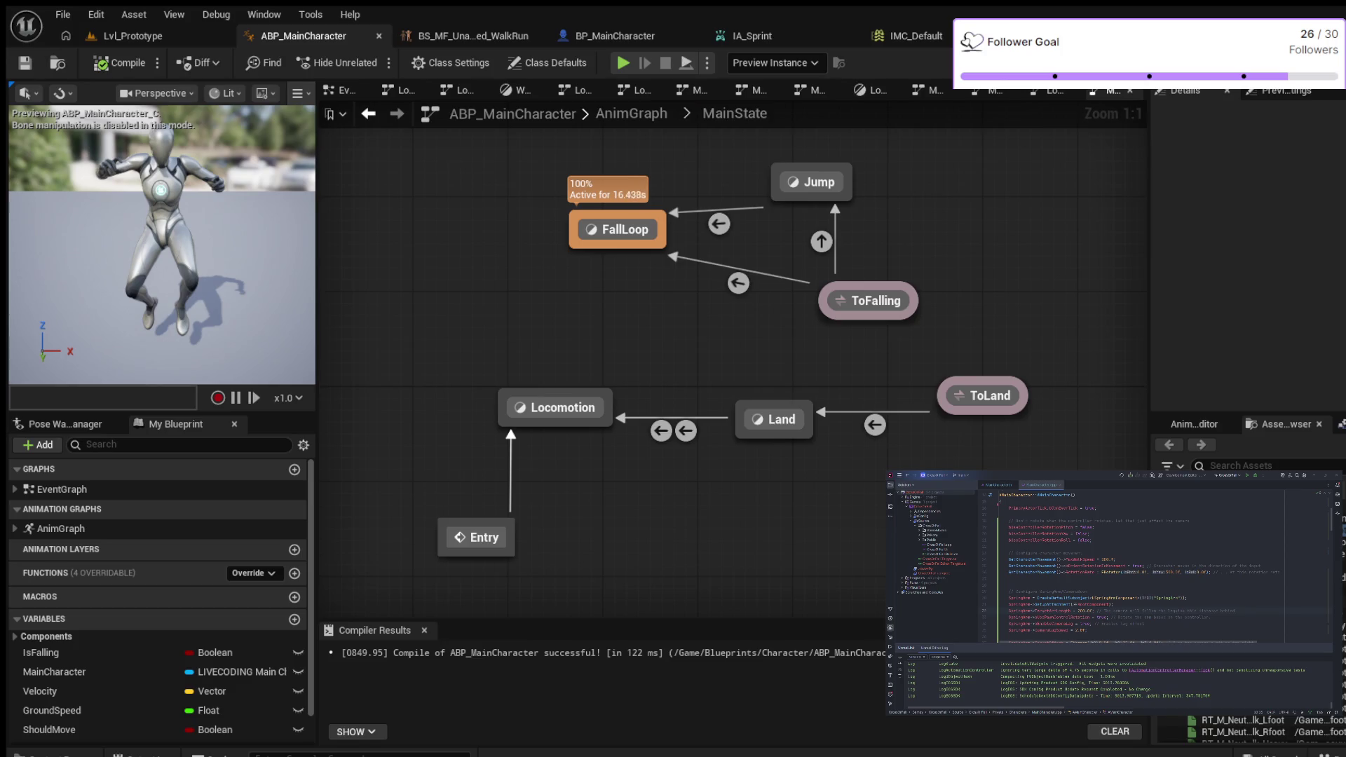
Step: Navigate from MainState via the AnimGraph's Locomotion state machine into the Walk/Run state graph
double_click(556, 407)
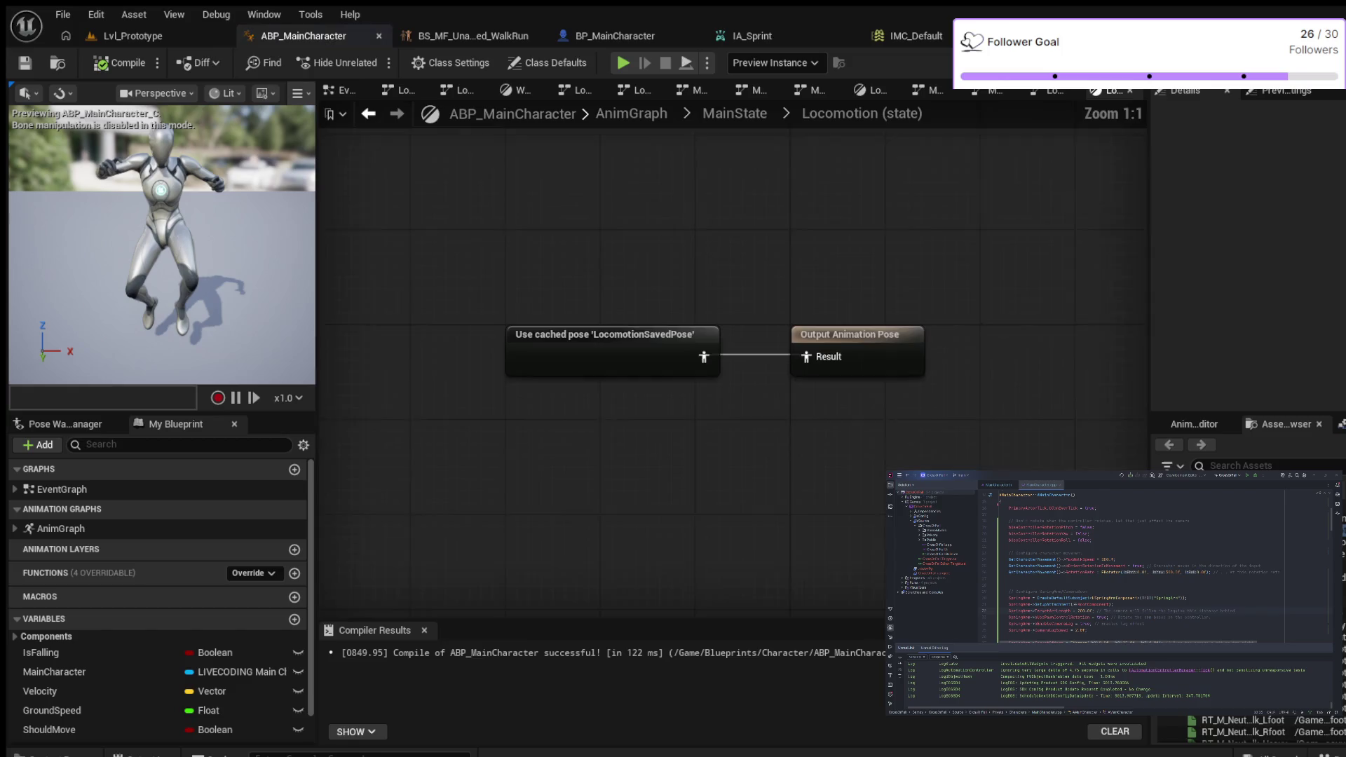
double_click(628, 341)
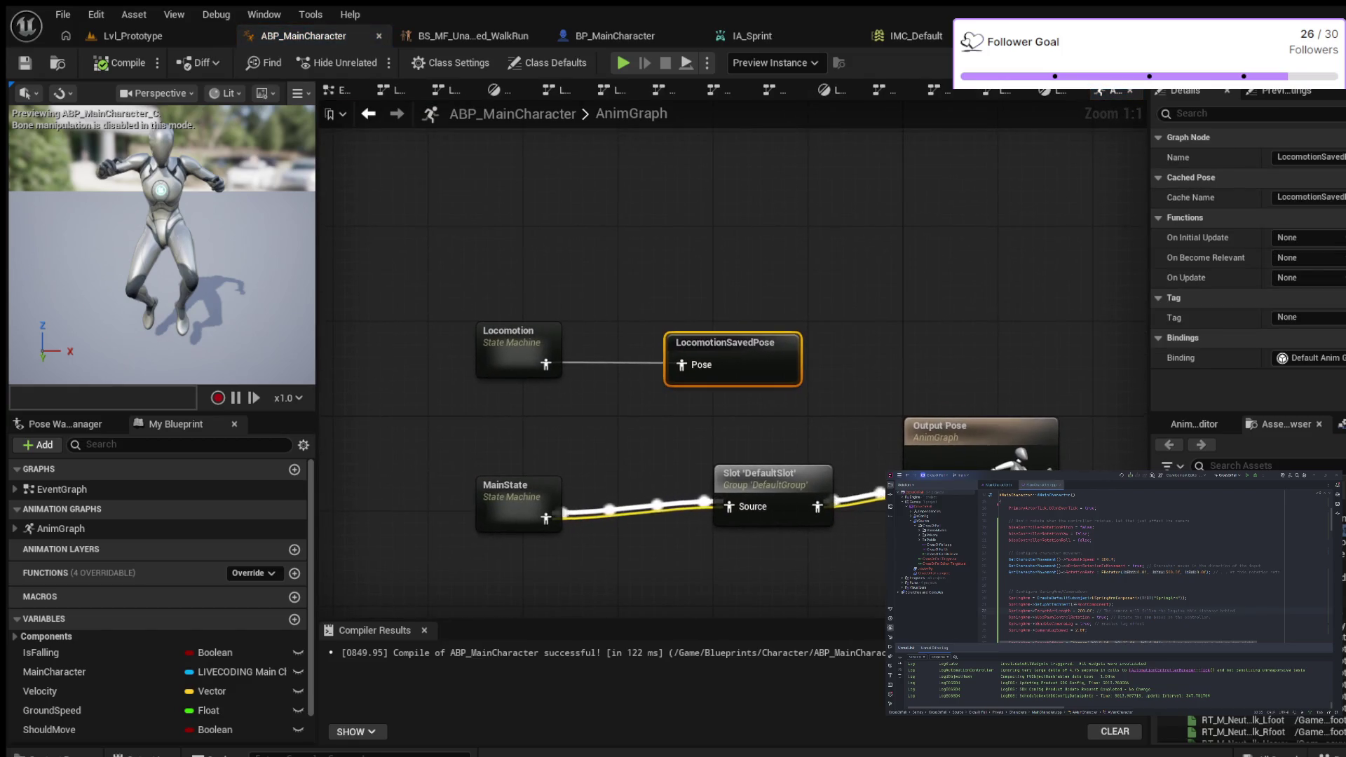
double_click(505, 491)
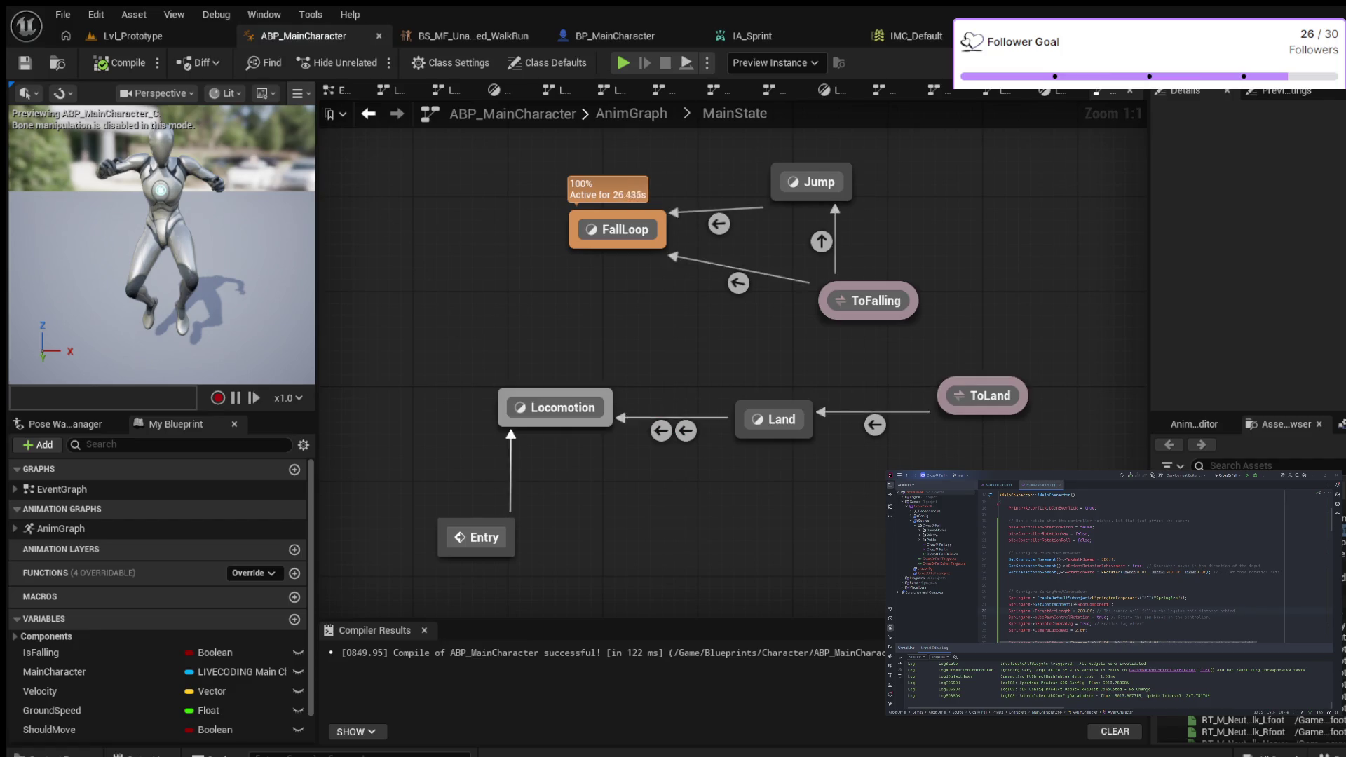
double_click(555, 407)
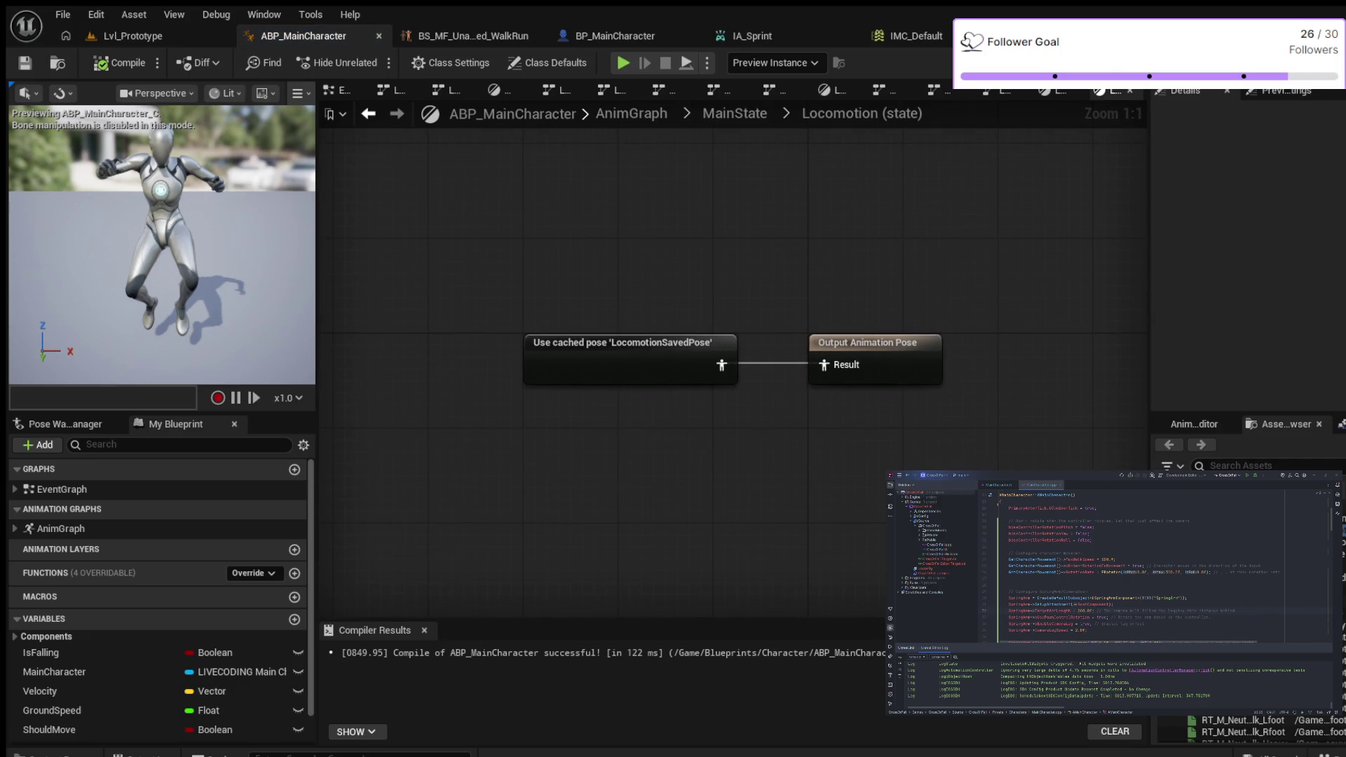
double_click(538, 342)
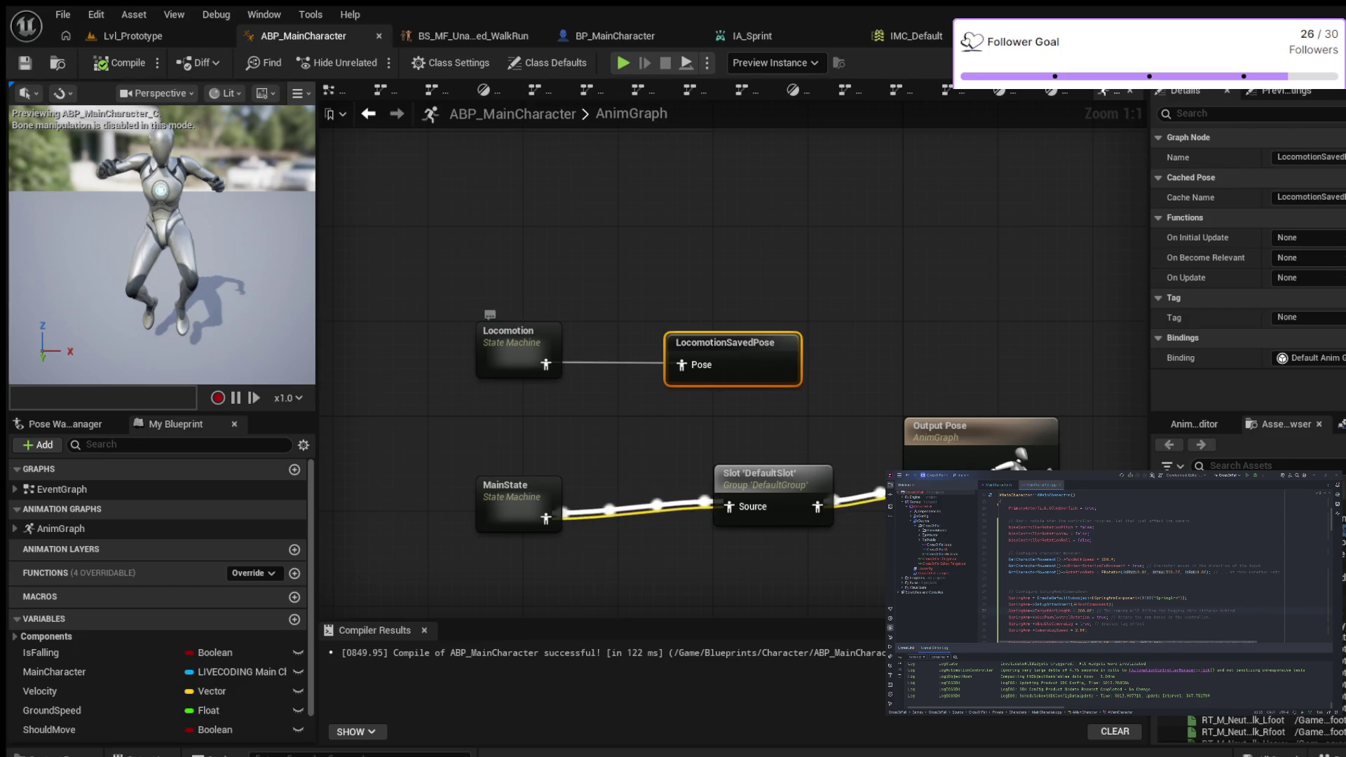
double_click(512, 344)
double_click(918, 358)
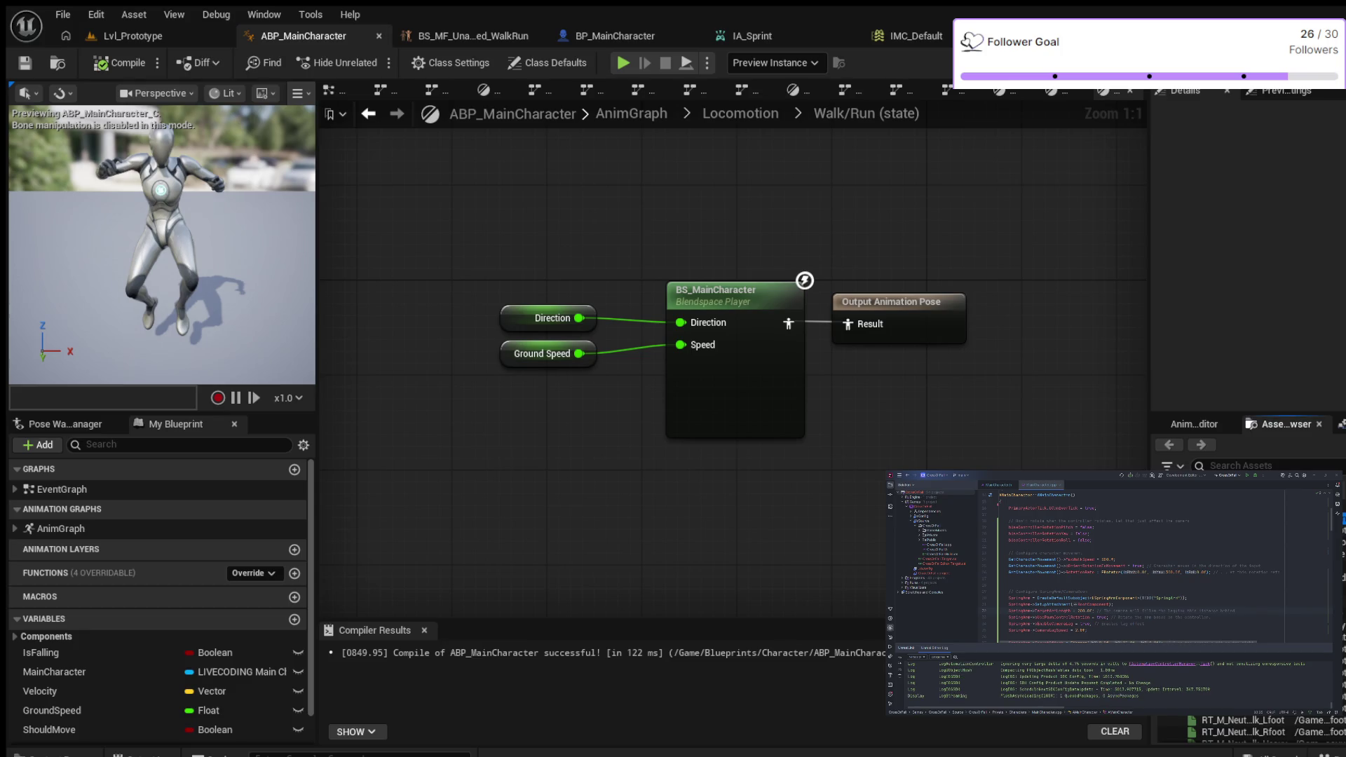
Step: Add a BS_MM_WalkRun node and disconnect BS_MainCharacter from the output pose and Ground Speed
drag(1234, 701, 443, 463)
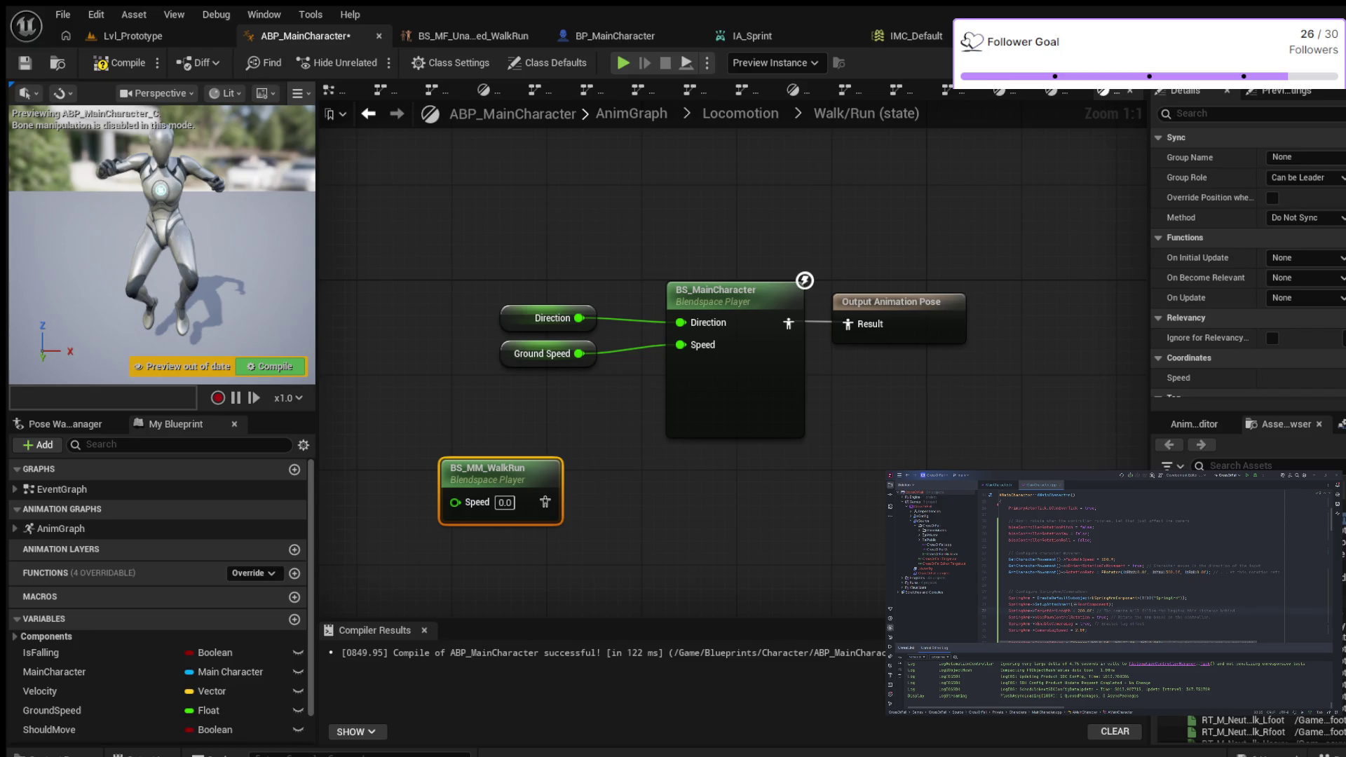
mouse_move(701, 294)
mouse_down()
mouse_move(635, 216)
mouse_move(689, 175)
mouse_up()
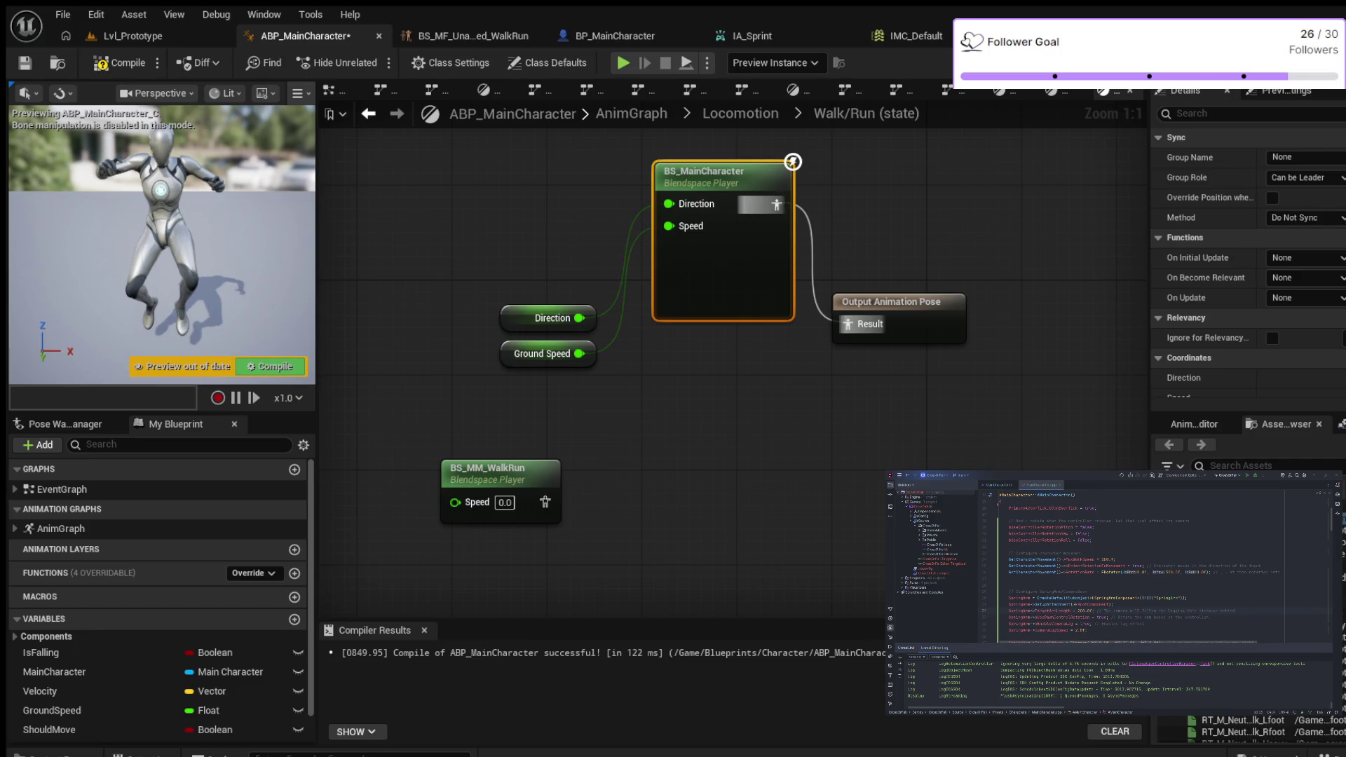
click(812, 260)
alt+click(812, 260)
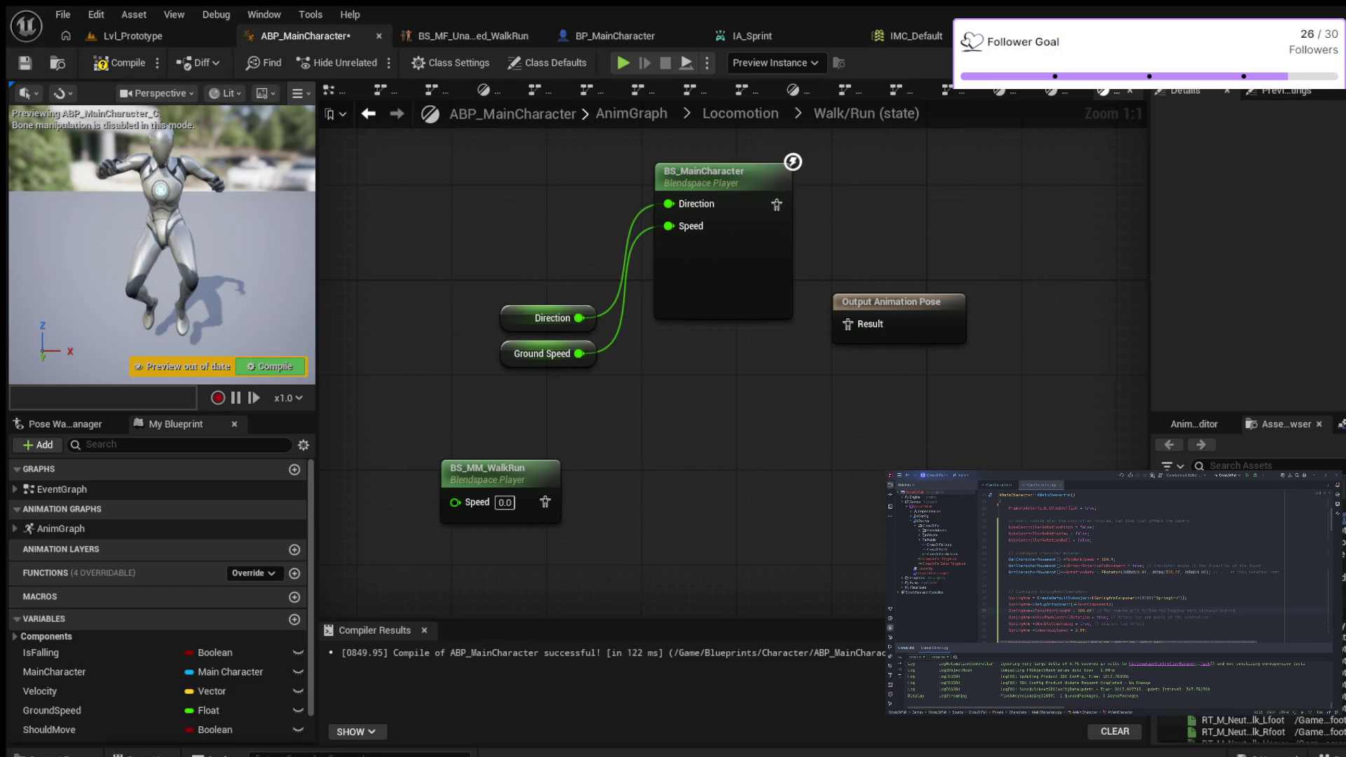
mouse_move(553, 318)
mouse_down()
mouse_move(540, 280)
mouse_move(458, 211)
mouse_up()
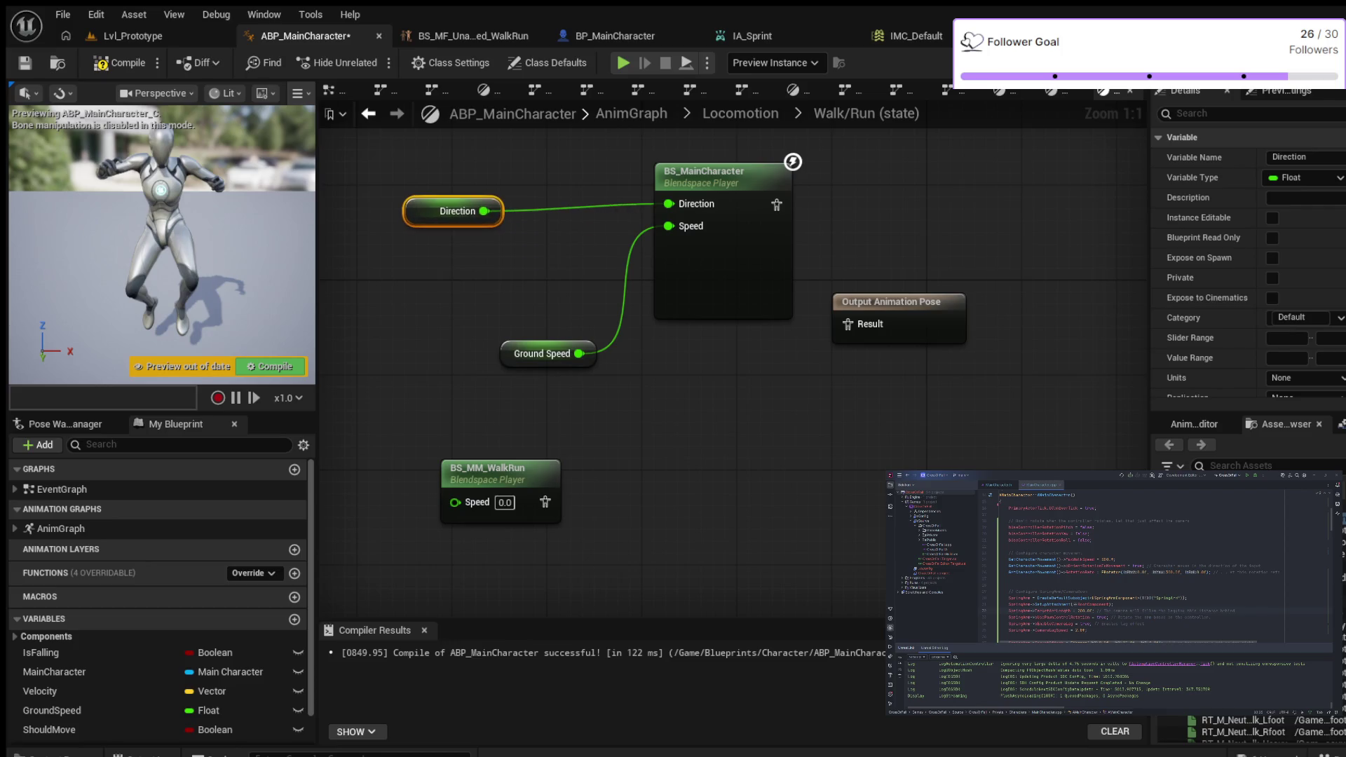
click(603, 301)
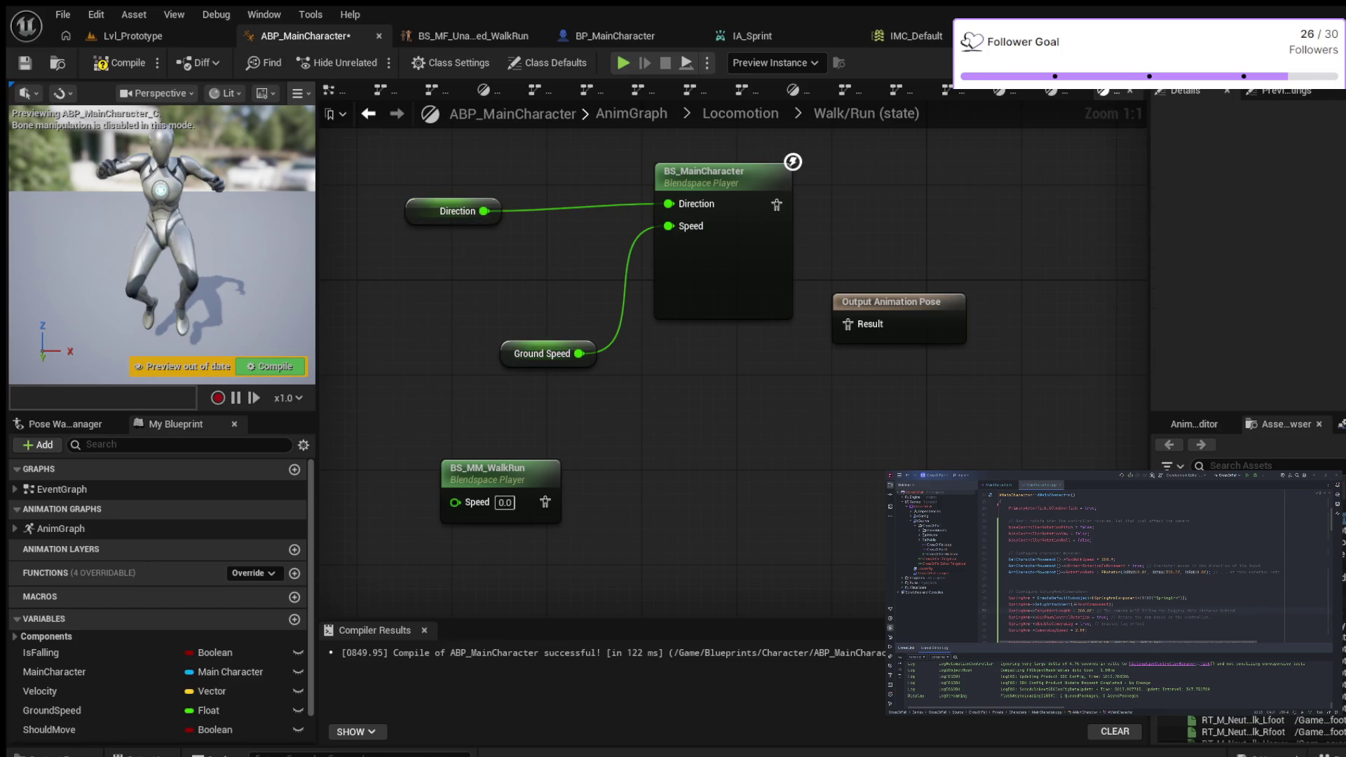
alt+click(626, 280)
Step: Wire Ground Speed into BS_MM_WalkRun's Speed and its pose to the output, then compile
click(540, 353)
click(490, 393)
drag(540, 354, 421, 365)
drag(487, 468, 567, 383)
mouse_move(628, 419)
mouse_down()
mouse_move(705, 403)
mouse_move(847, 323)
mouse_up()
drag(461, 366, 538, 418)
click(119, 62)
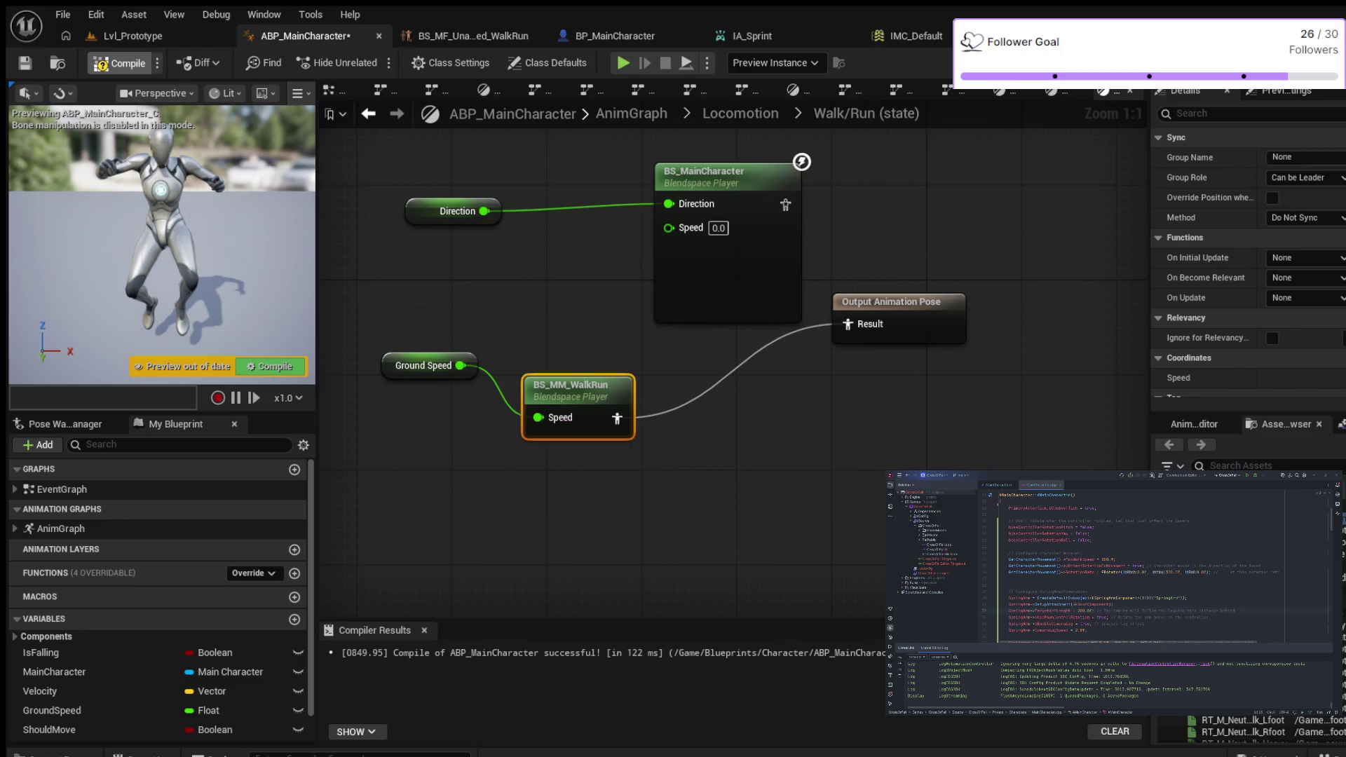
click(133, 35)
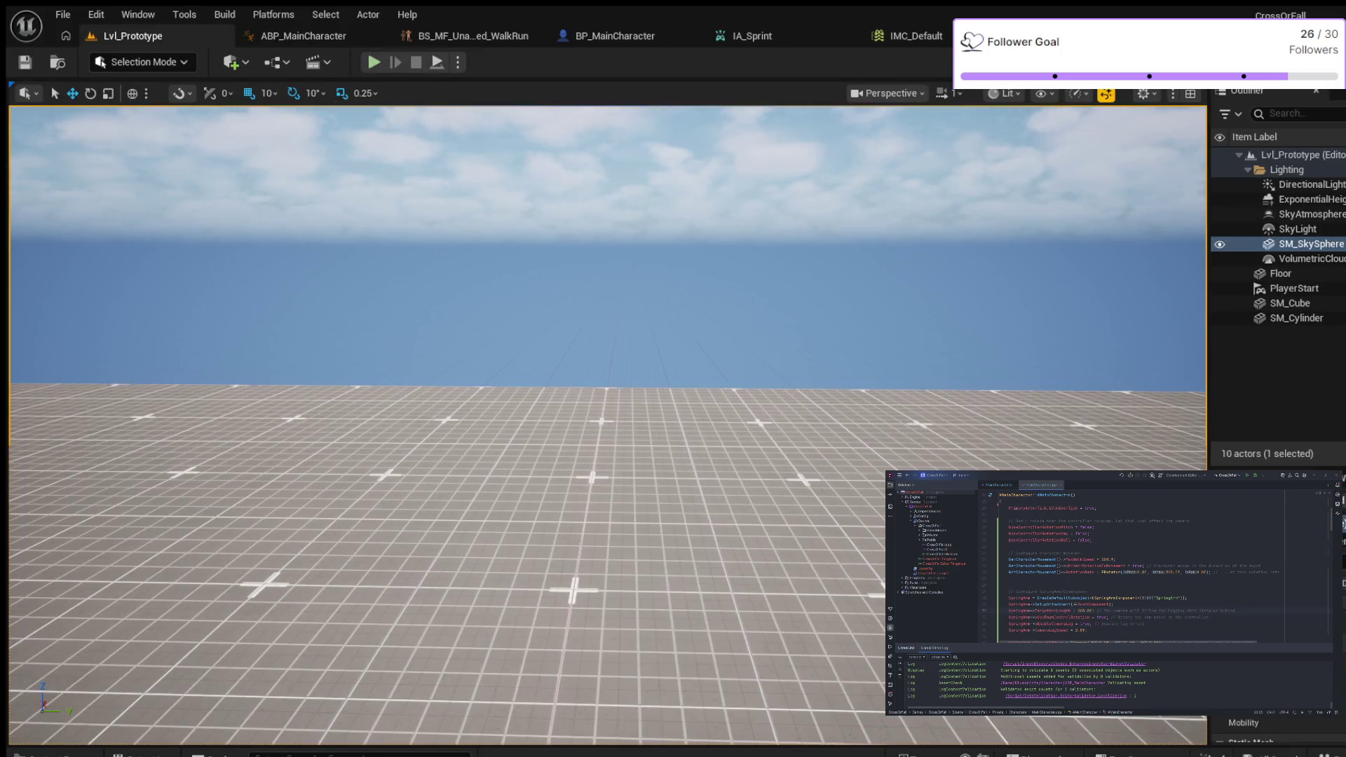
Step: Play-test the level walking (W), running (Shift) and jumping (Space), then stop with Esc
click(373, 62)
key(w)
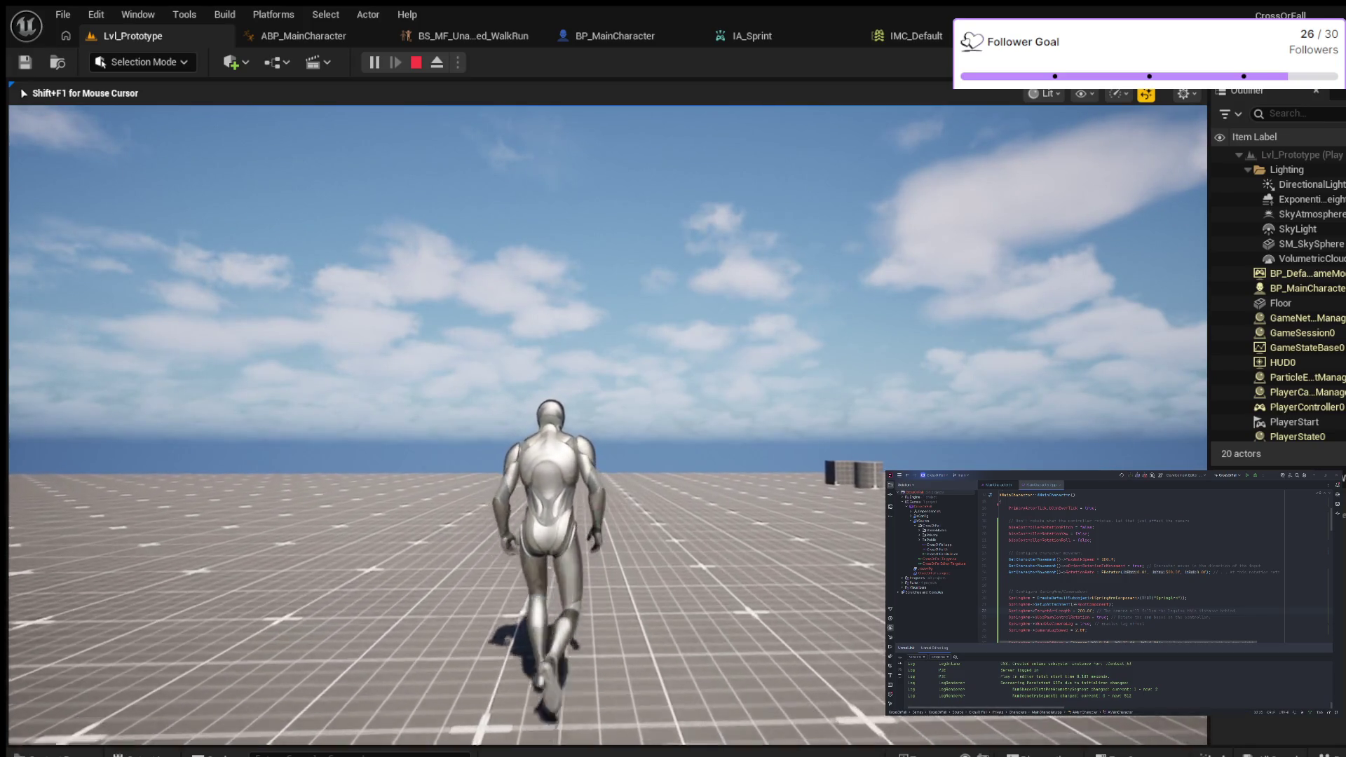
key(w)
key(shift)
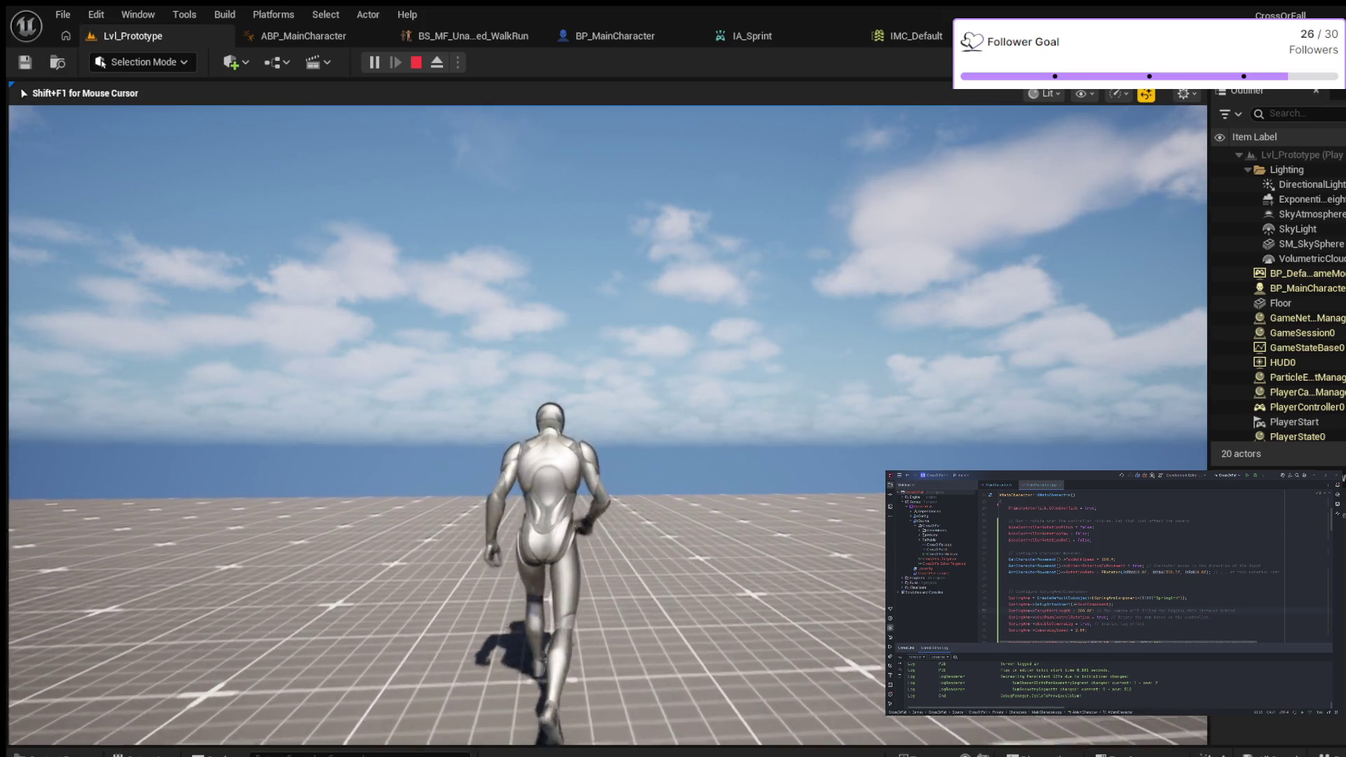
key(shift)
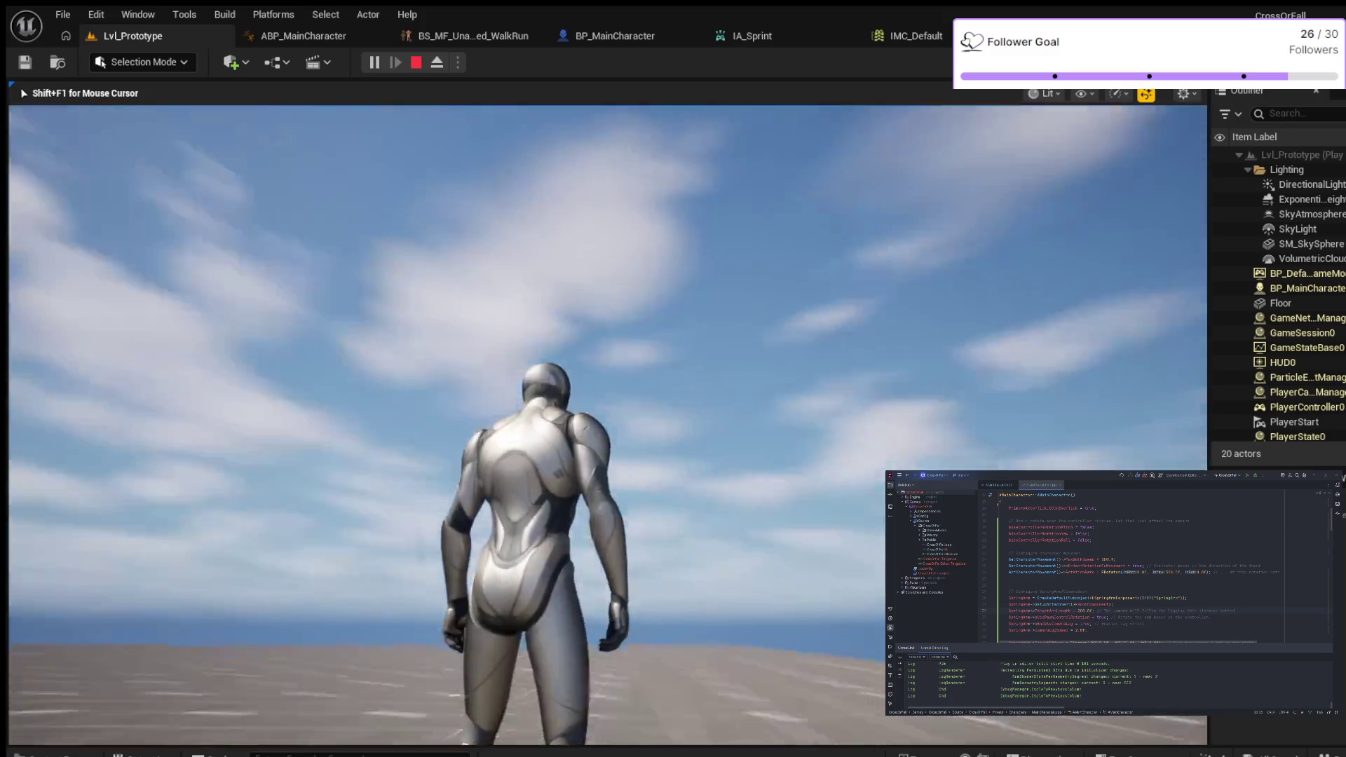
key(w)
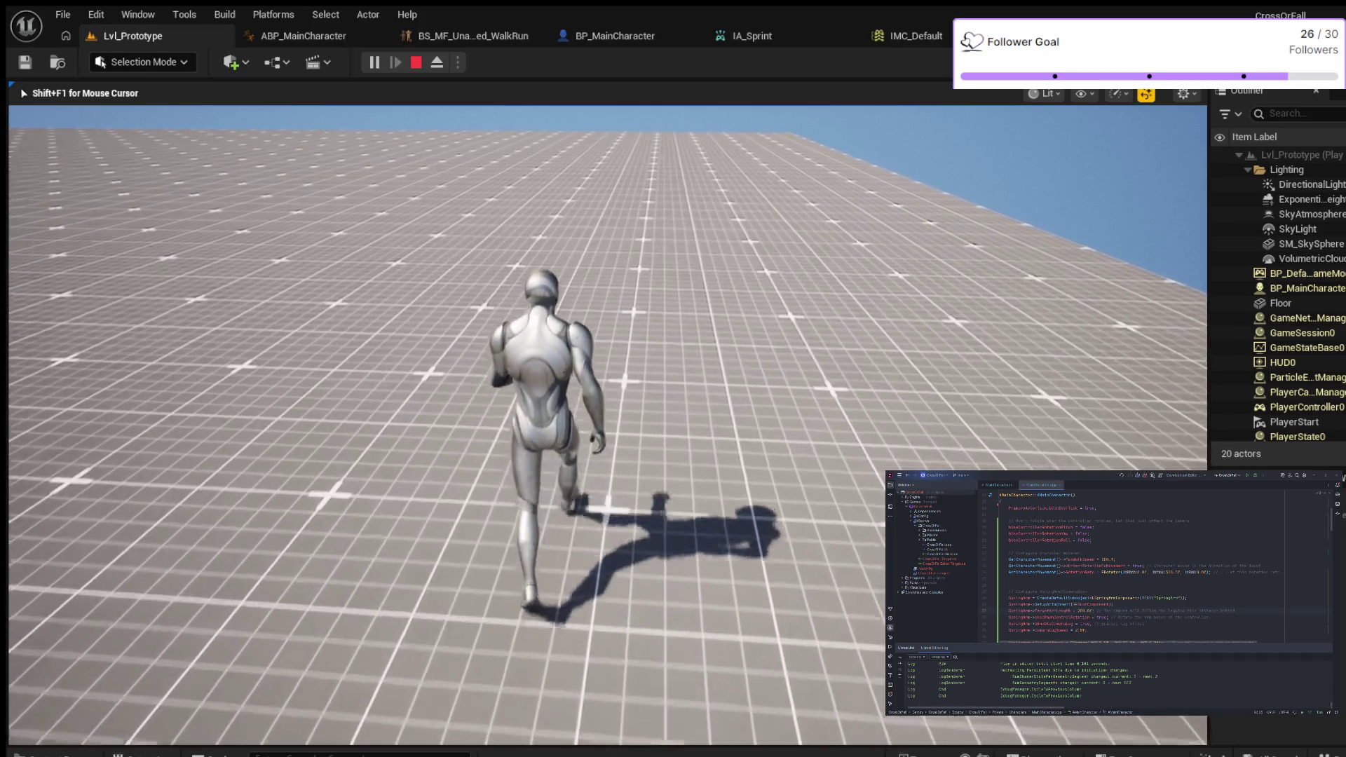
key(space)
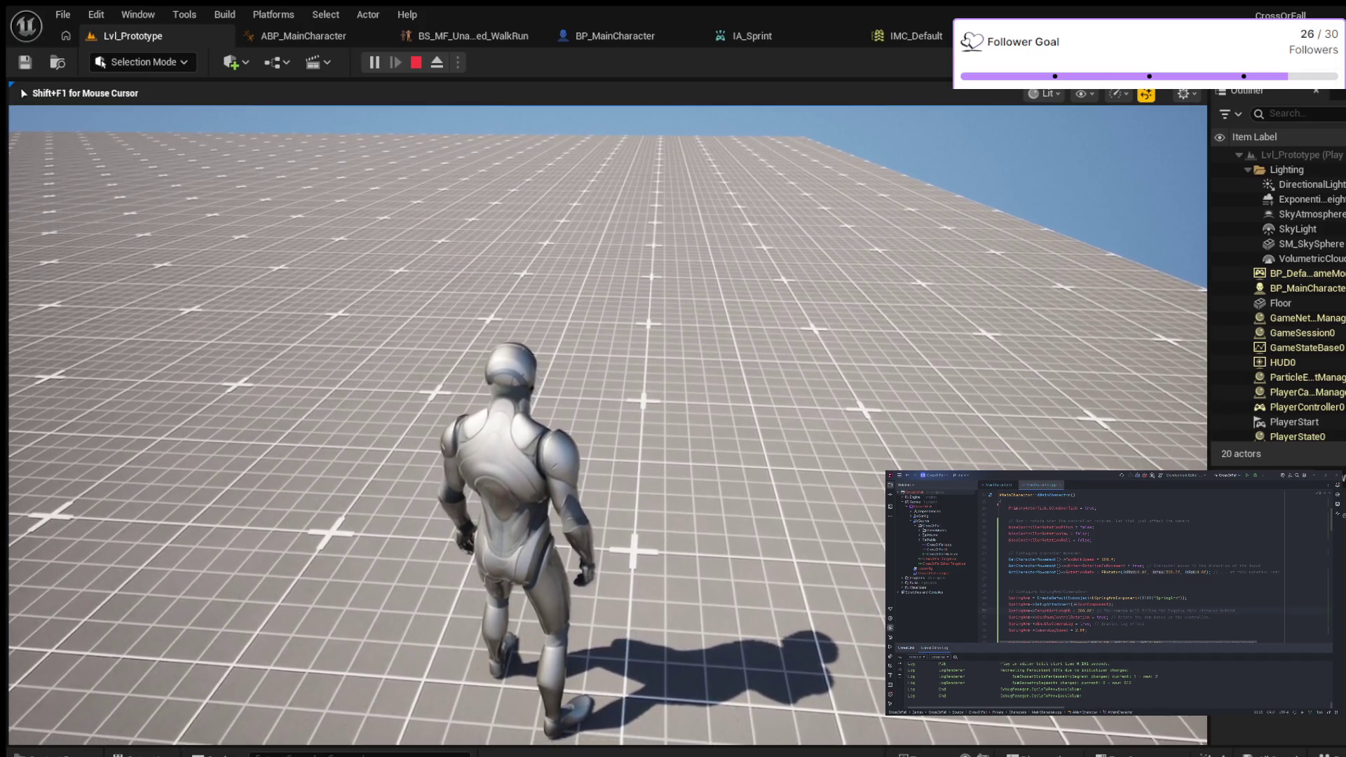
key(space)
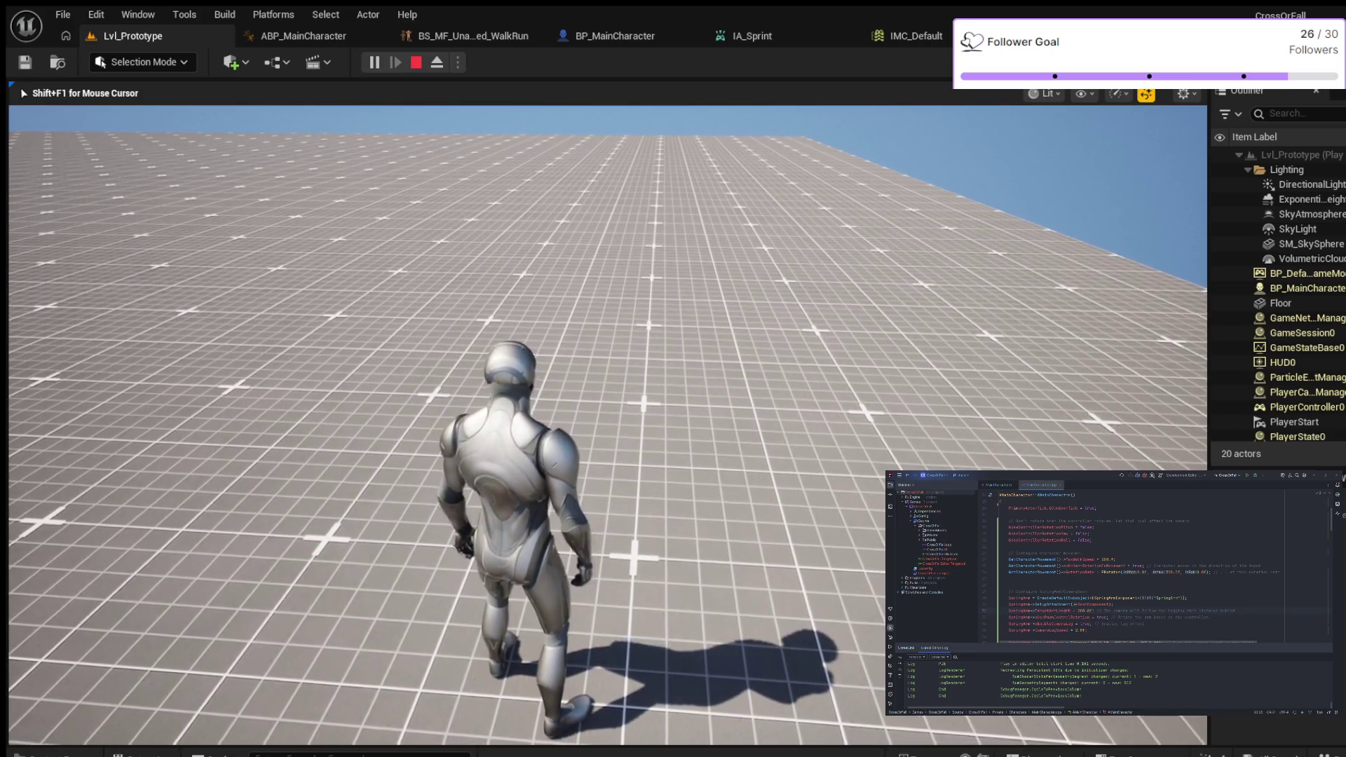
key(w)
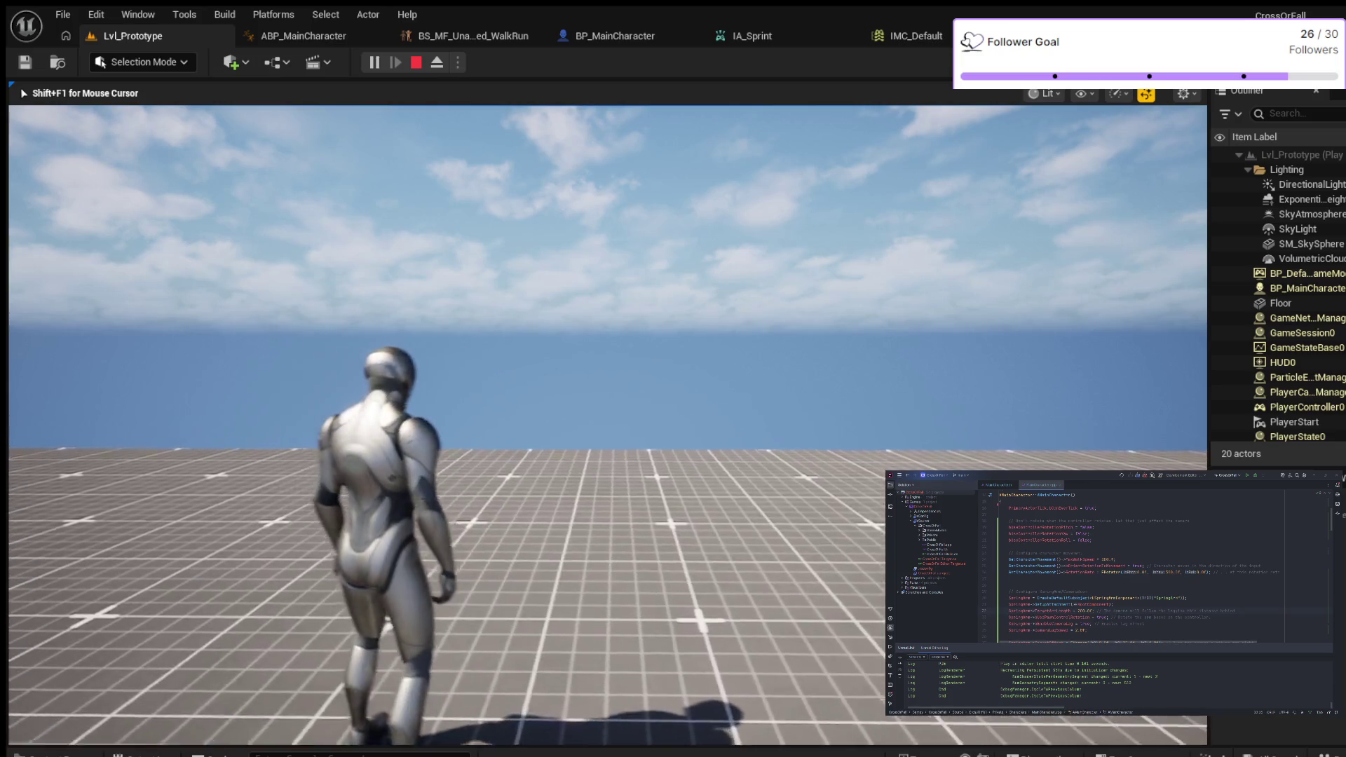
key(Escape)
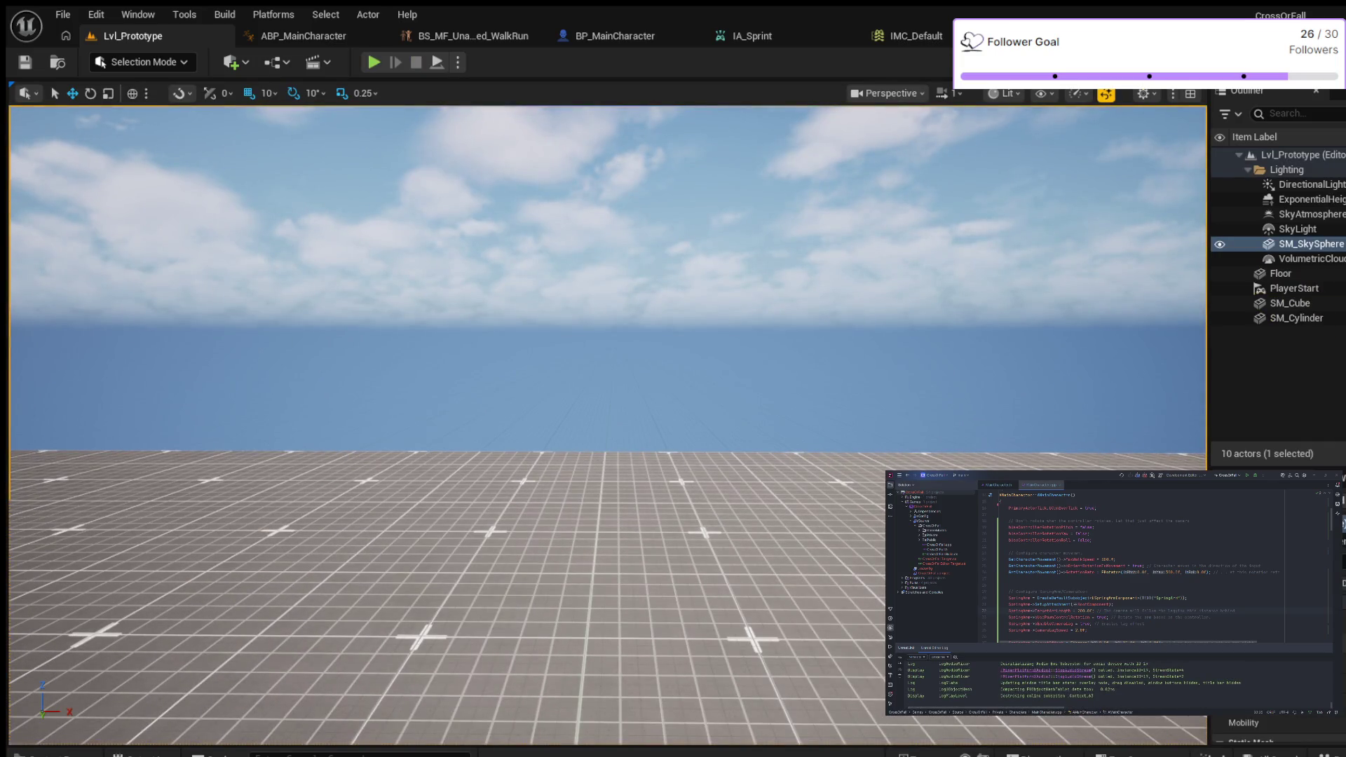
Step: Open BS_MM_WalkRun from the Walk/Run graph and check its sample speeds of 0 and 230
click(303, 36)
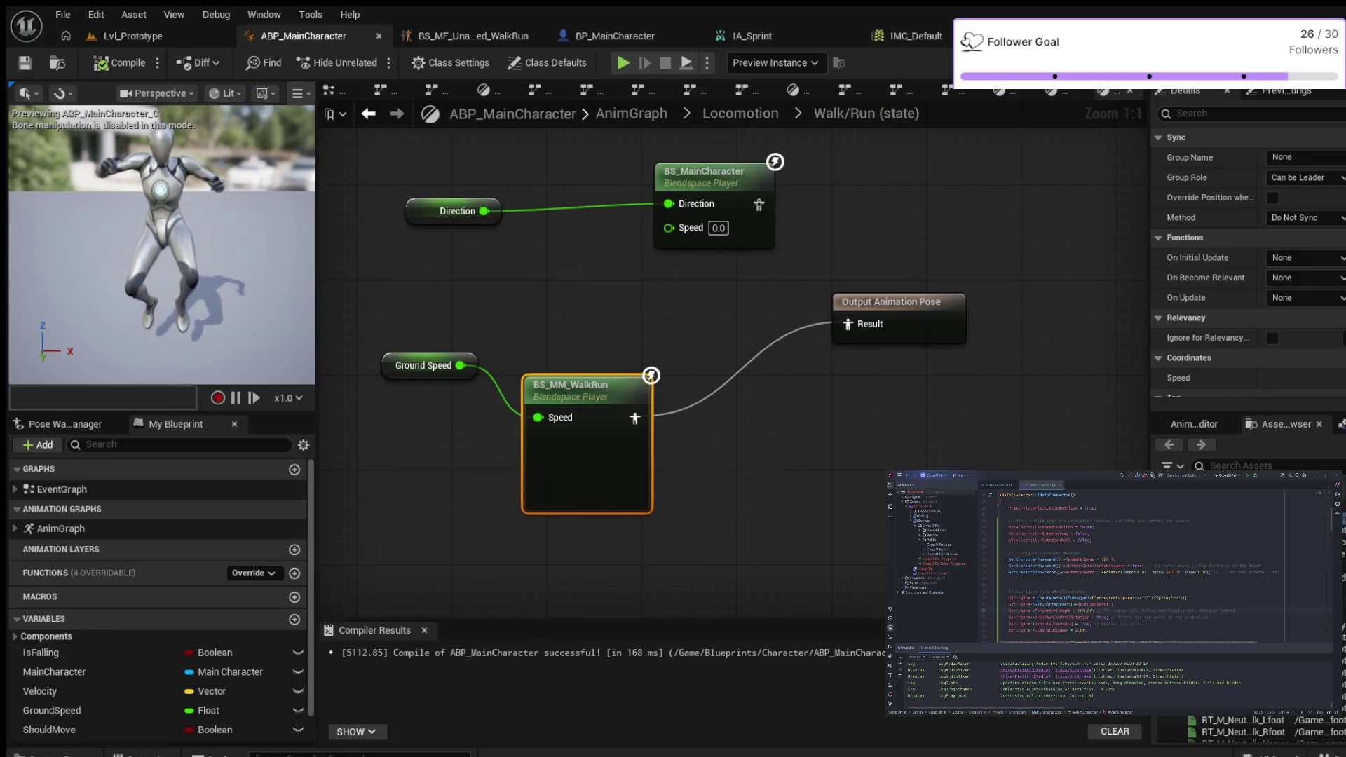
double_click(570, 391)
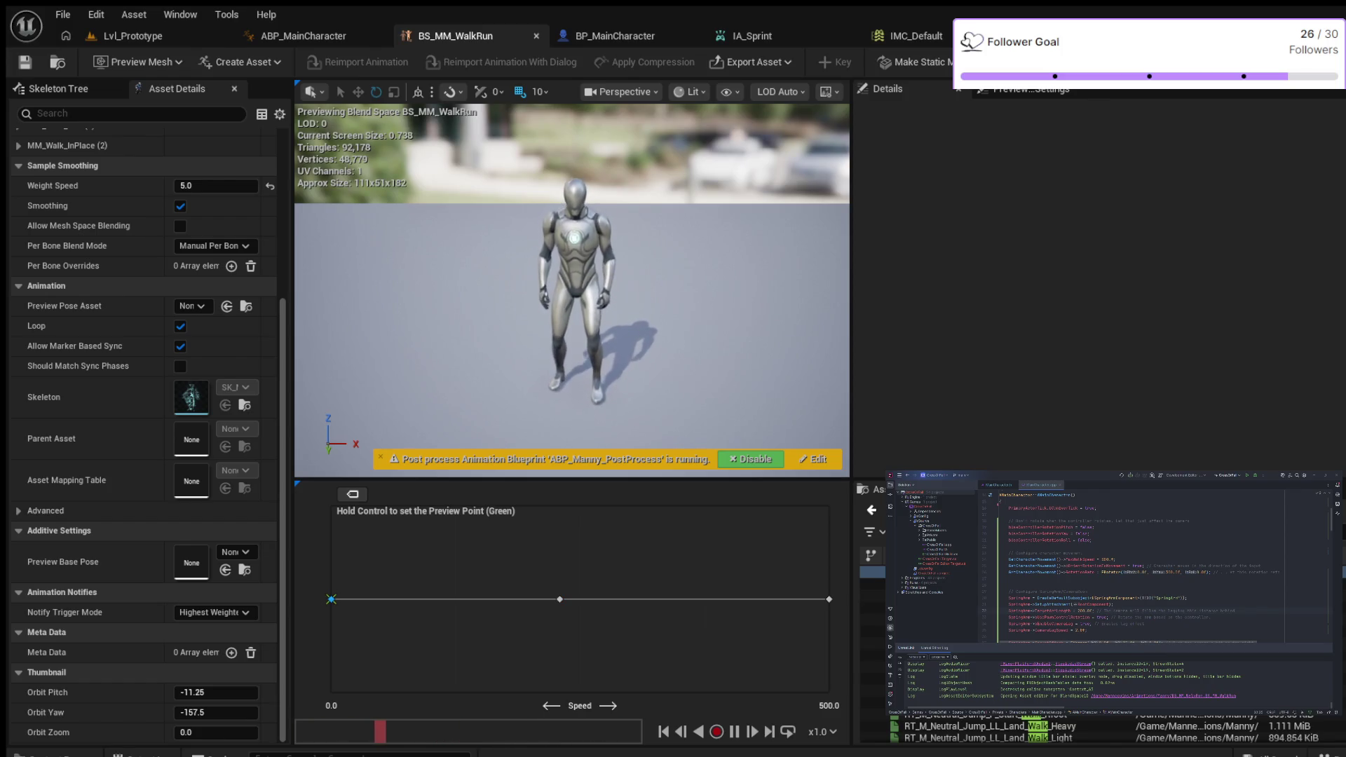
click(330, 600)
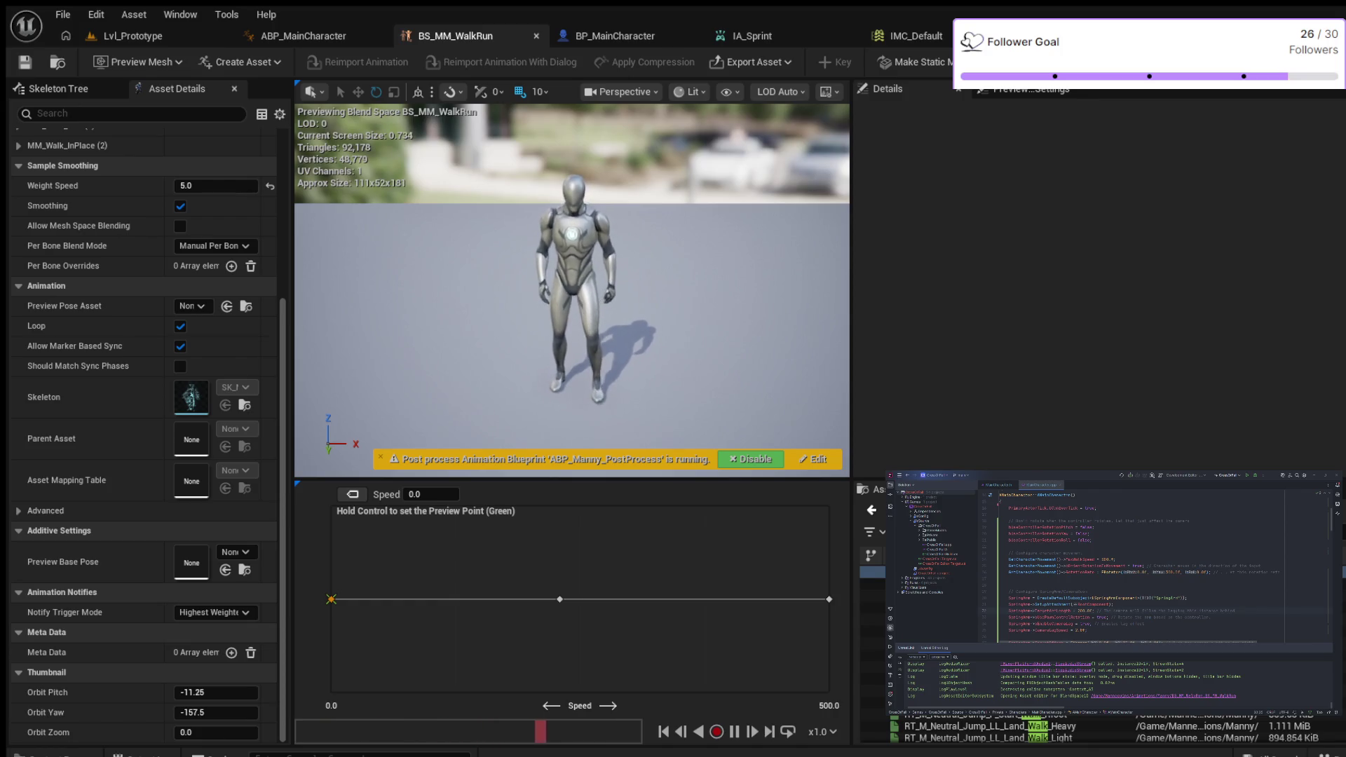
click(560, 600)
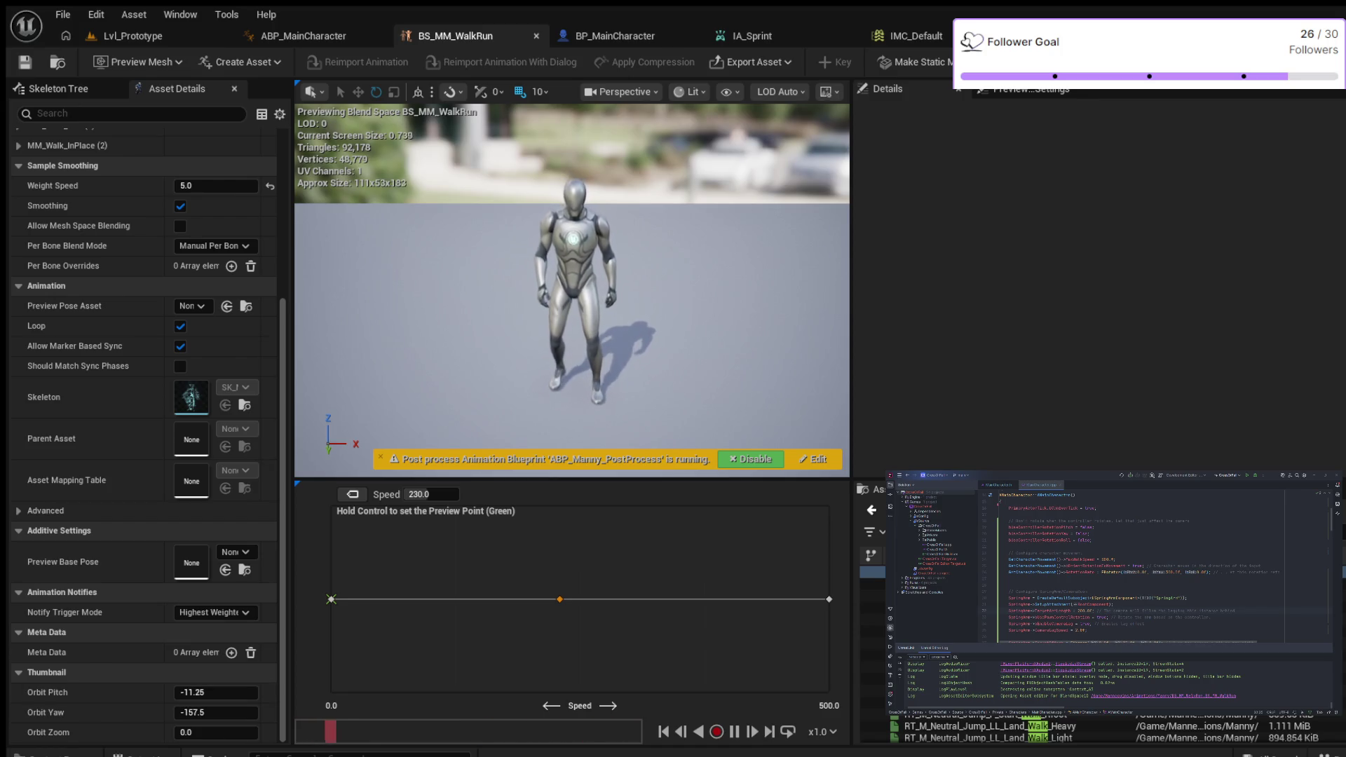
Step: Reopen ABP_MainCharacter from the Content Drawer's Blueprints > Character folder
key(ctrl+space)
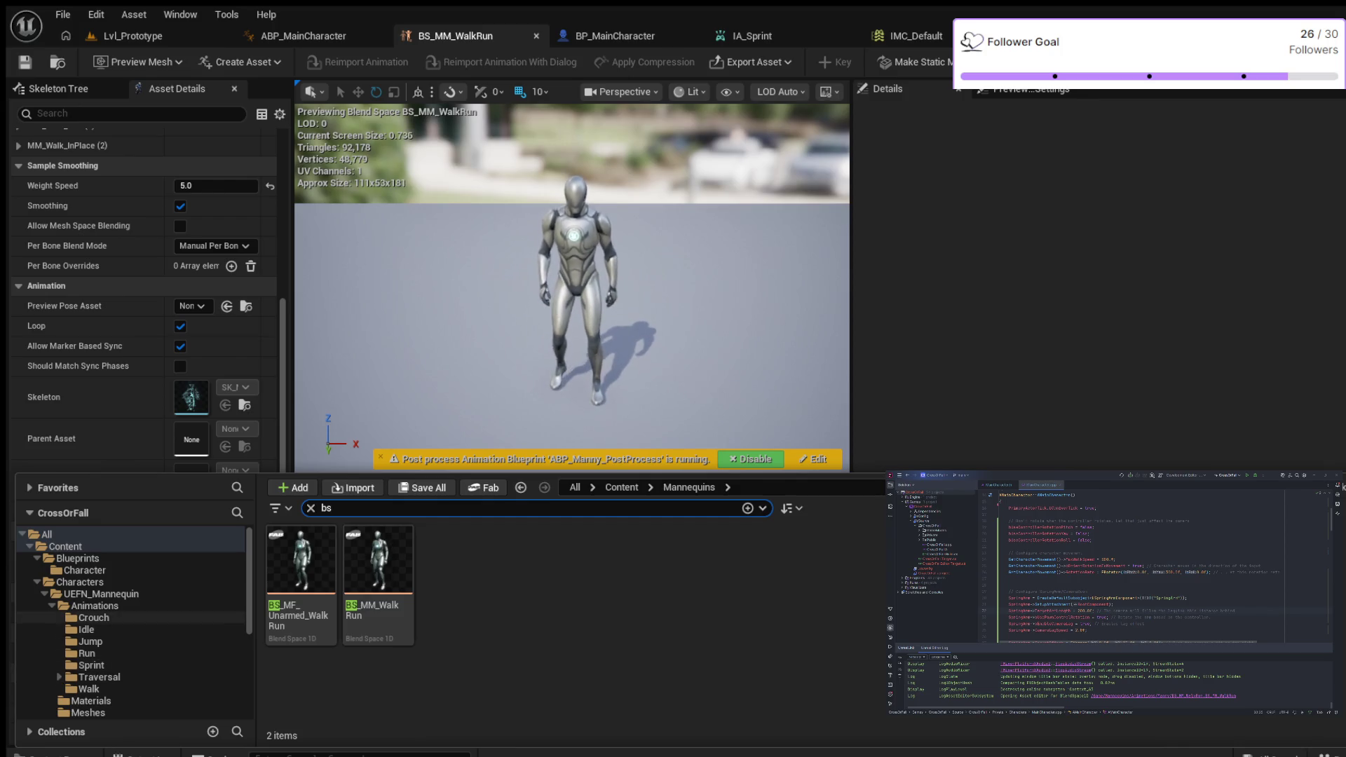
key(BackSpace)
key(BackSpace)
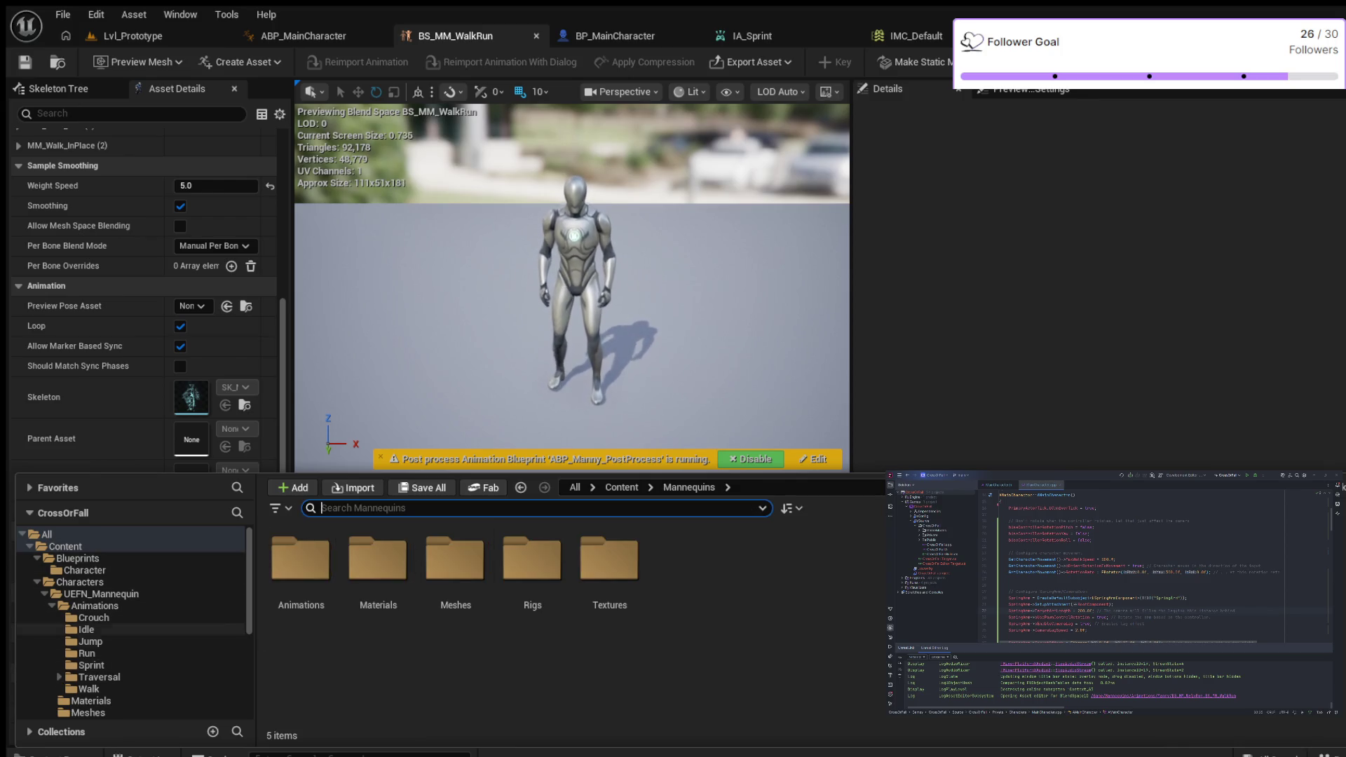
scroll(140, 641, down, 2)
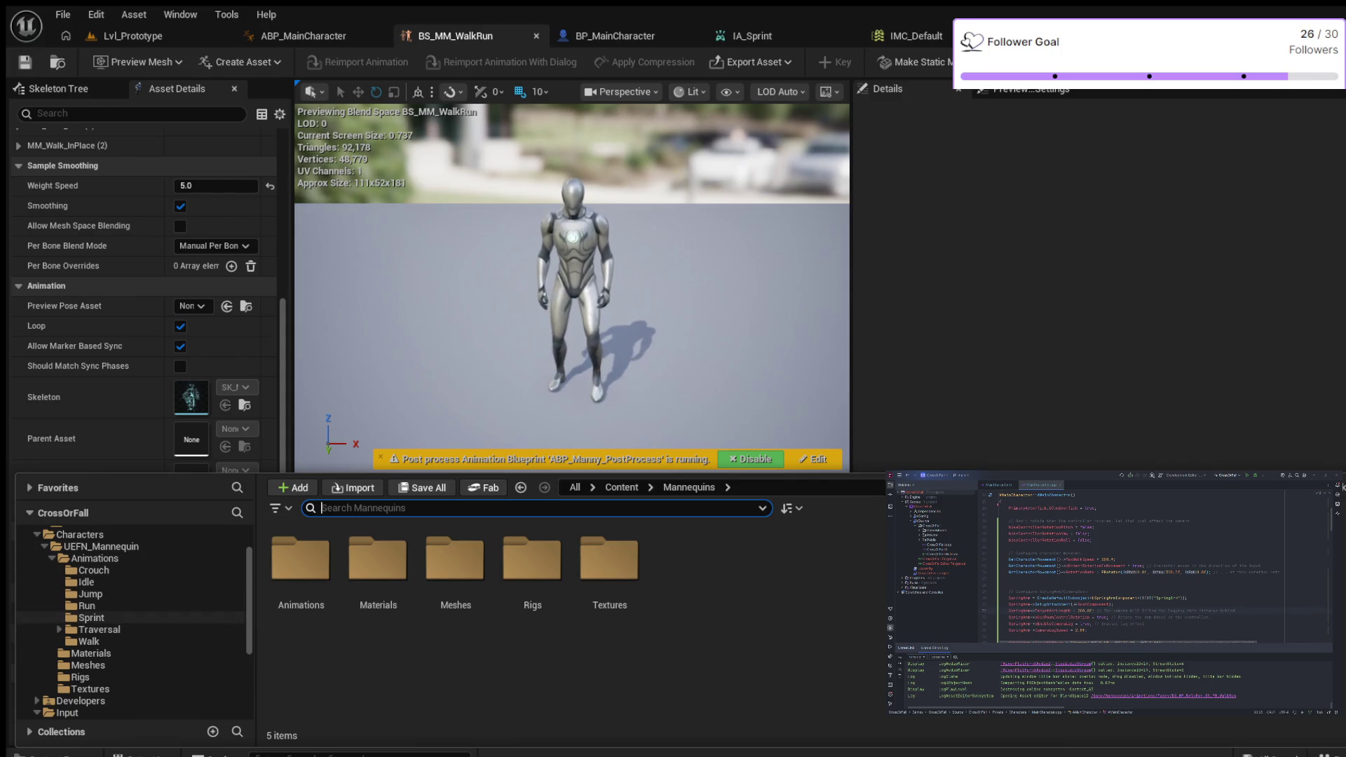
scroll(140, 617, up, 2)
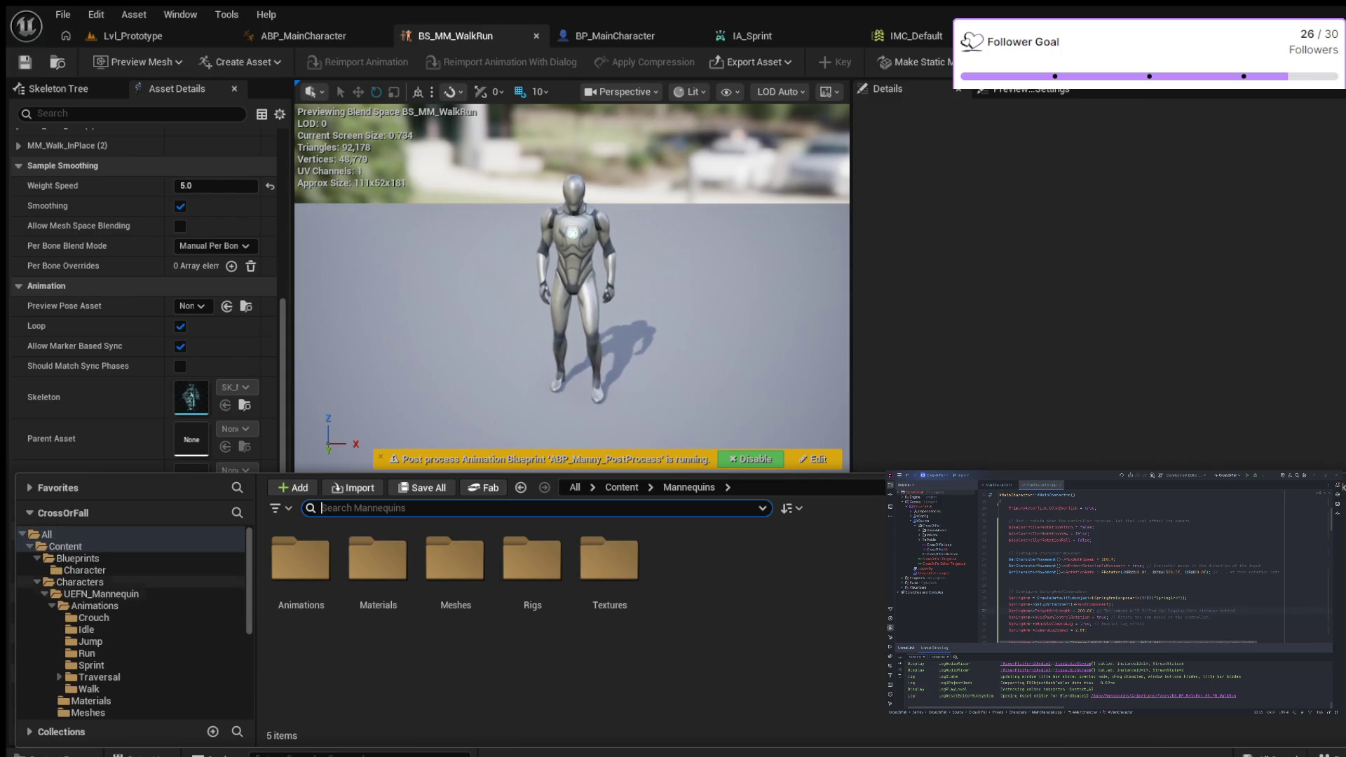
click(77, 558)
double_click(302, 561)
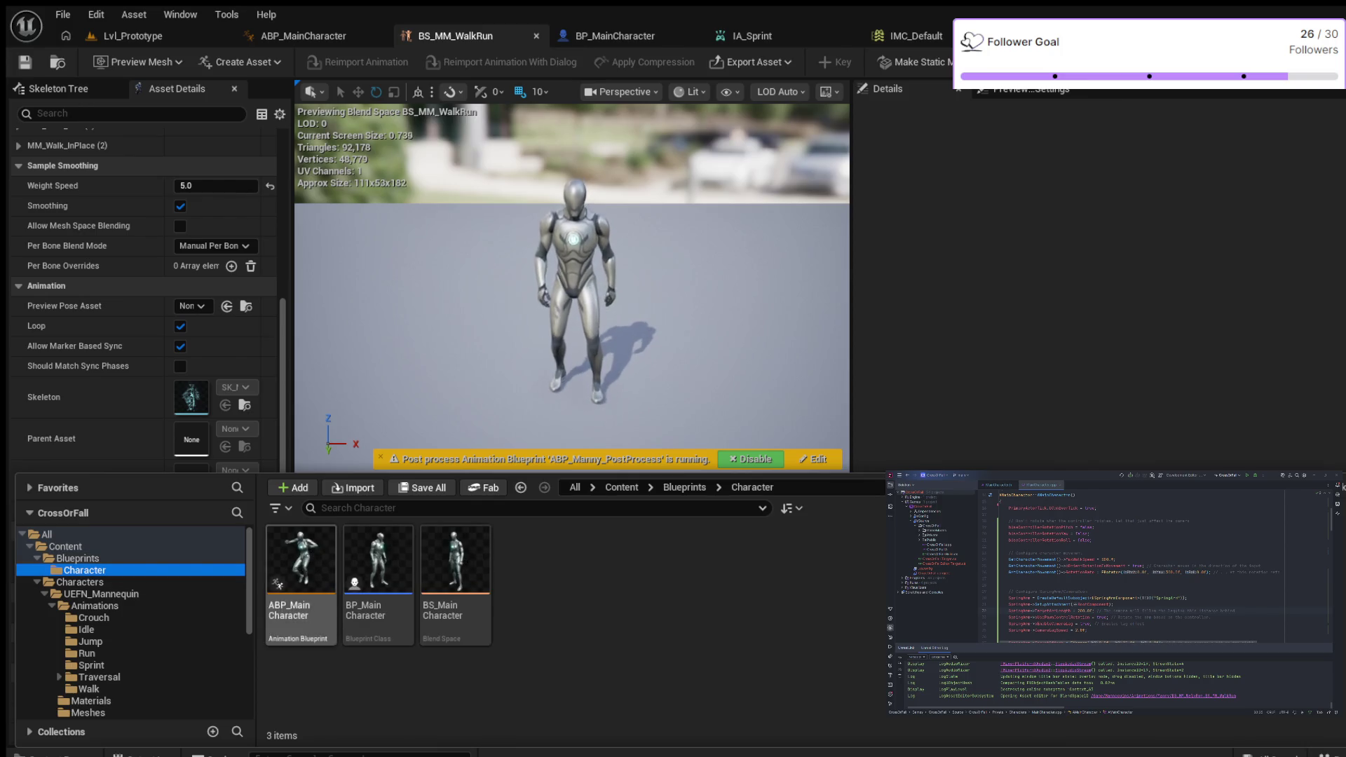
double_click(301, 561)
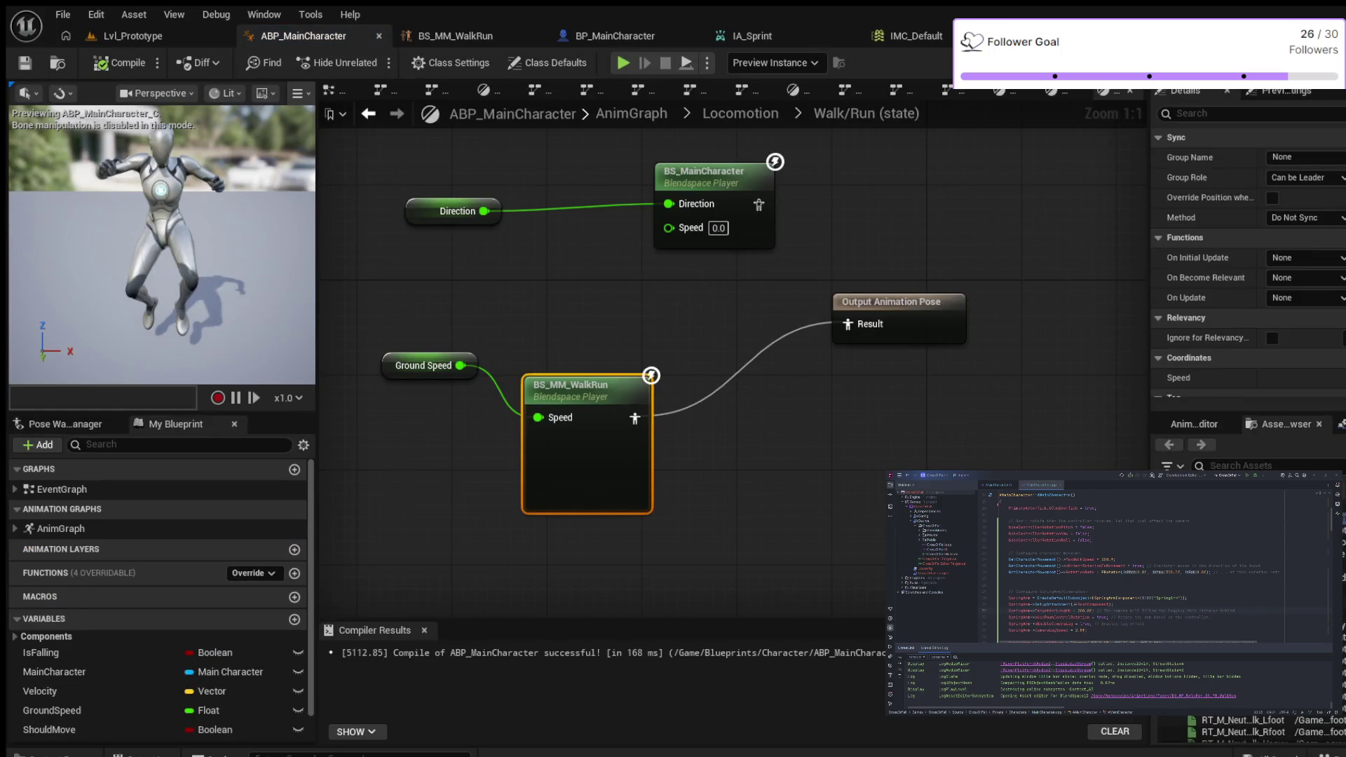
Step: Open the BS_MainCharacter blend space and inspect the idle sample and the Speed 300 sample
double_click(705, 175)
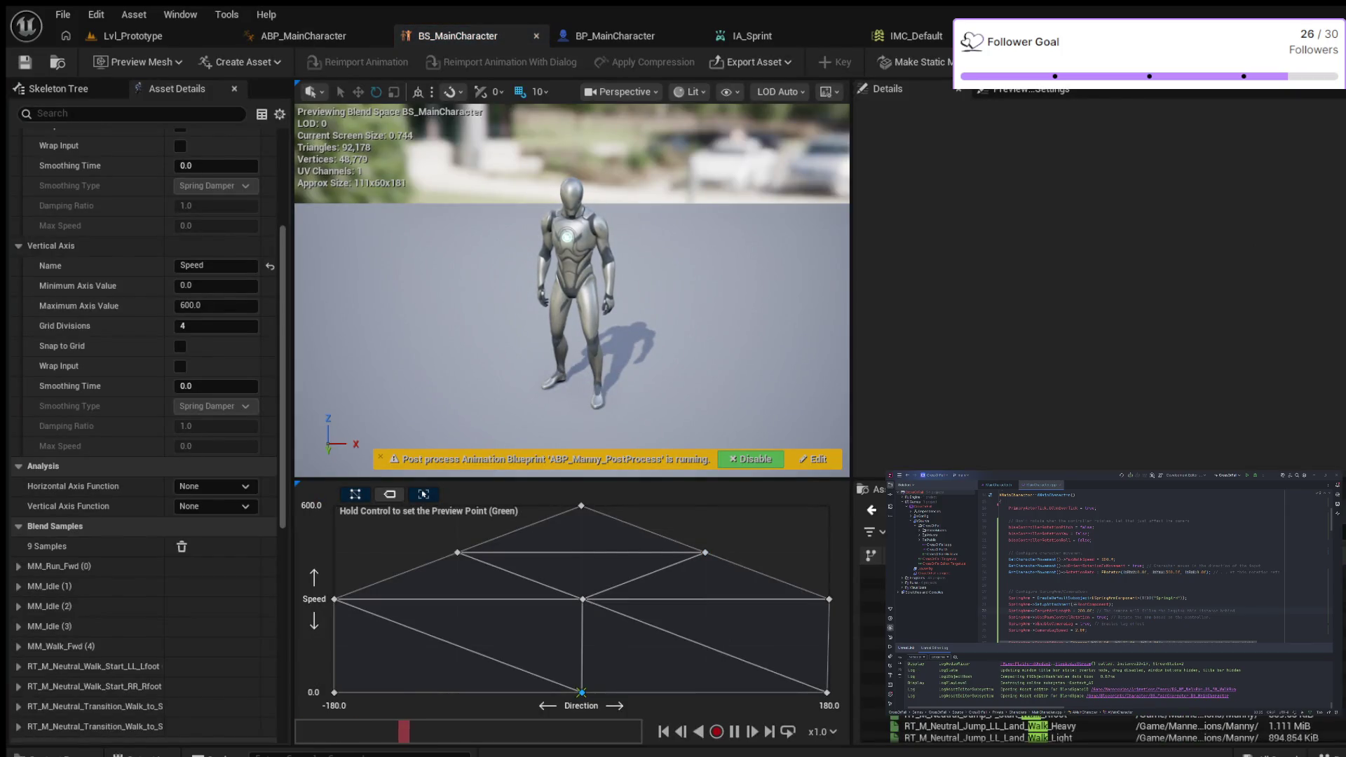
click(581, 692)
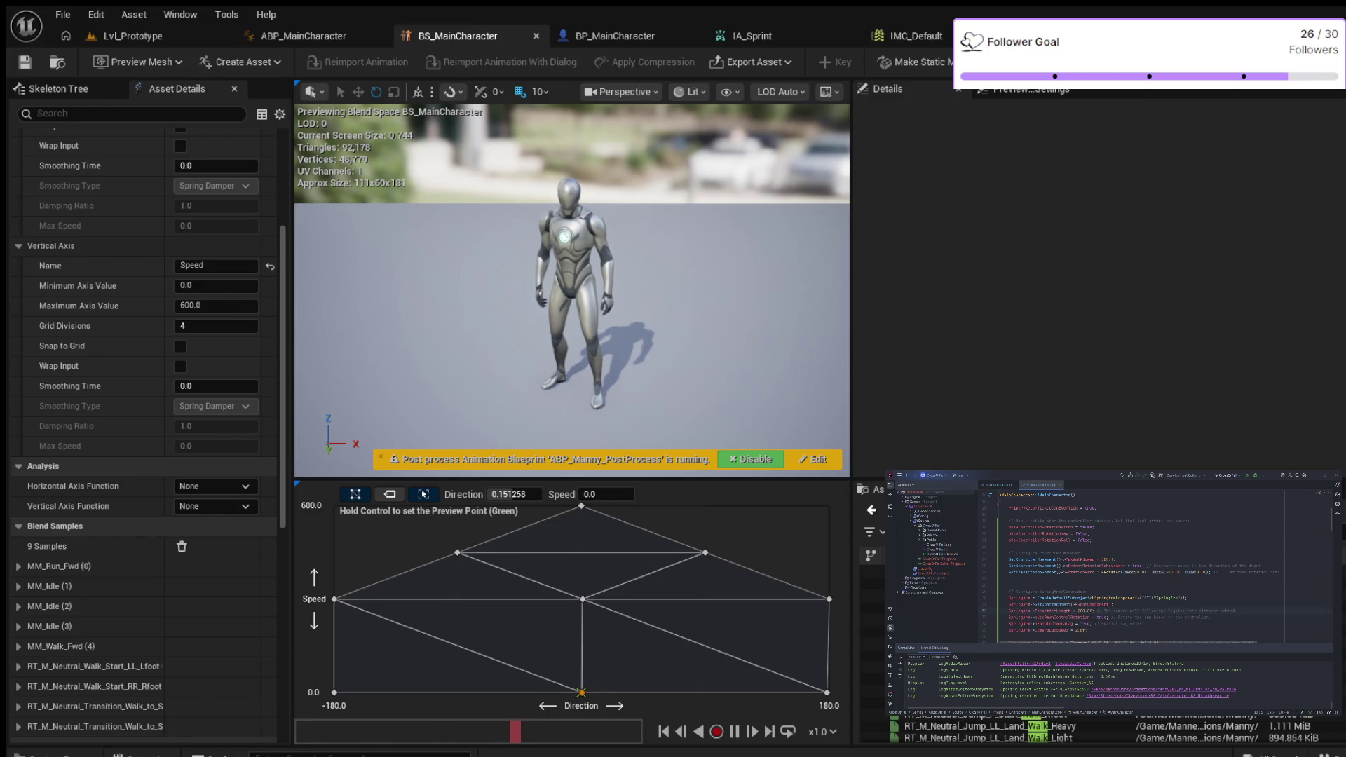
drag(581, 692, 582, 599)
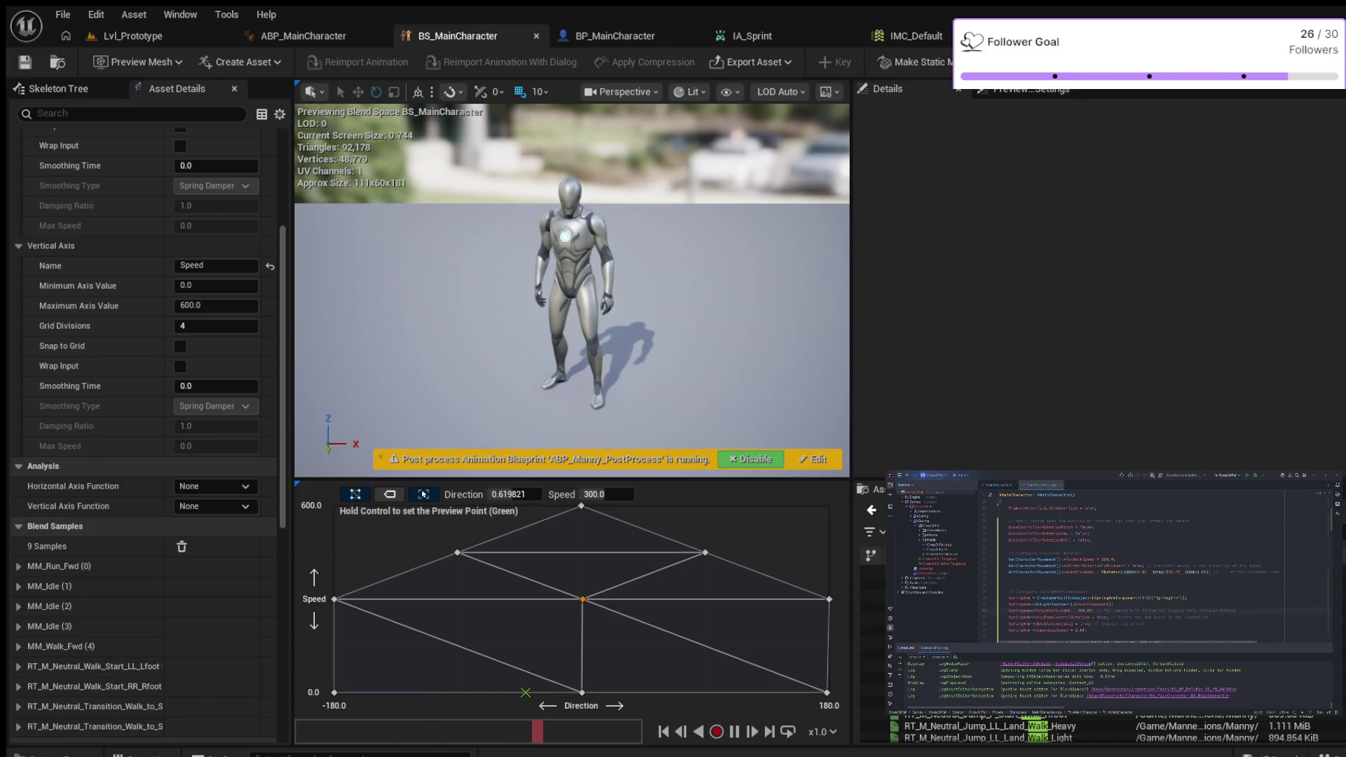
Step: Preview the idle-to-walk, leftward walking and straight-forward walking blends, then return to Lvl_Prototype
ctrl+click(444, 646)
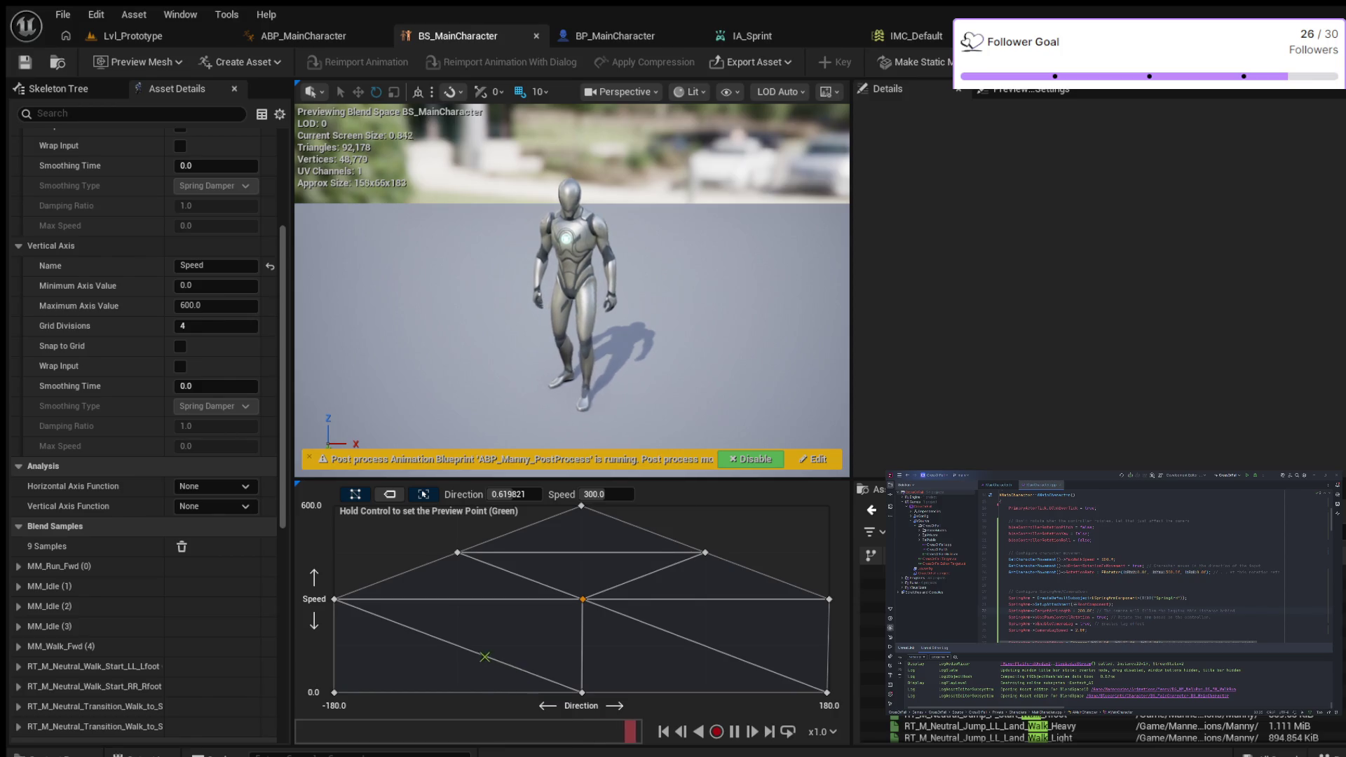
mouse_move(445, 646)
mouse_down()
mouse_move(338, 609)
mouse_move(385, 623)
mouse_move(351, 604)
mouse_move(334, 533)
mouse_move(359, 526)
mouse_move(337, 525)
mouse_move(334, 542)
mouse_move(479, 572)
mouse_move(820, 594)
mouse_move(366, 603)
mouse_move(666, 590)
mouse_move(807, 606)
mouse_up()
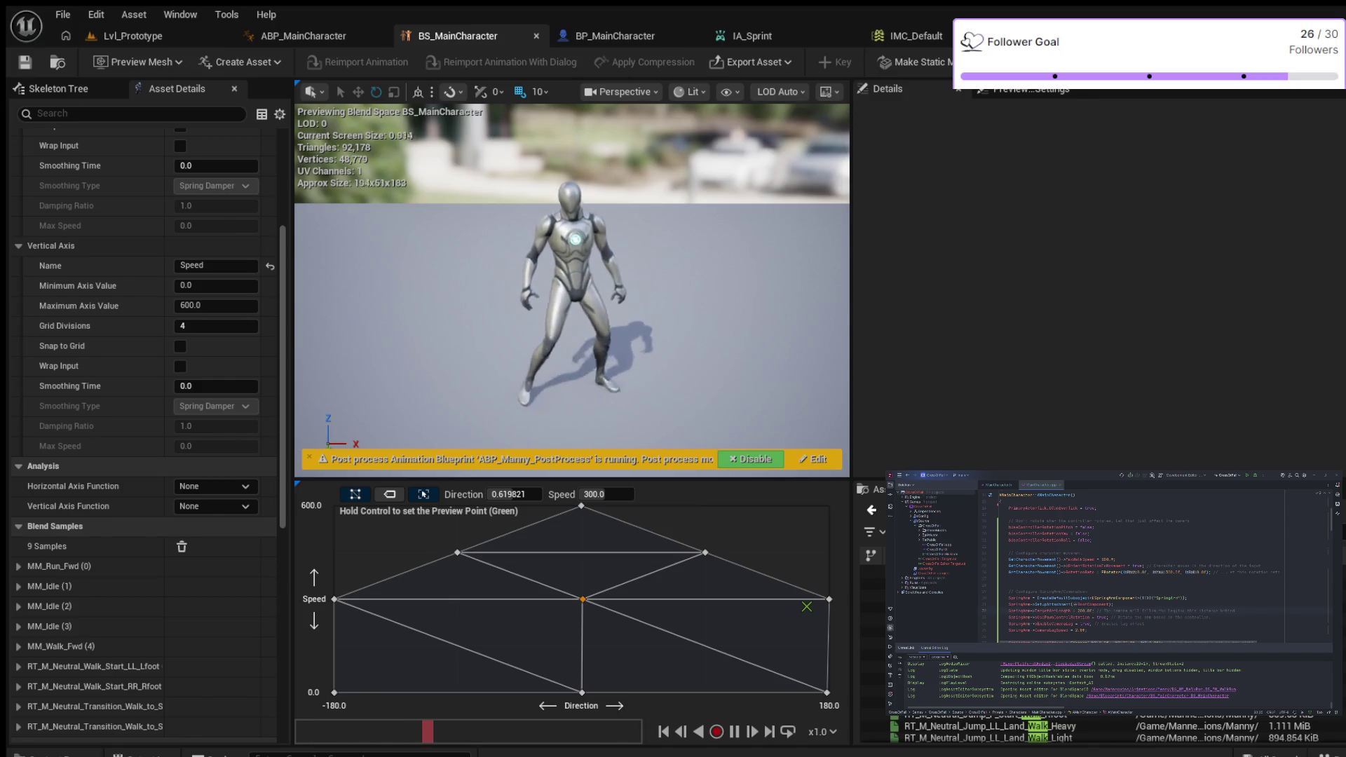
drag(807, 607, 590, 601)
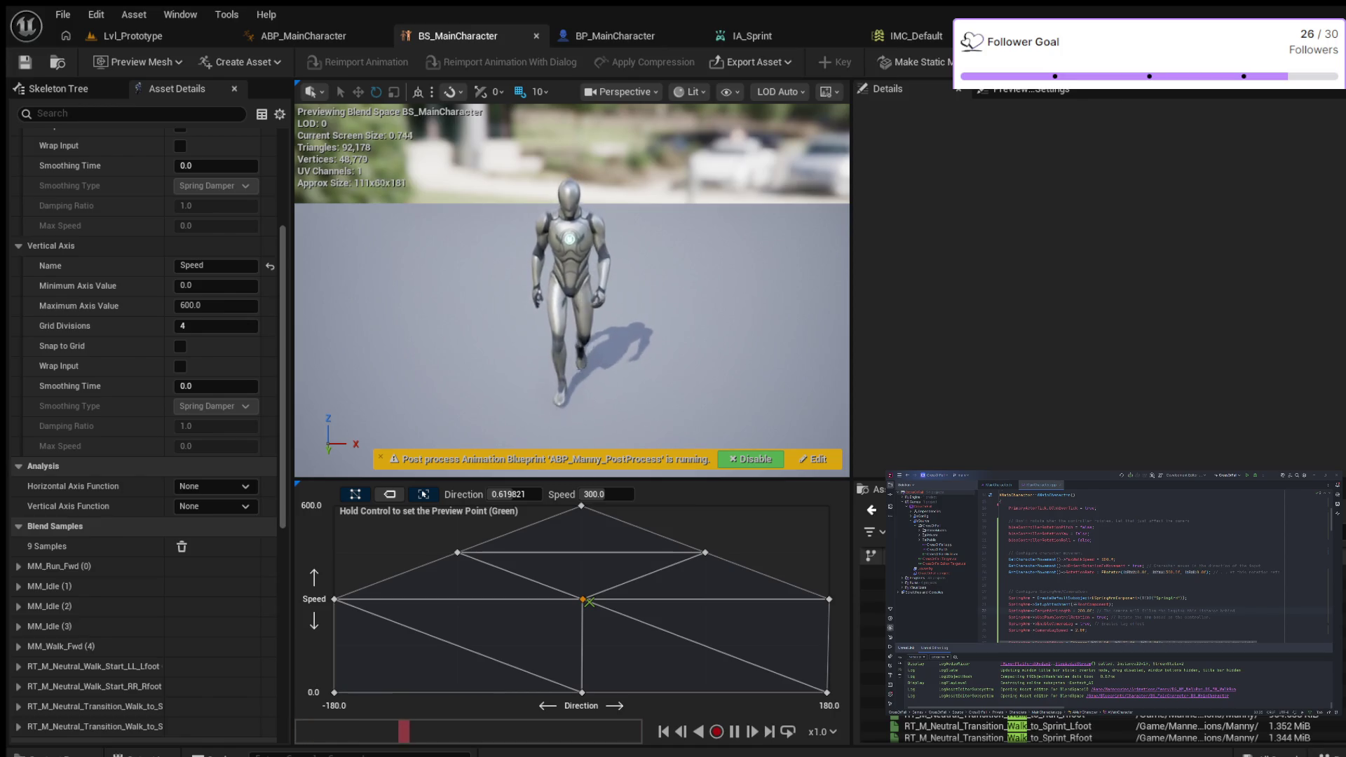
click(133, 36)
Step: Play Lvl_Prototype, walking and sprinting the mannequin forward across the floor toward the cubes
click(374, 61)
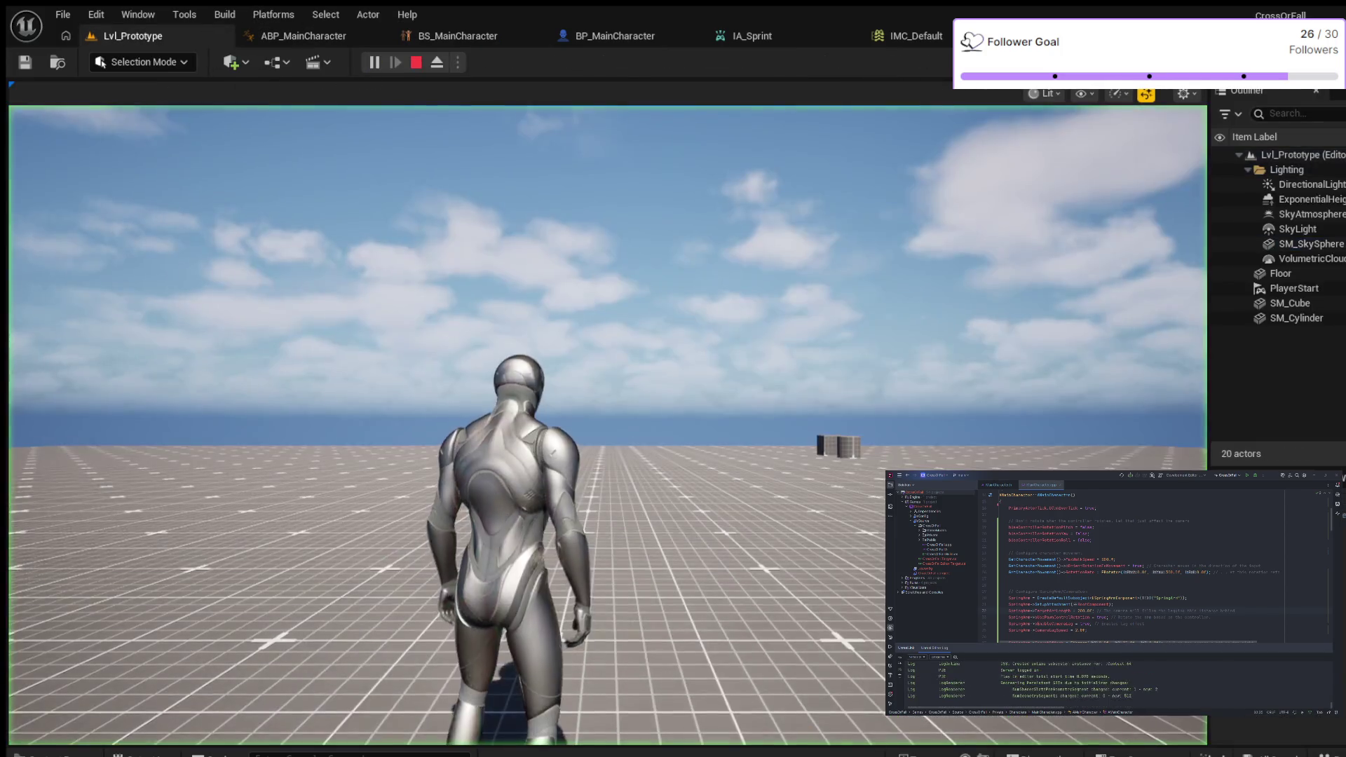
key(w)
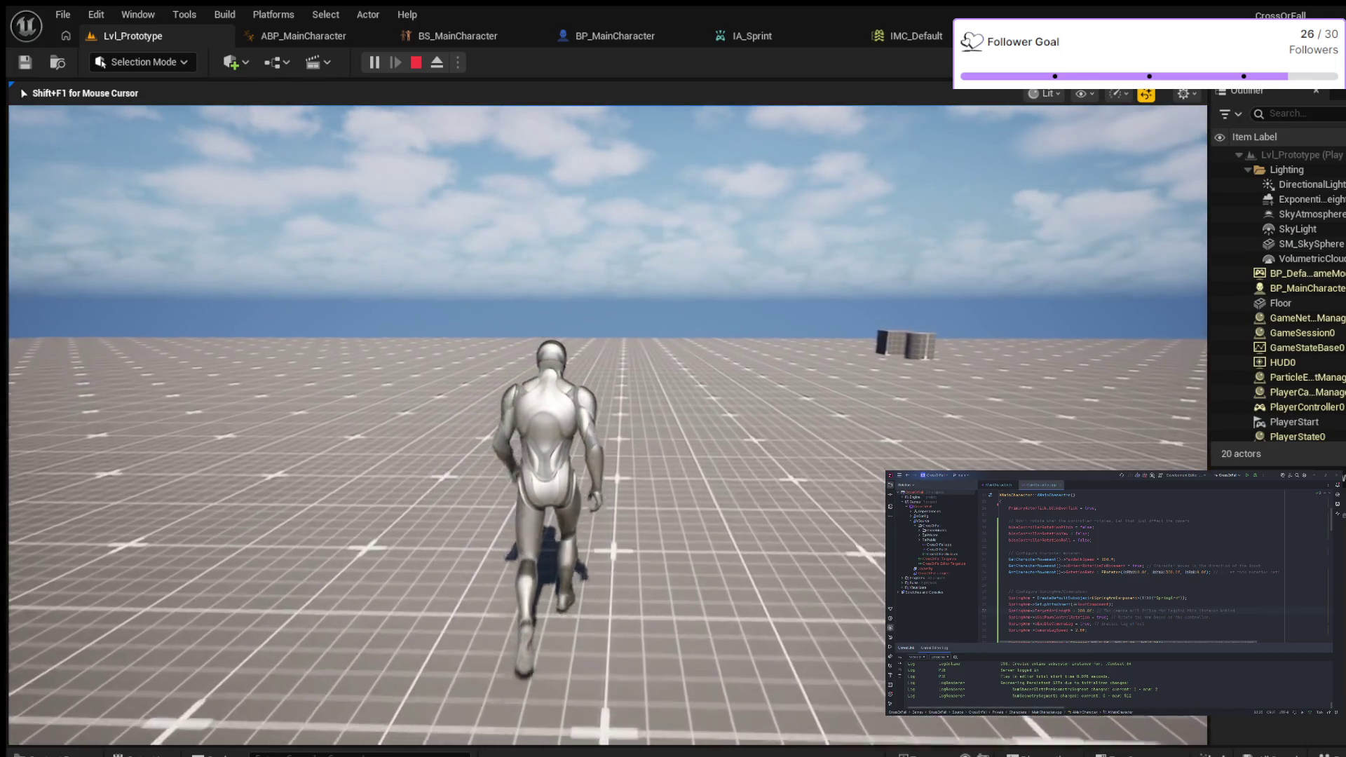
key(shift)
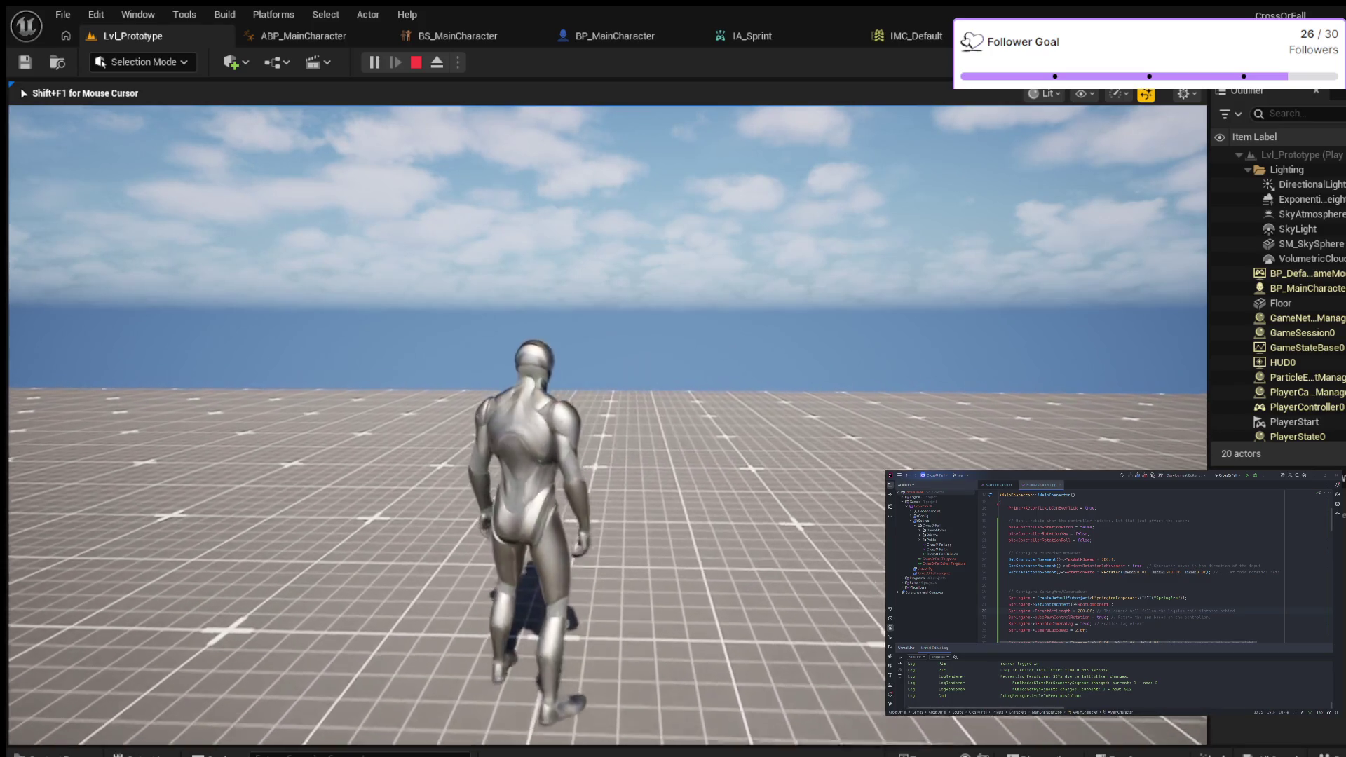
key(w)
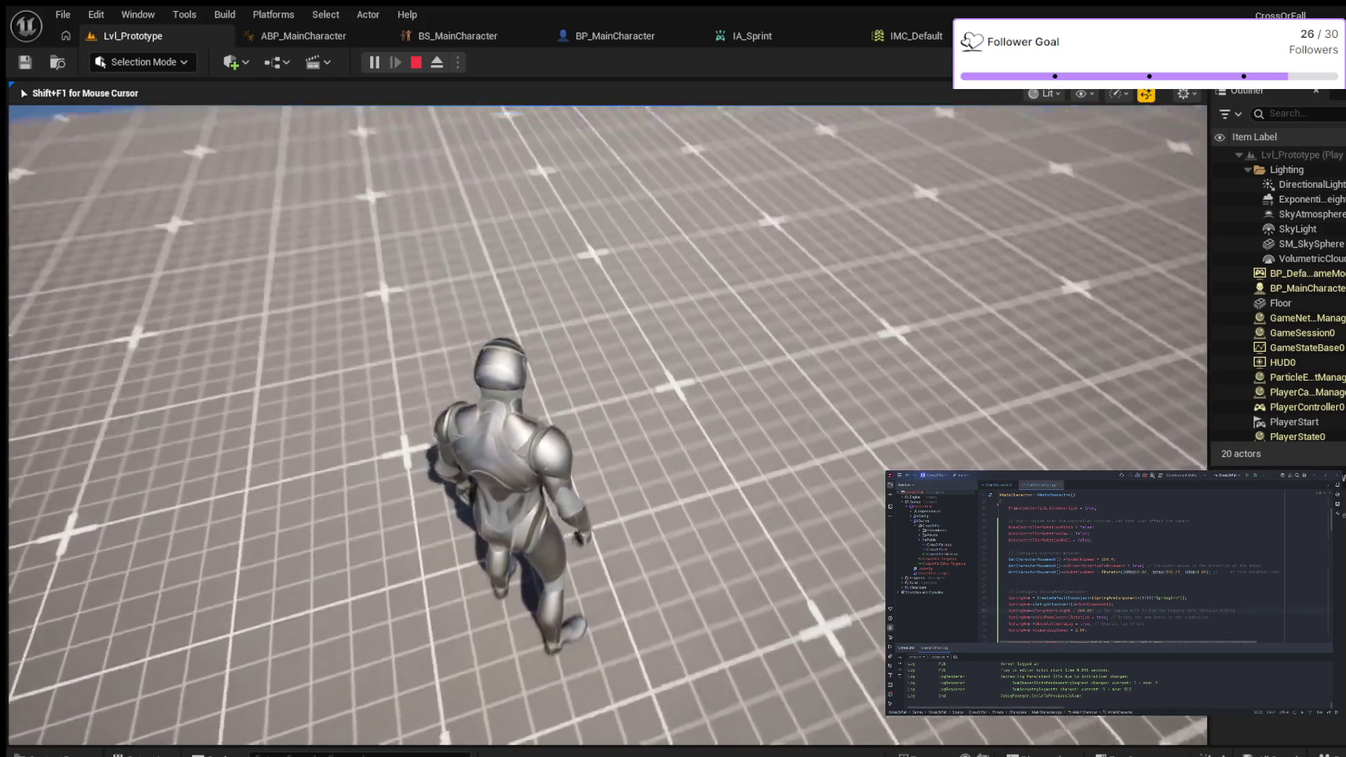
mouse_move(607, 420)
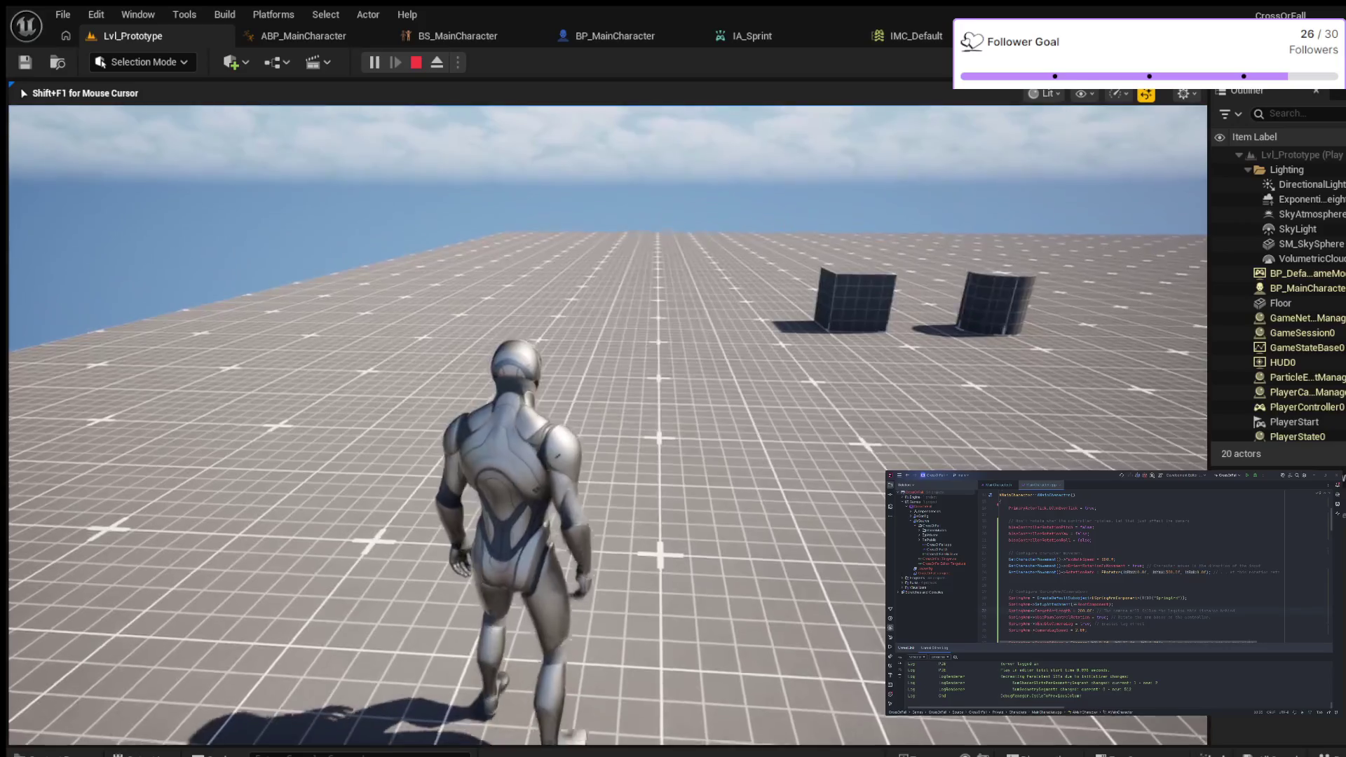
key(w)
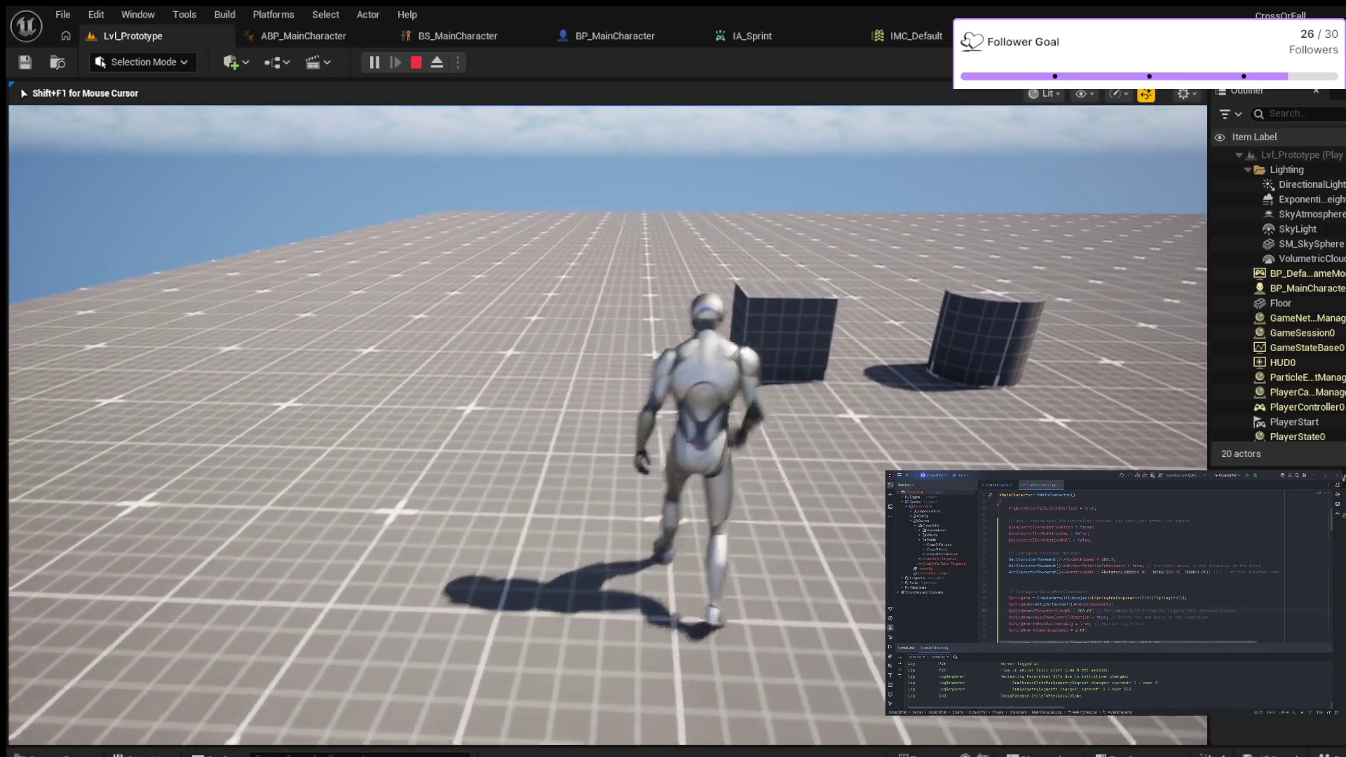